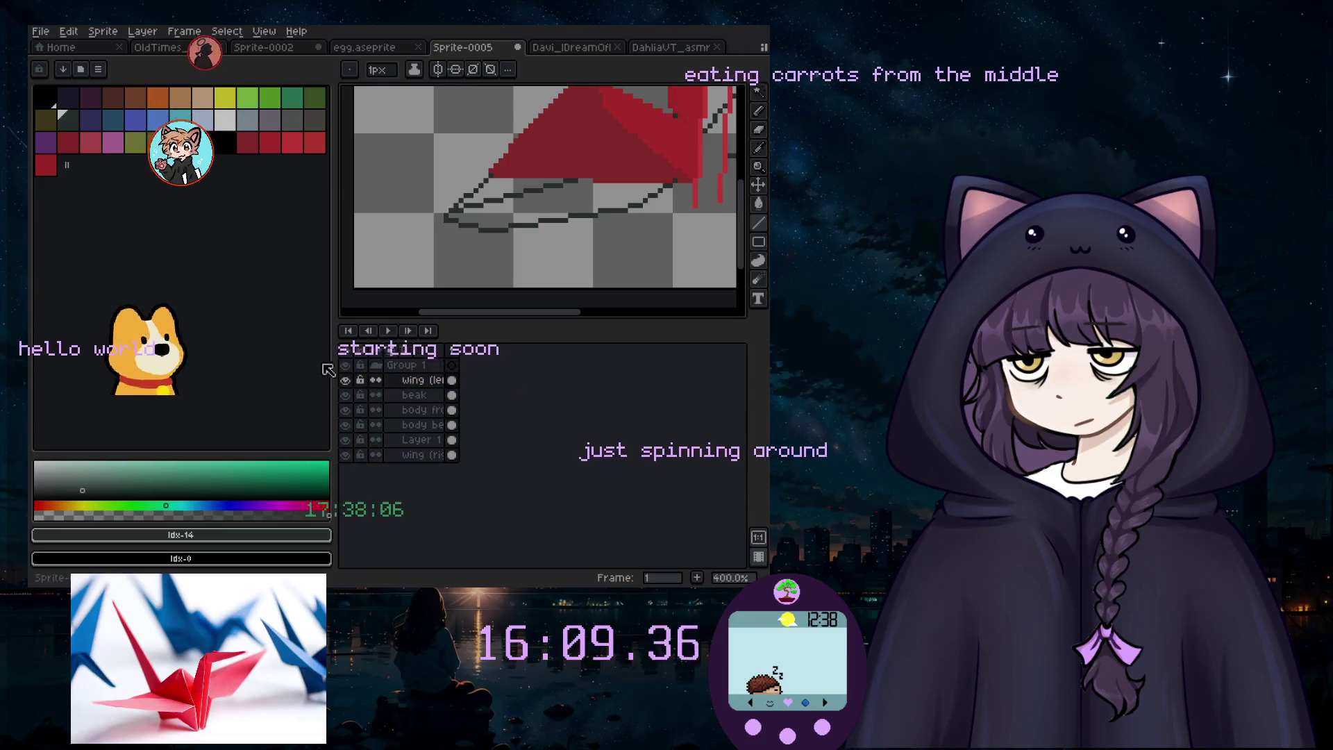
Step: Add a new layer at the bottom of the layer stack and name it 'base'
left_click(142, 32)
mouse_move(179, 109)
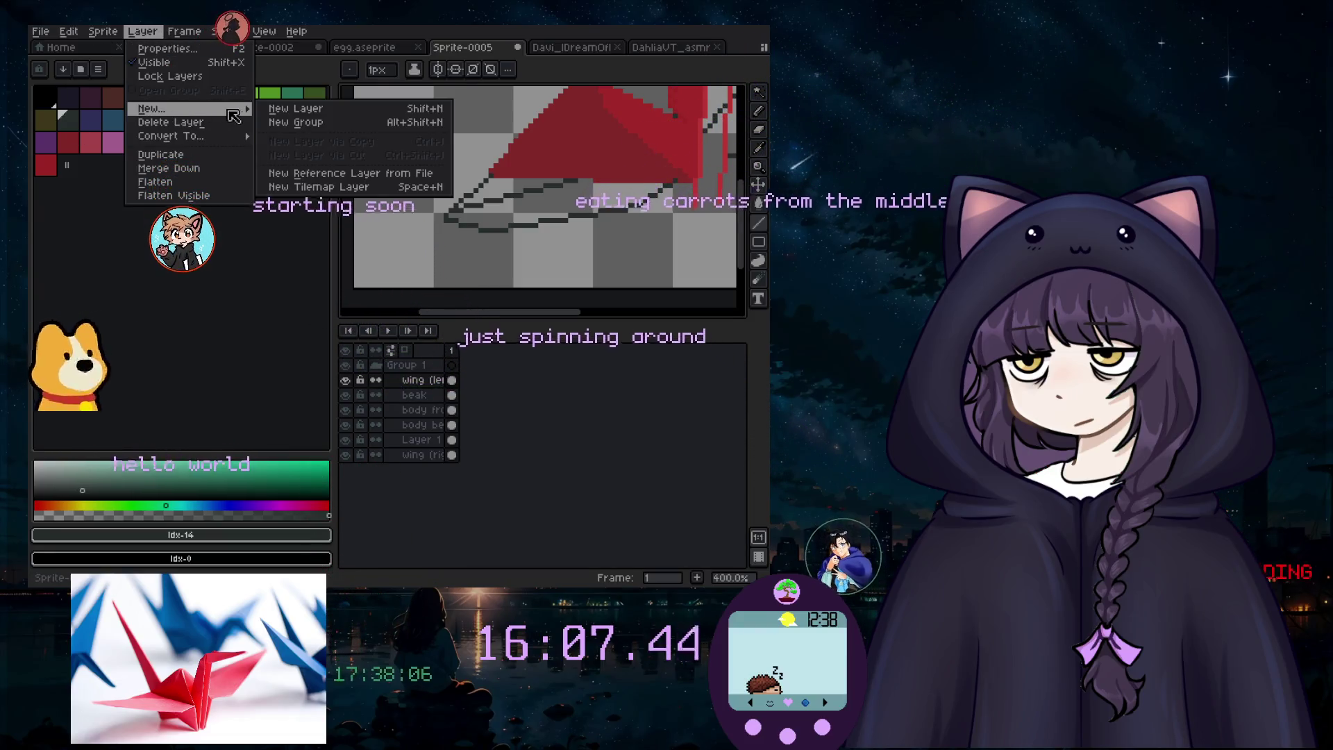
left_click(285, 109)
left_click_drag(420, 396, 425, 486)
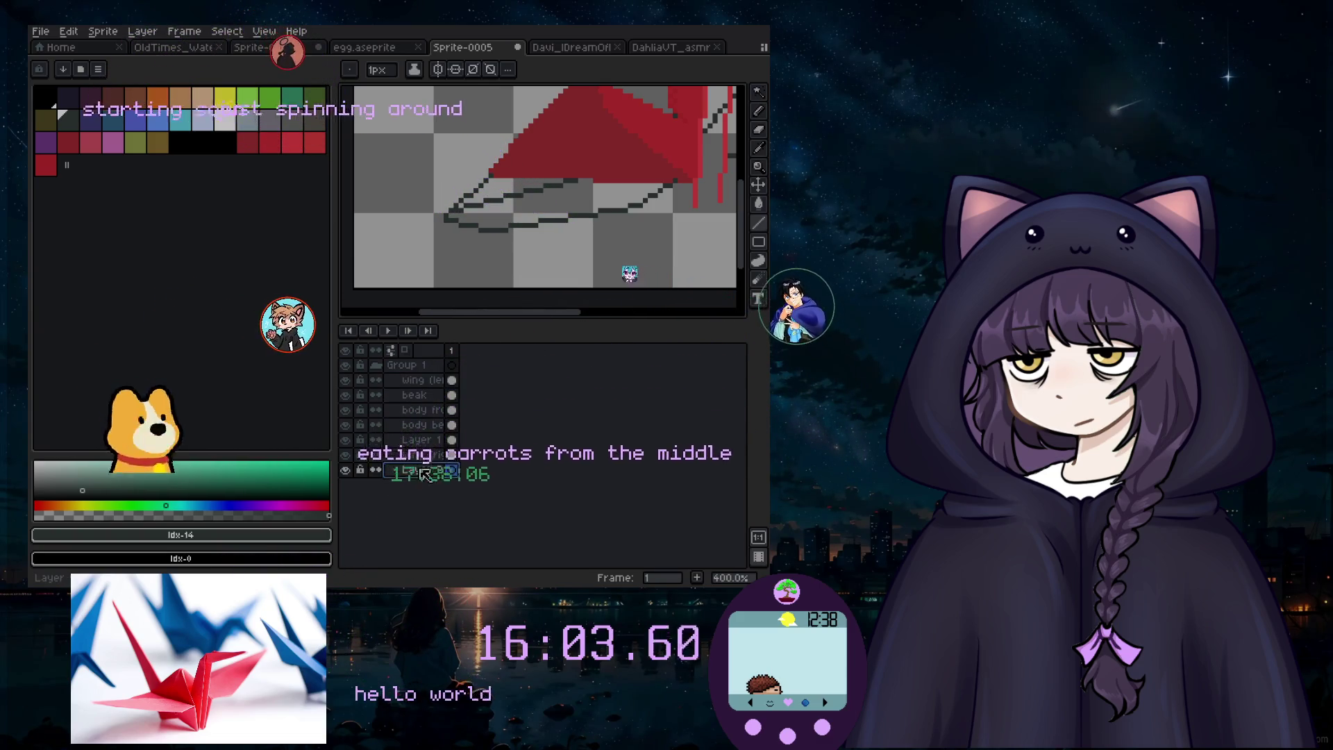
double_click(418, 471)
type("base")
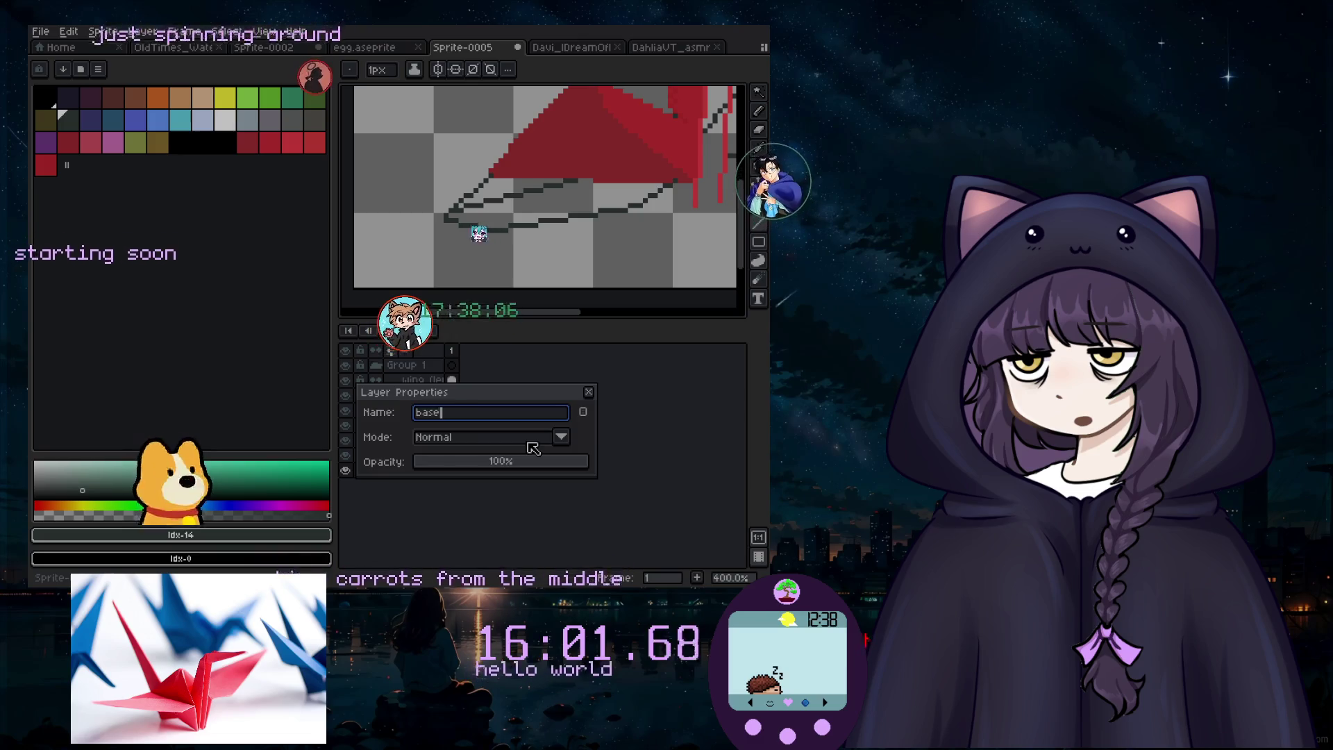
key("Return")
Step: Rename Layer 1 to 'neck'
scroll(519, 248, "up", 2)
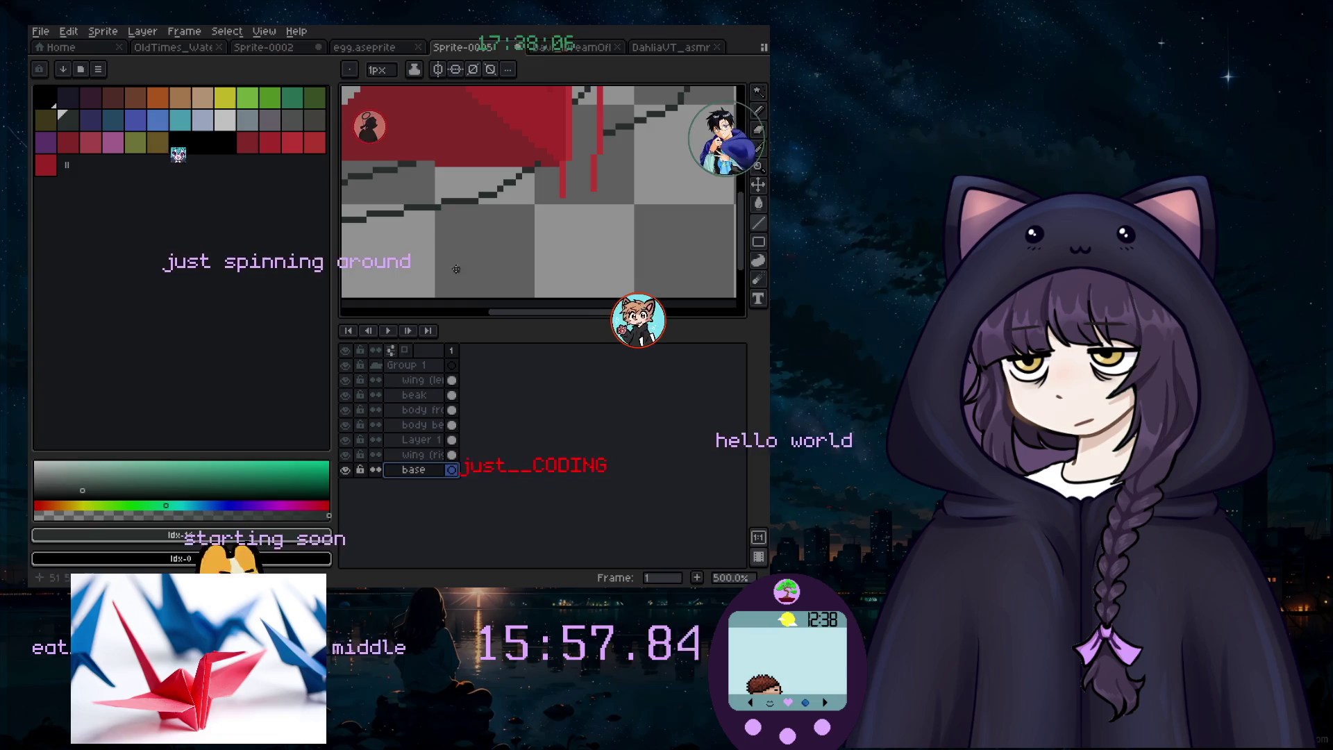
scroll(523, 152, "down", 2)
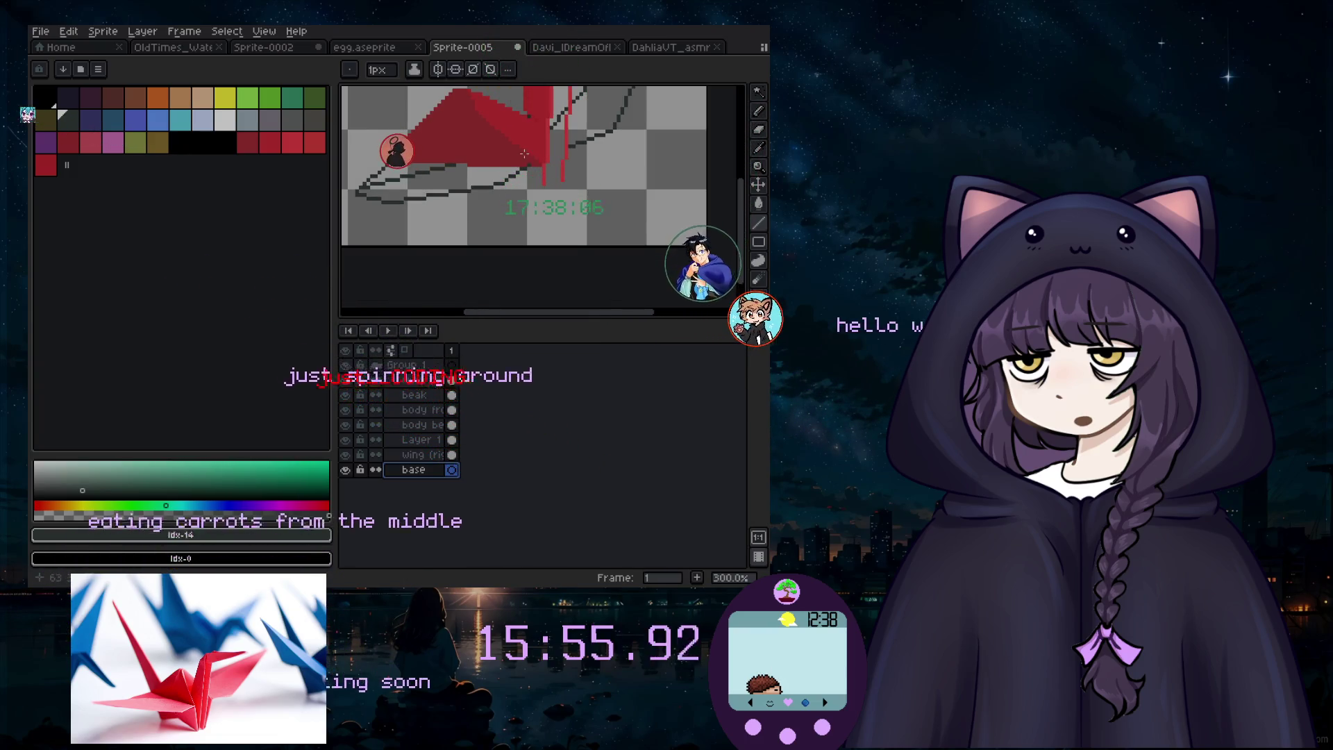
scroll(533, 134, "down", 1)
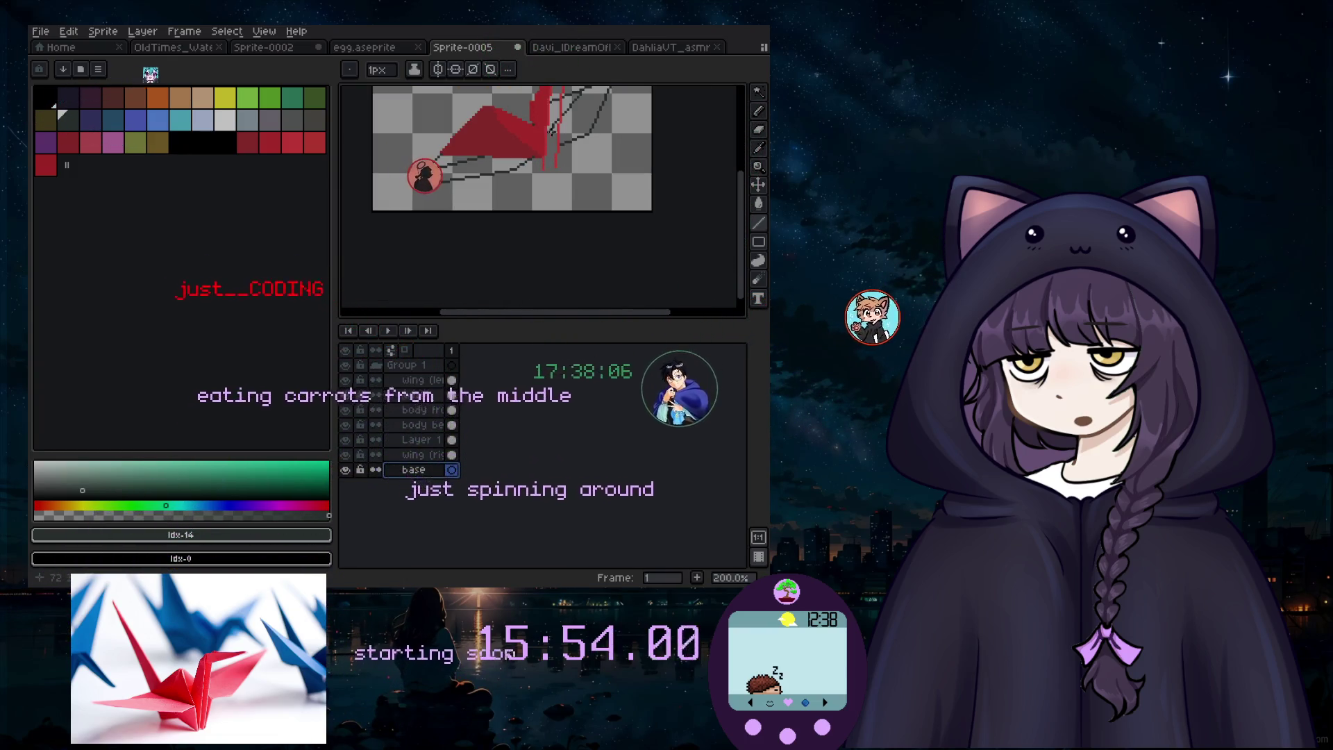
scroll(533, 133, "down", 1)
scroll(552, 107, "up", 1)
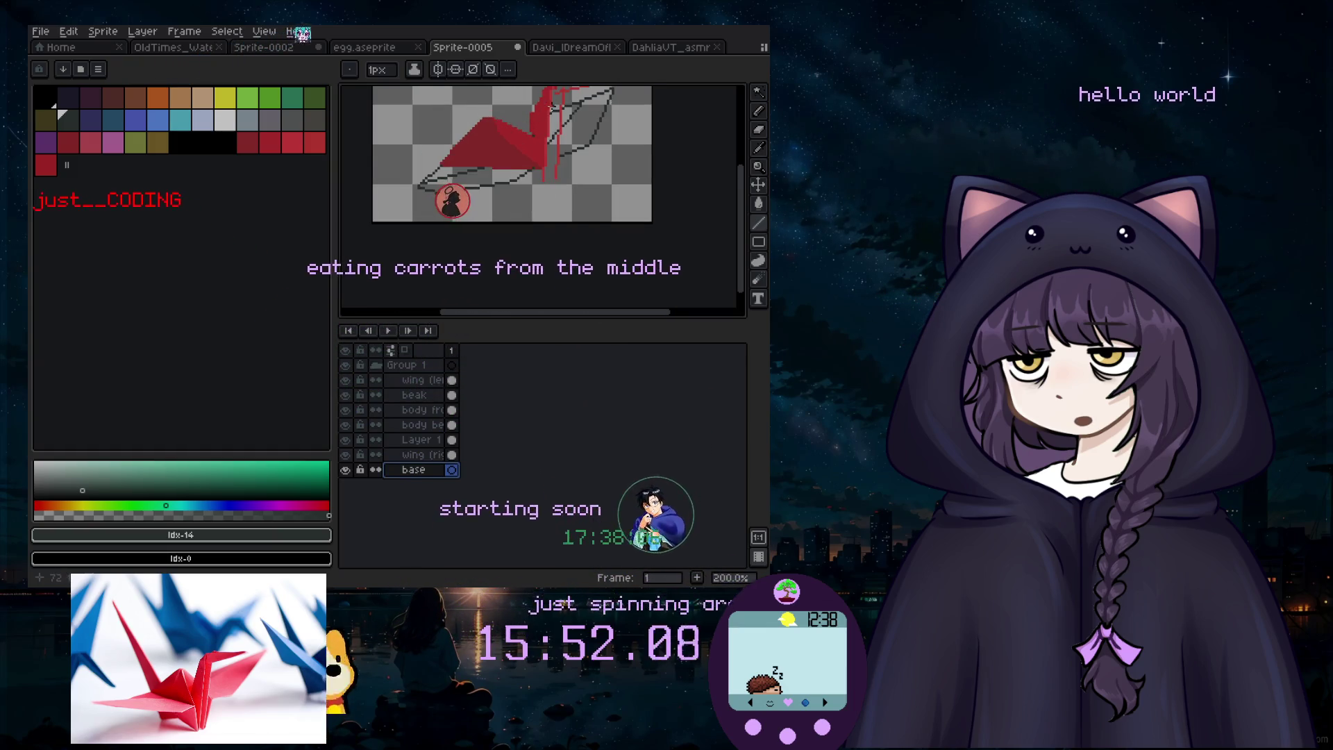
scroll(550, 170, "up", 1)
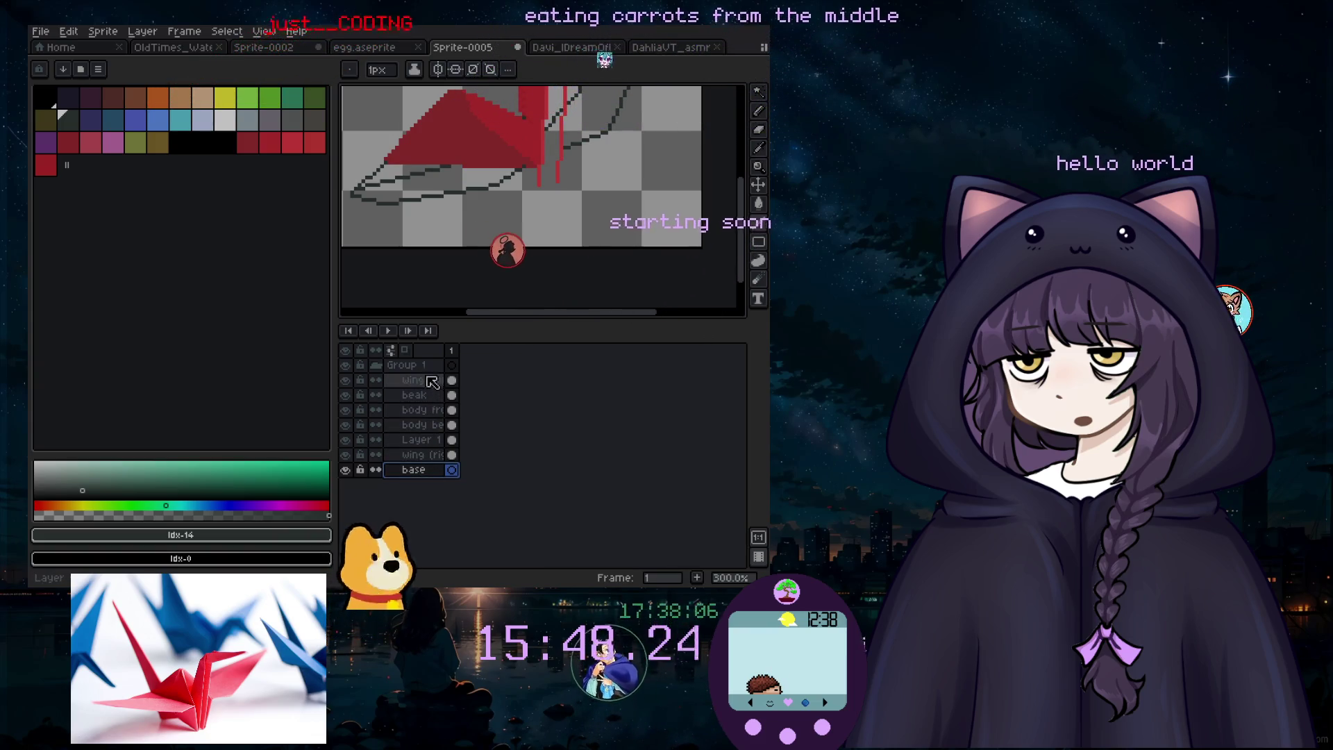
left_click(417, 439)
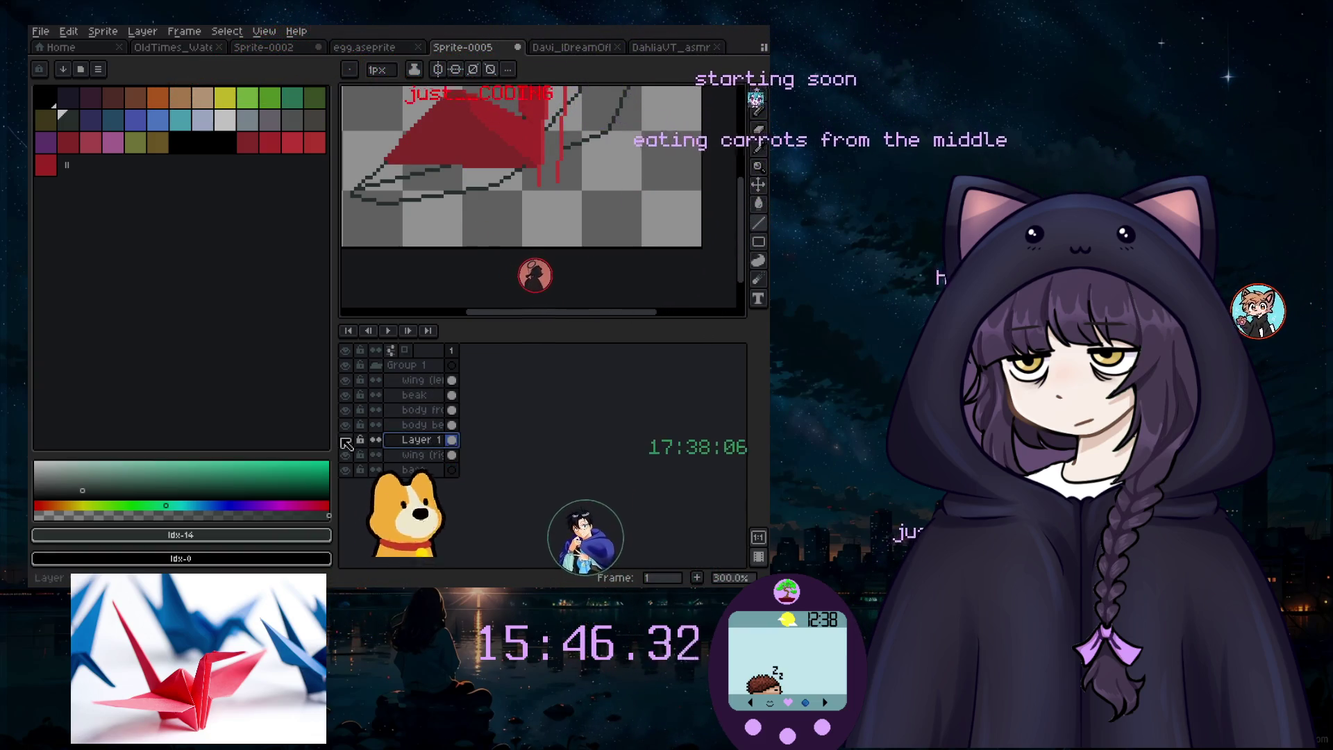
double_click(420, 440)
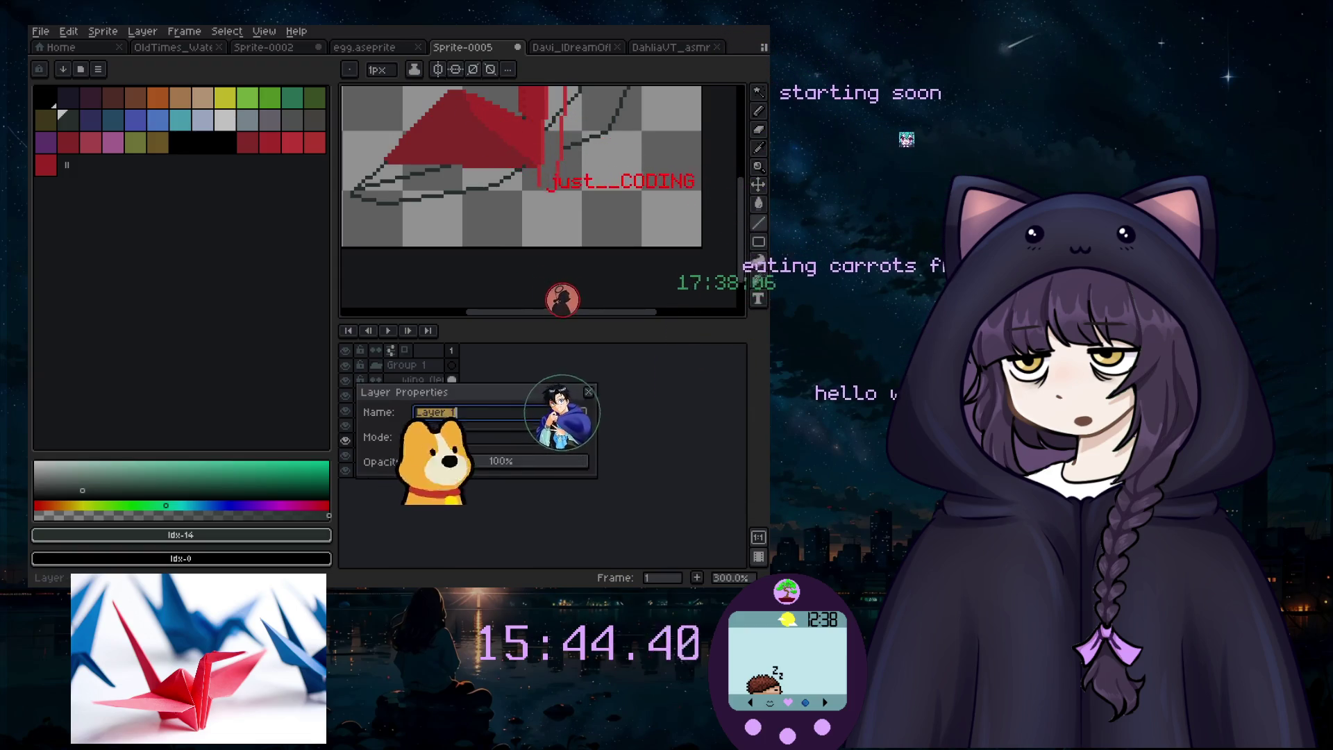
key("Return")
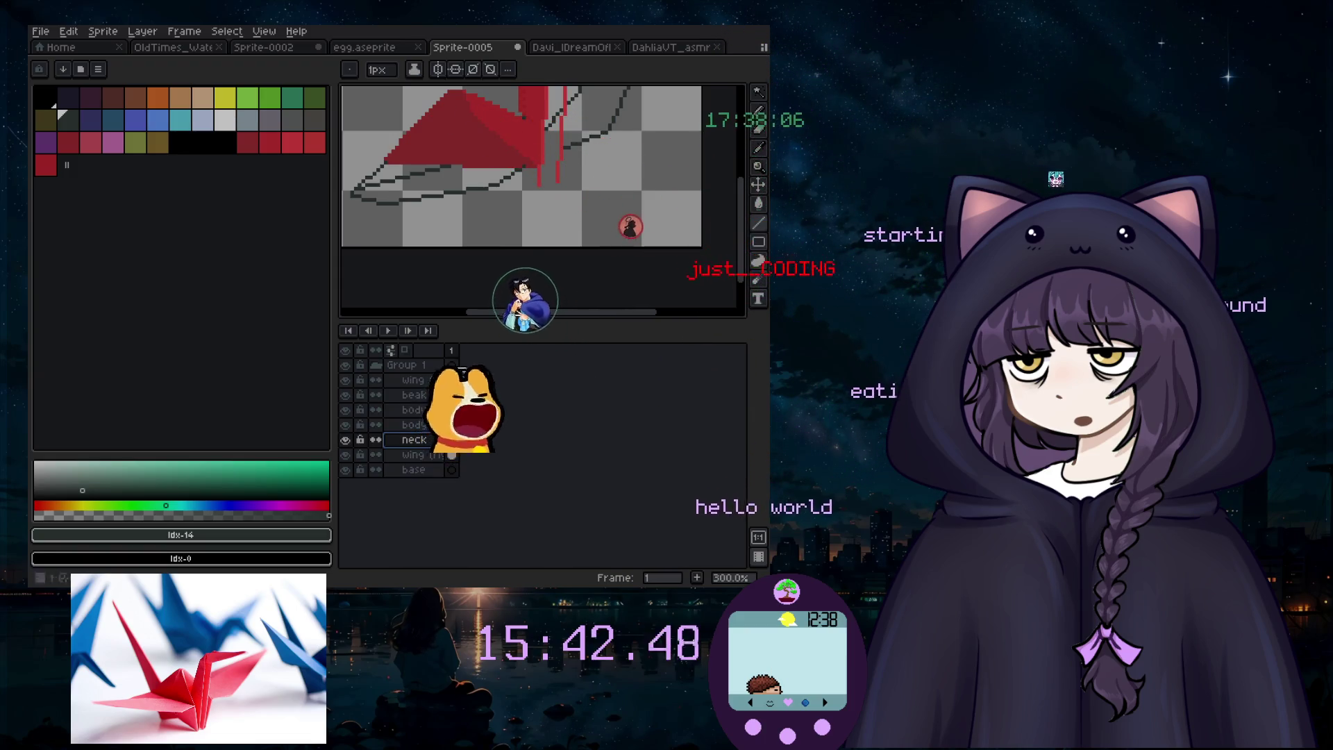
Step: Extend the drip under the neck downward in bright red #F74646
scroll(538, 156, "up", 2)
left_click(535, 161)
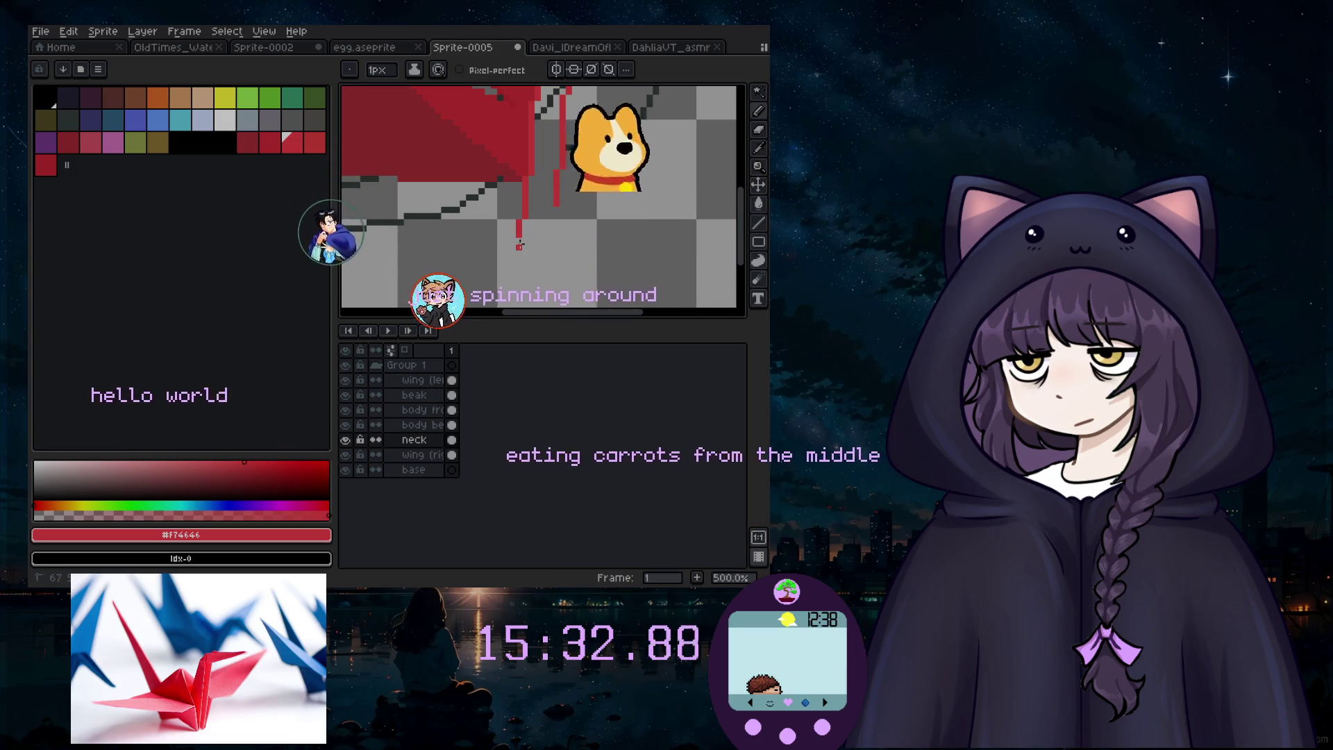
scroll(549, 269, "down", 4)
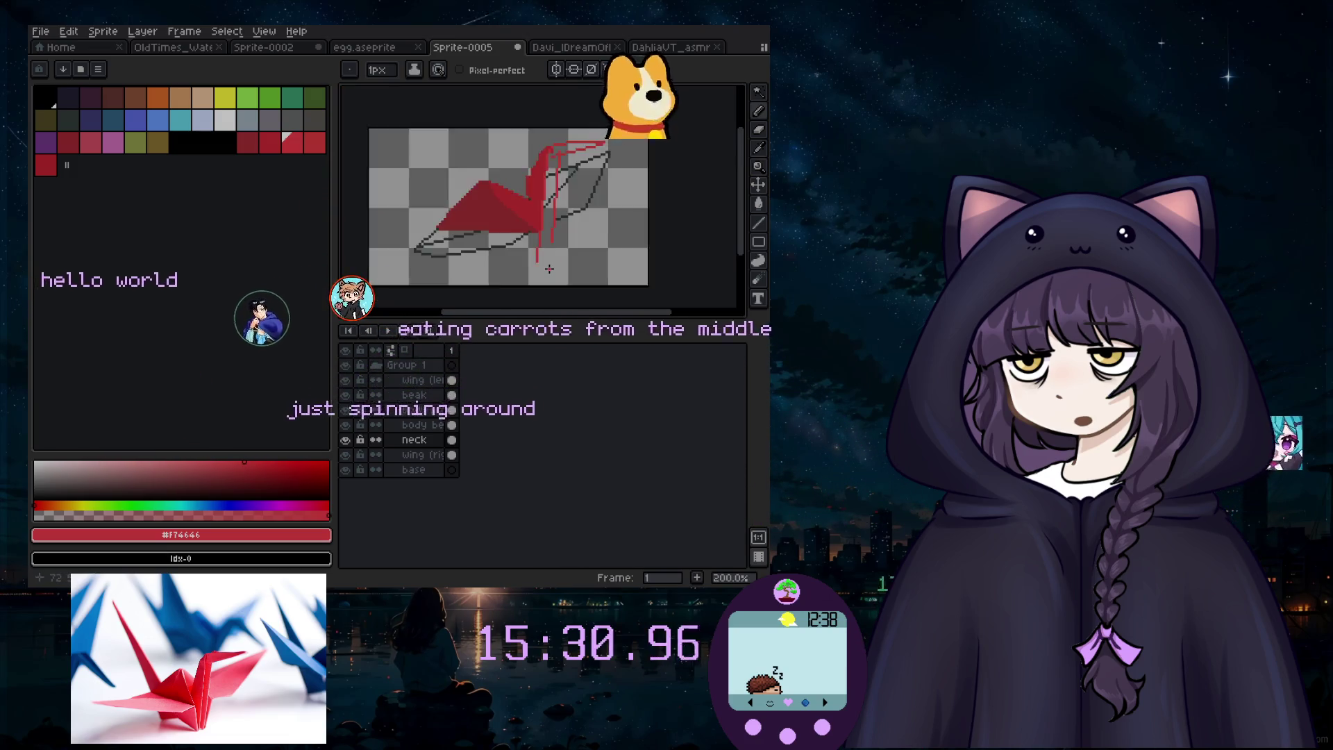
scroll(548, 269, "up", 4)
scroll(558, 210, "up", 1)
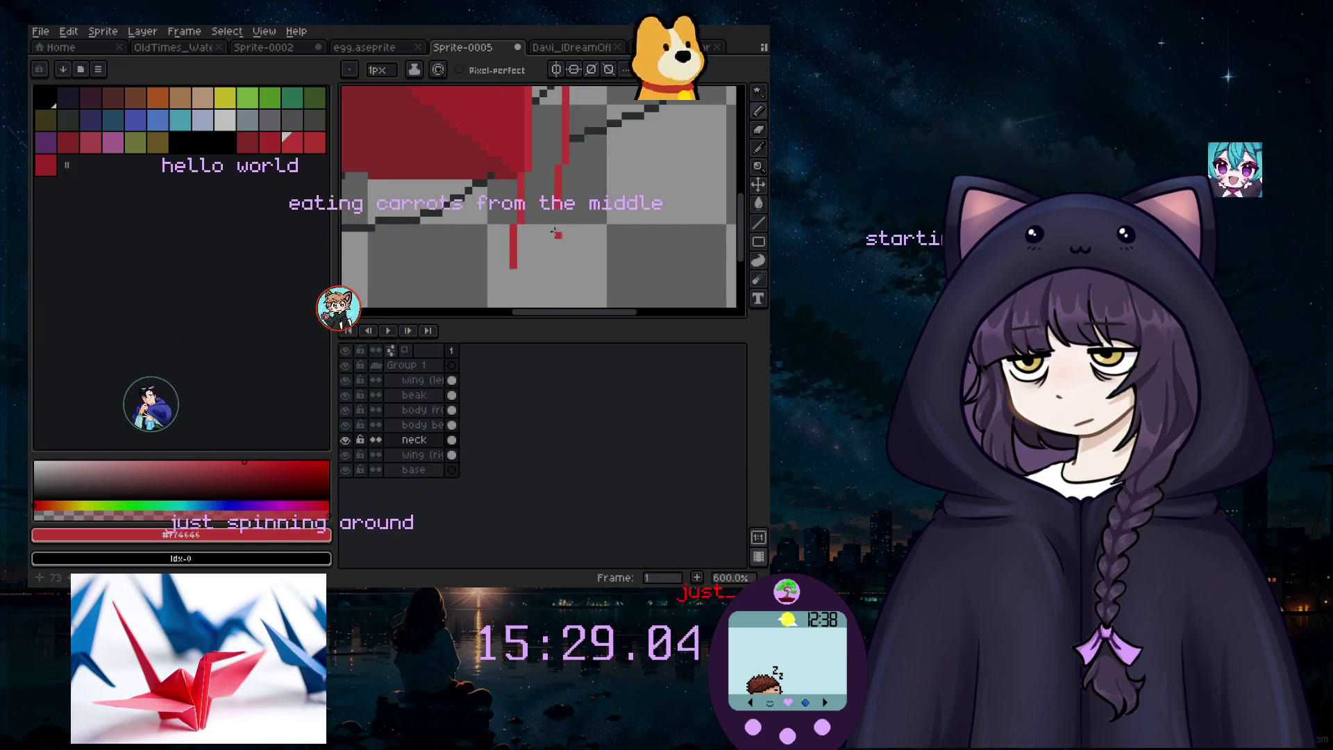
left_click_drag(551, 220, 555, 243)
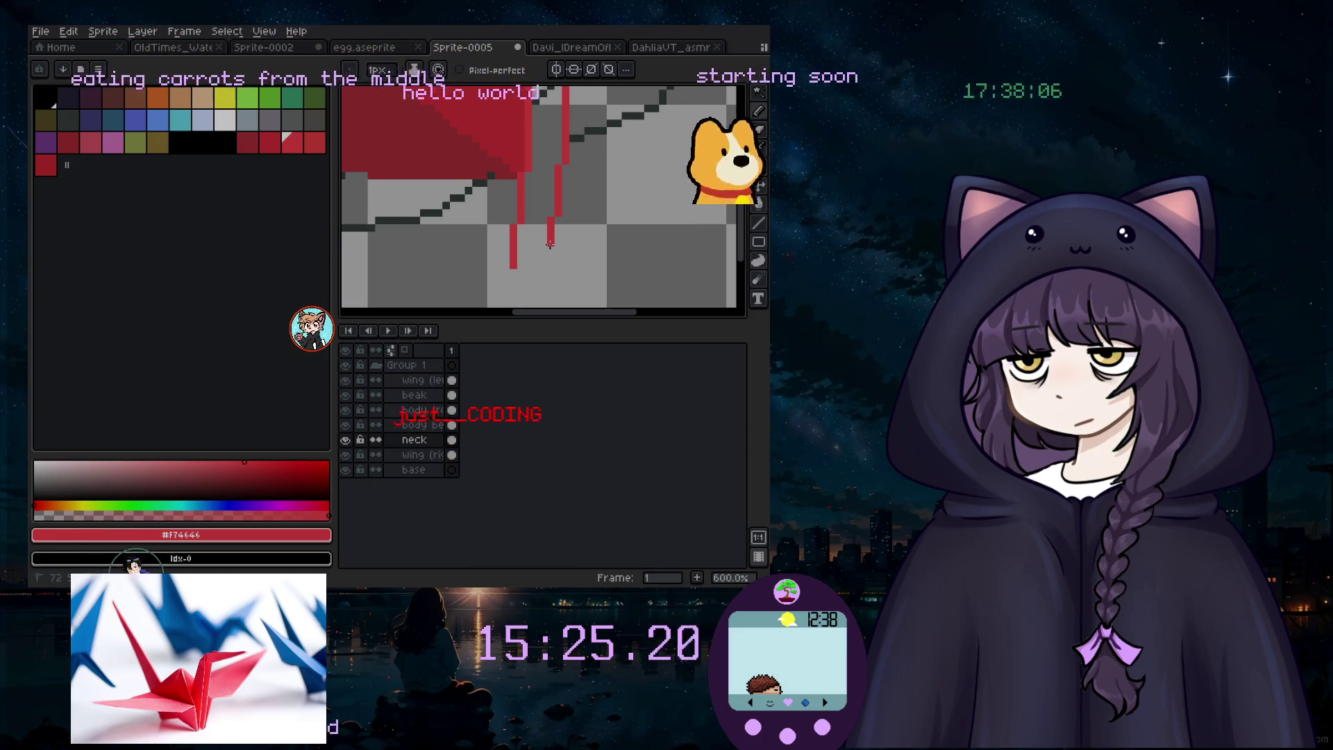
Step: Add a red pixel at the end of the right drip, then pick a deeper red
scroll(557, 270, "down", 4)
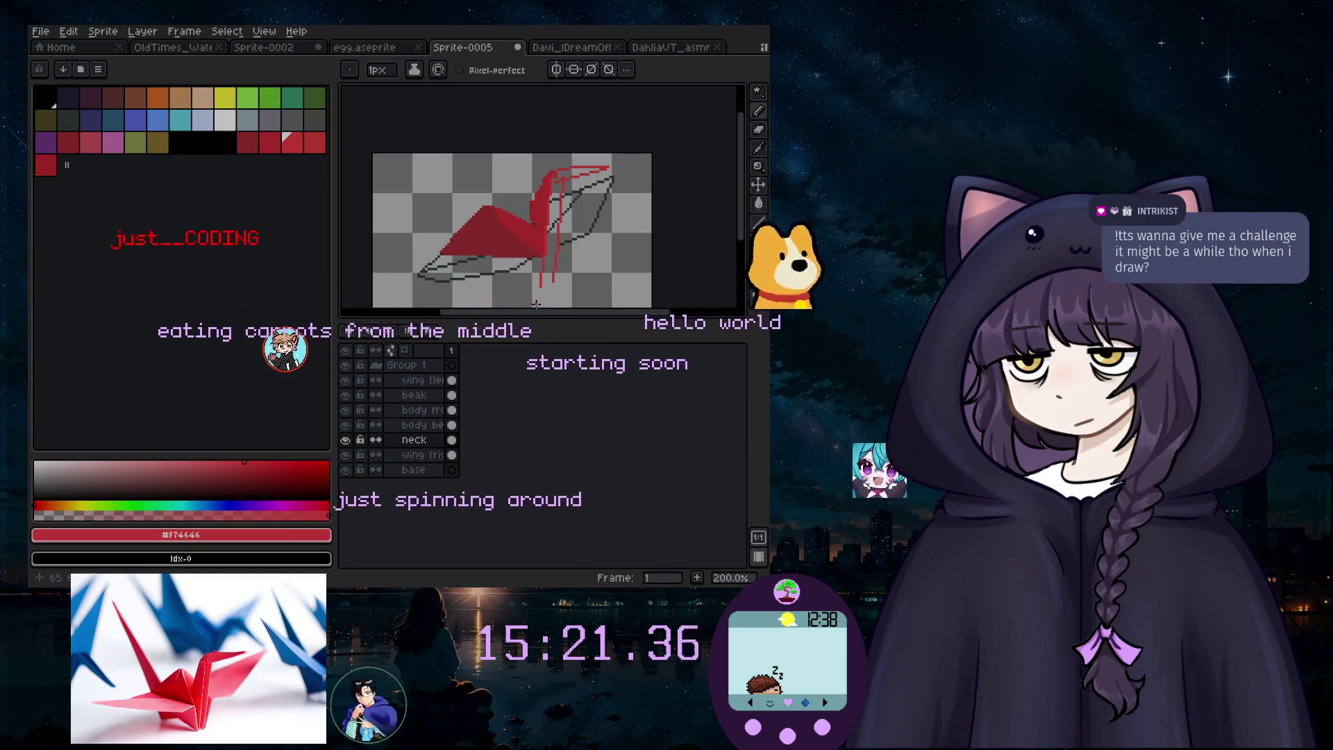
scroll(549, 302, "up", 2)
scroll(552, 298, "up", 2)
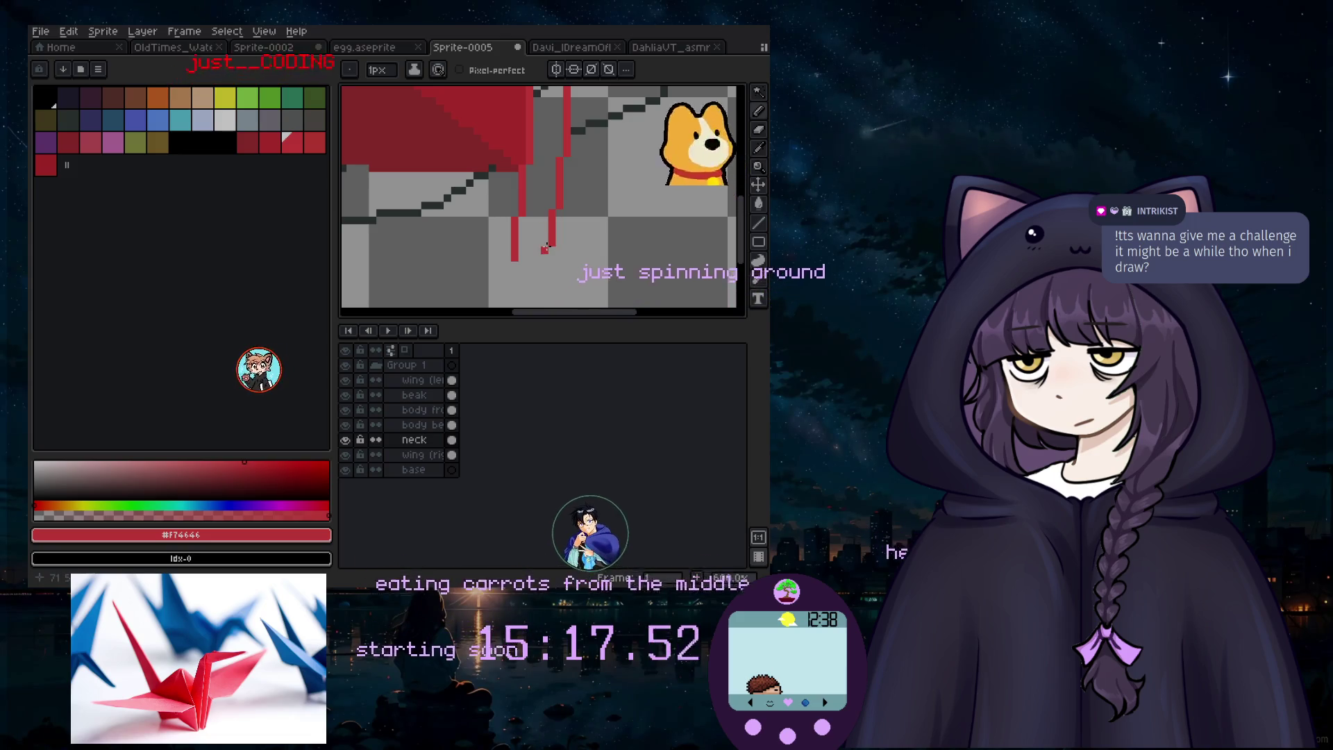
left_click(546, 248)
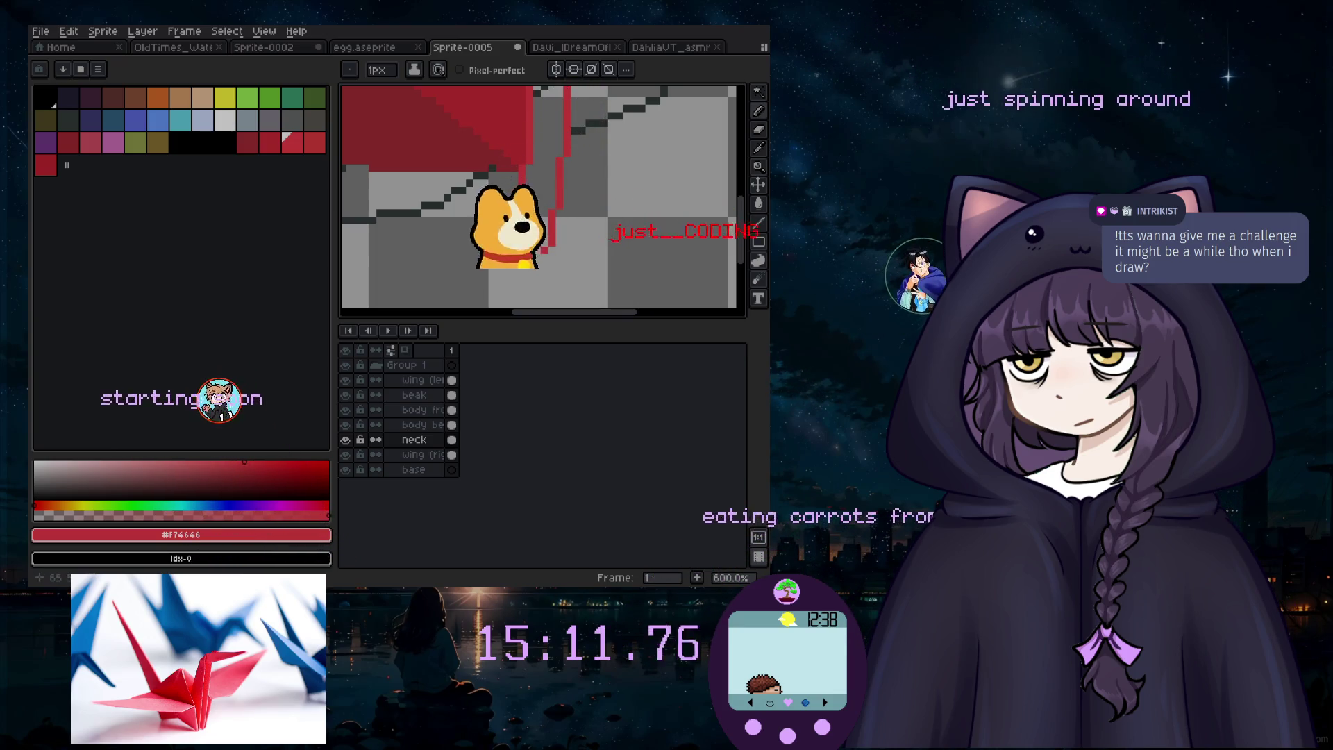
scroll(543, 184, "down", 4)
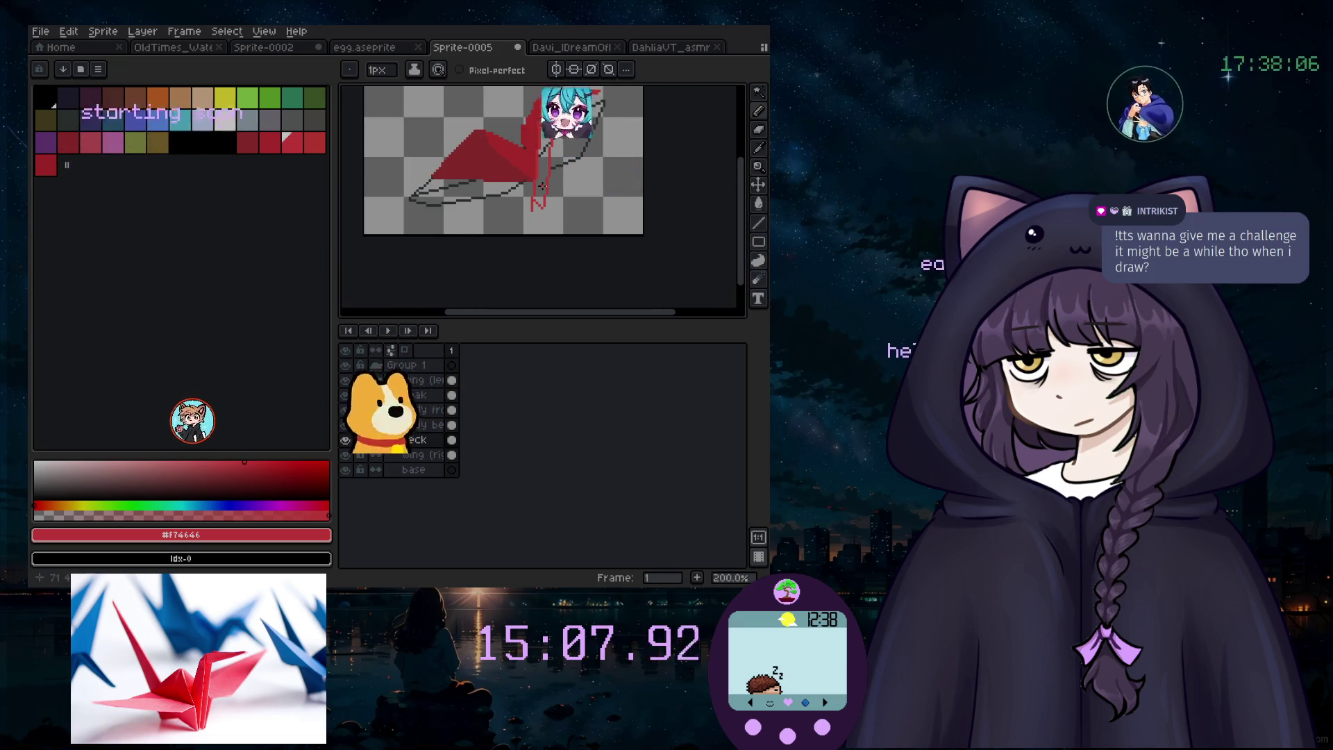
scroll(539, 228, "up", 3)
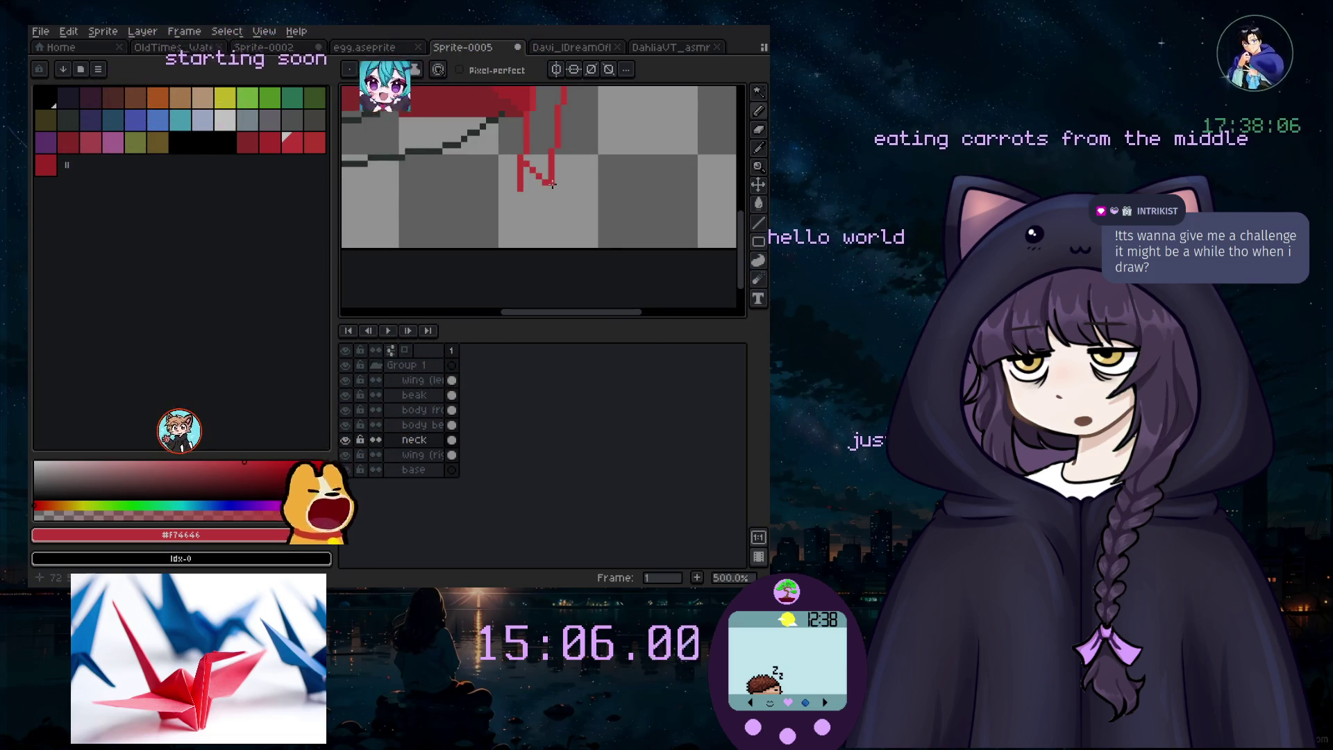
scroll(539, 195, "down", 2)
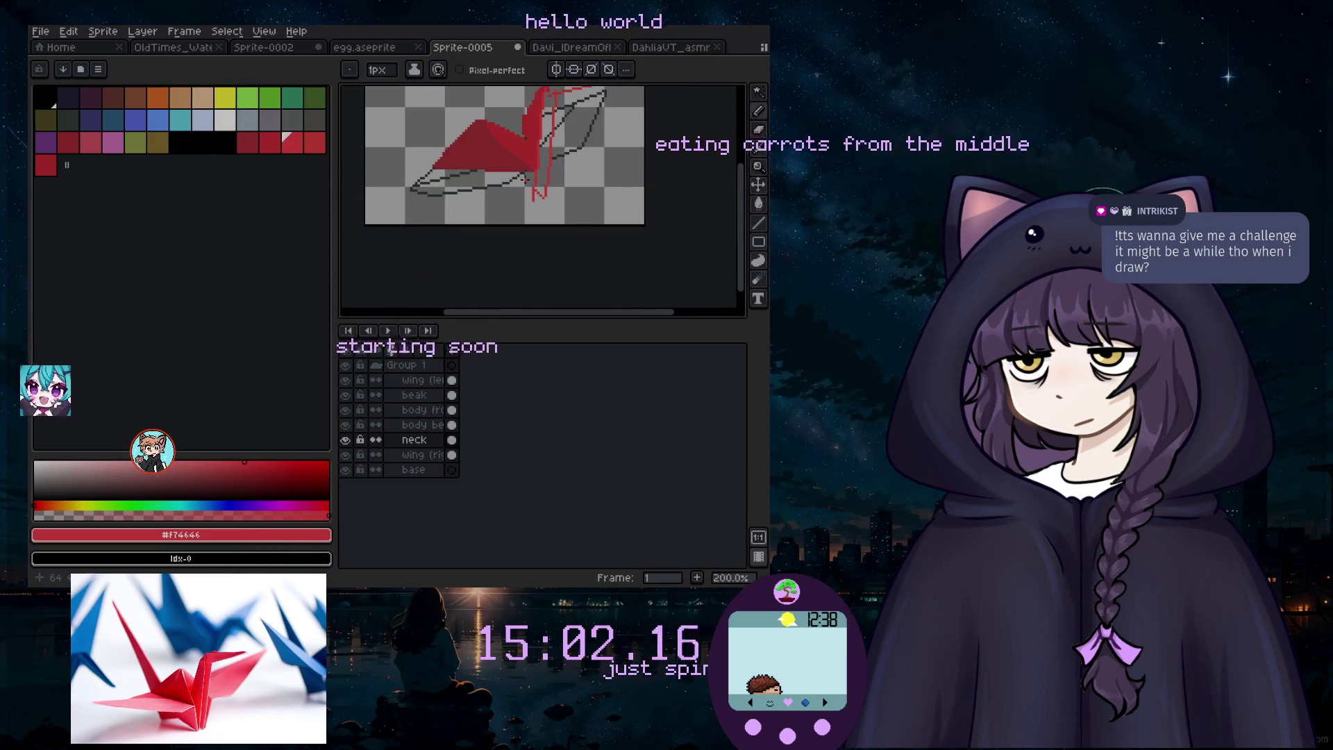
scroll(526, 179, "up", 2)
left_click(273, 143)
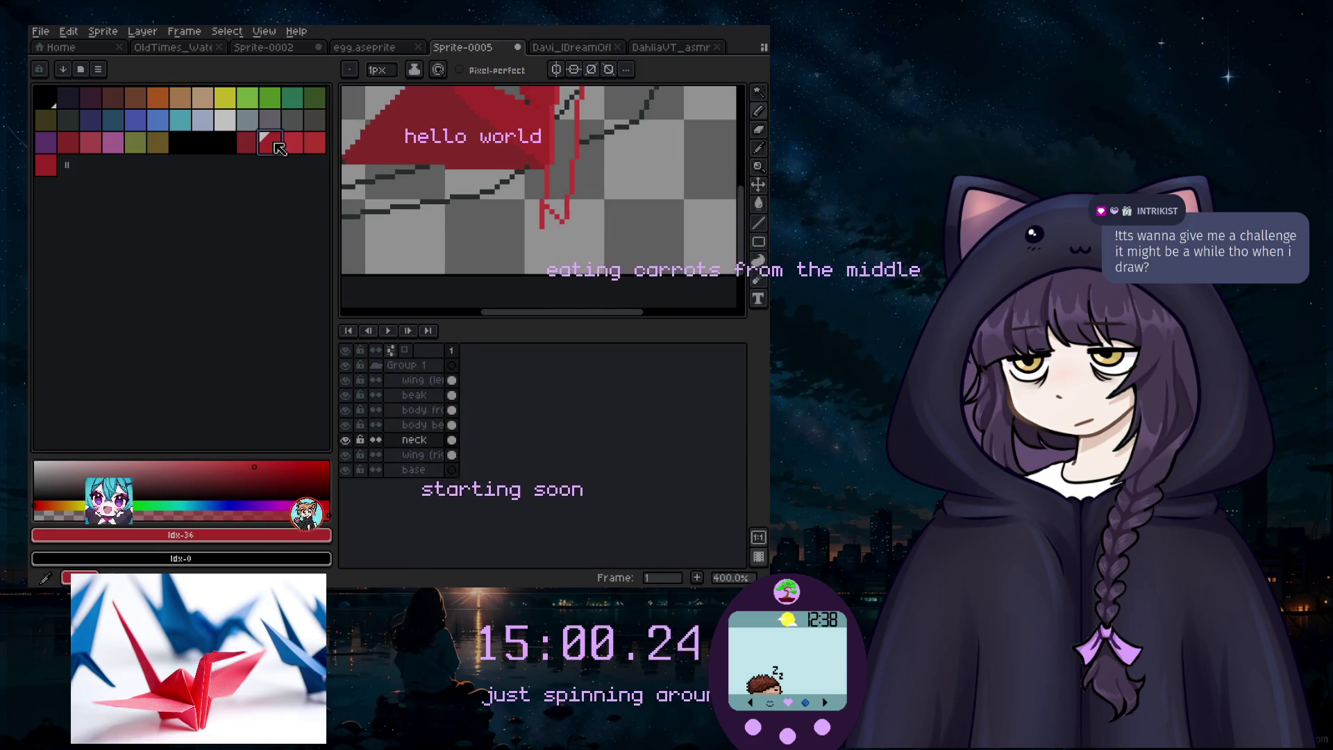
left_click(558, 170)
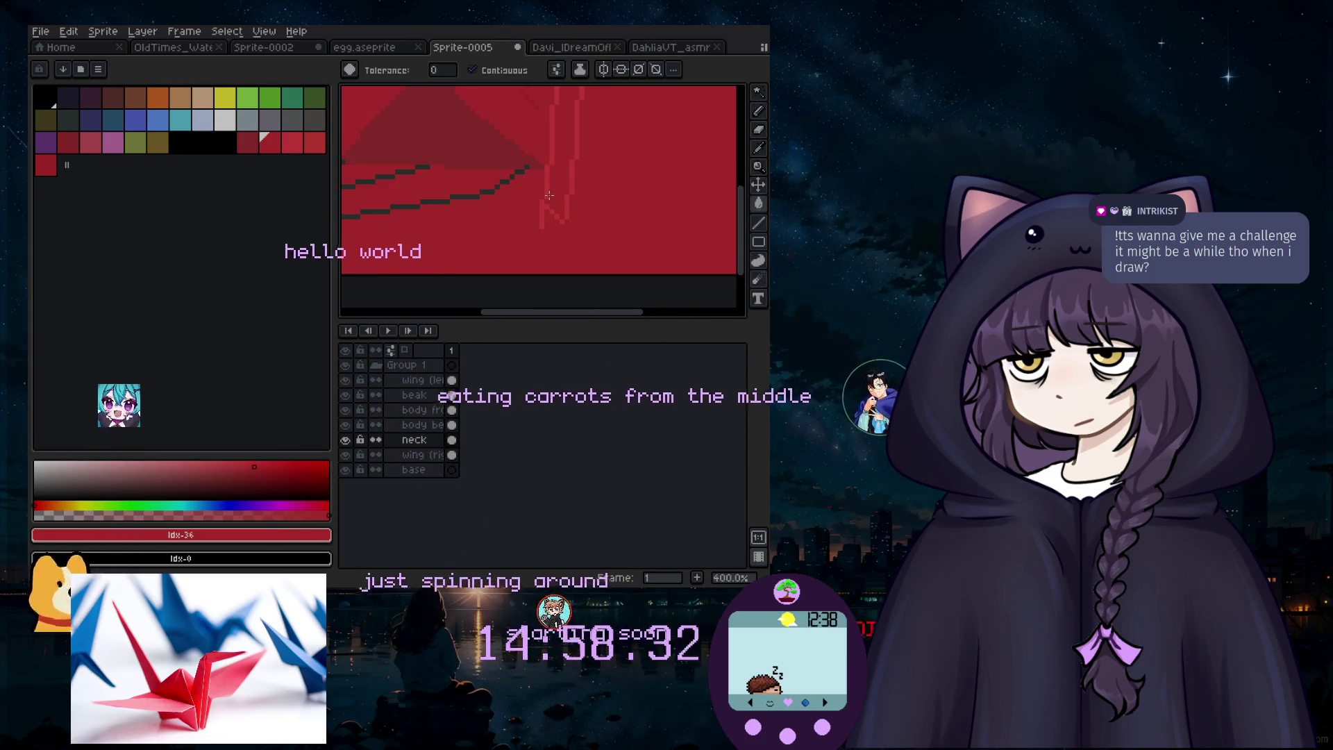
key("ctrl+z")
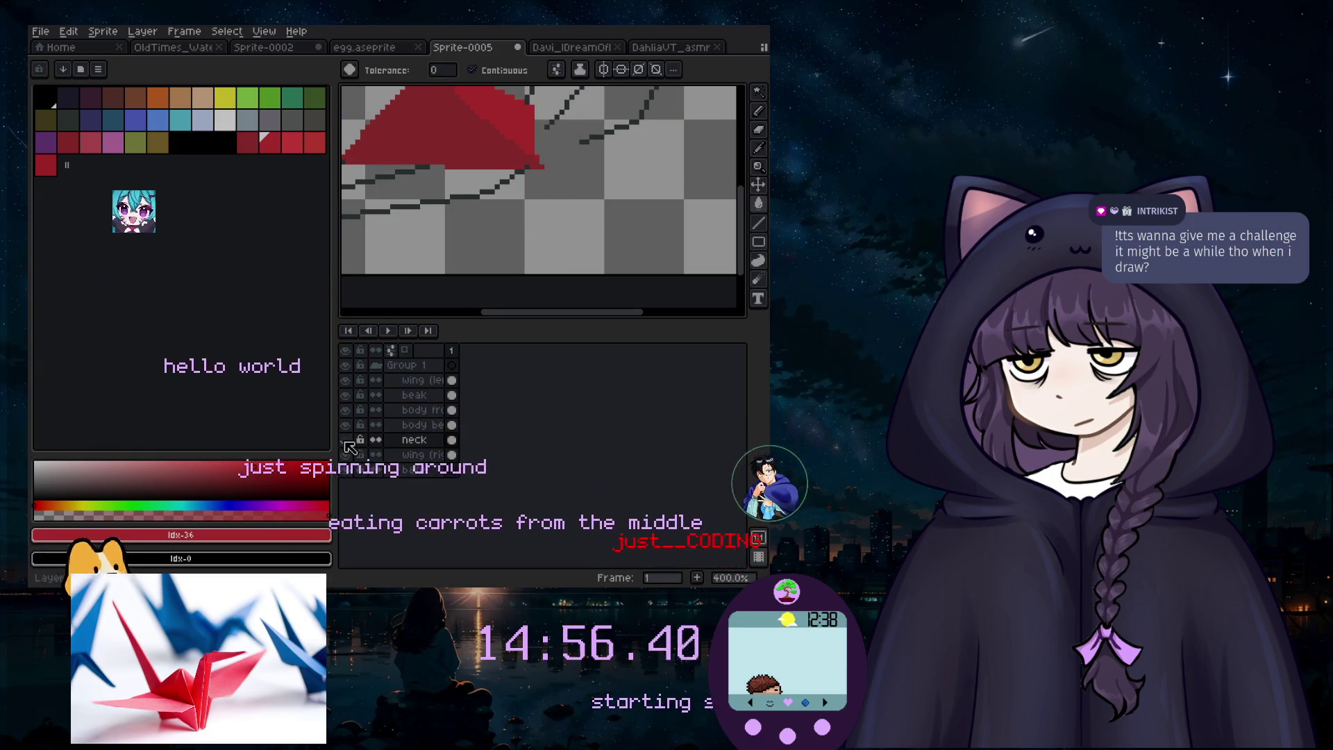
scroll(717, 250, "down", 1)
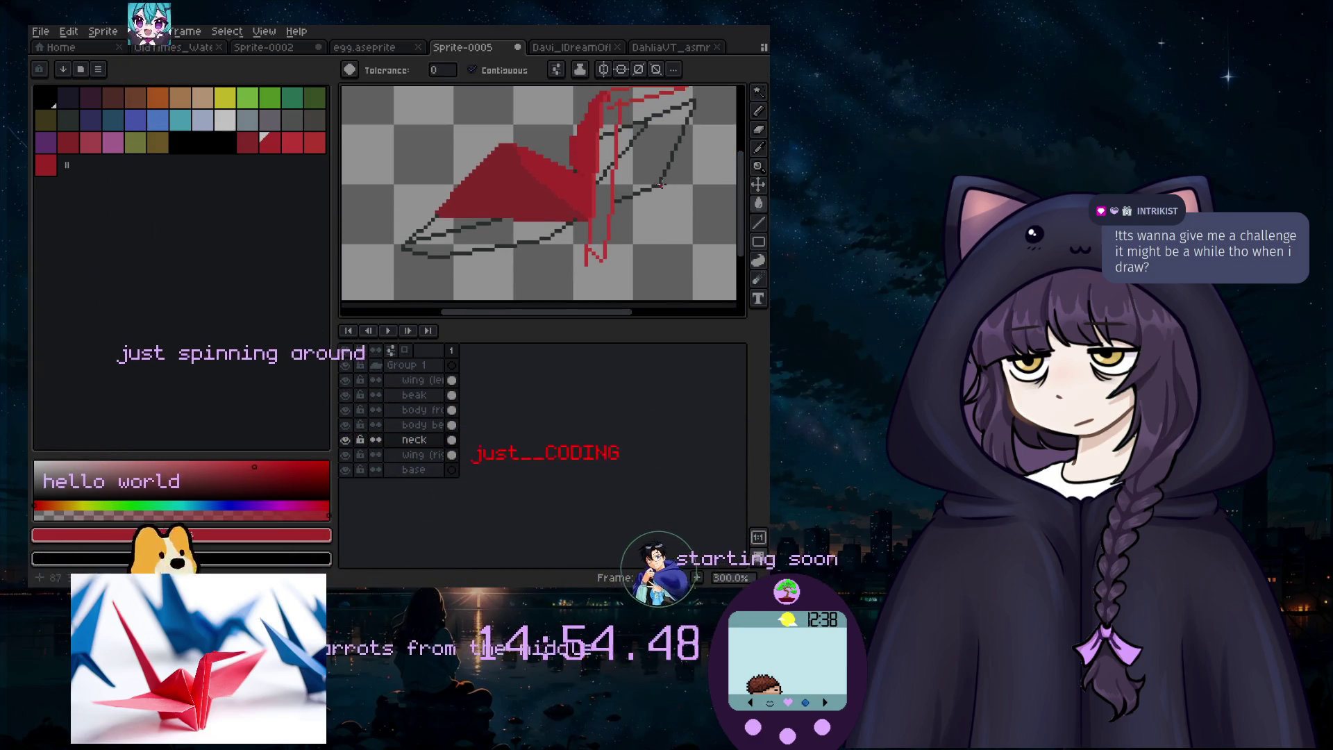
scroll(612, 117, "down", 1)
scroll(612, 118, "up", 3)
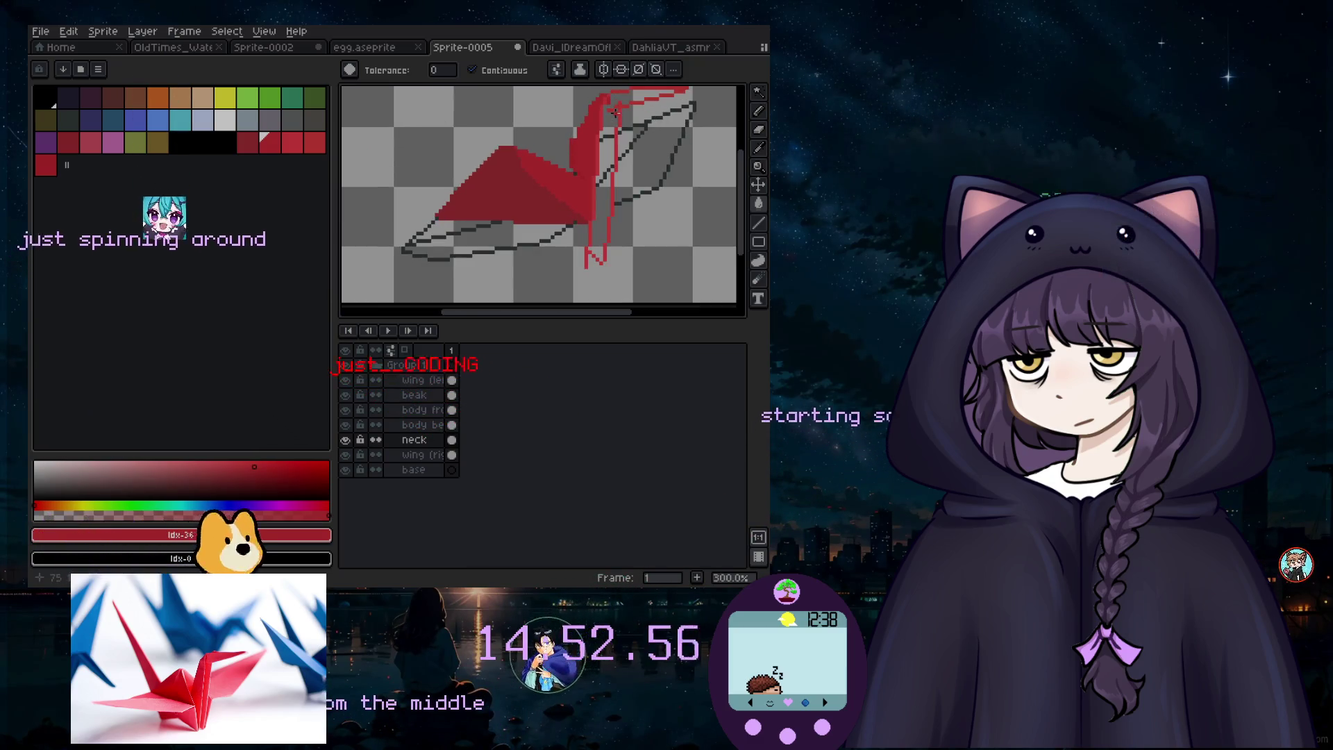
left_click(590, 153)
scroll(579, 192, "down", 1)
key("ctrl+z")
scroll(579, 192, "up", 2)
left_click(764, 146)
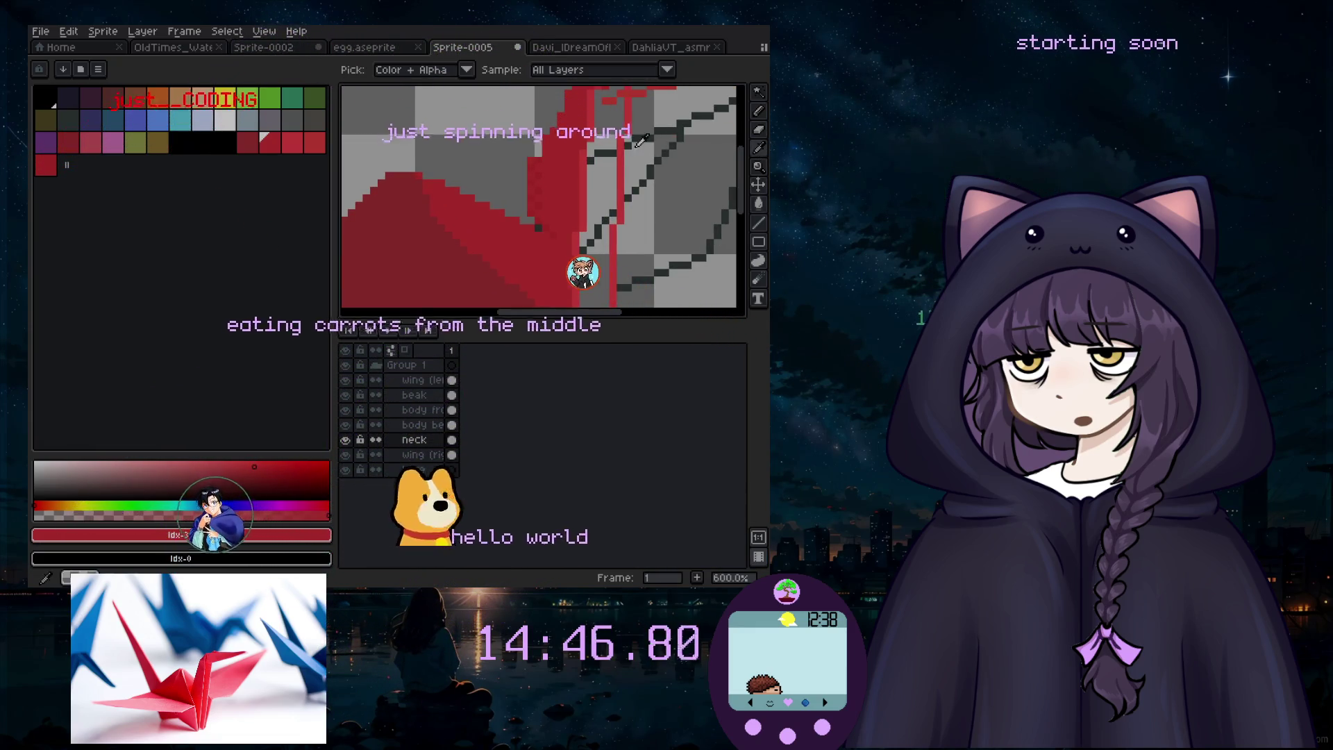
left_click(594, 134)
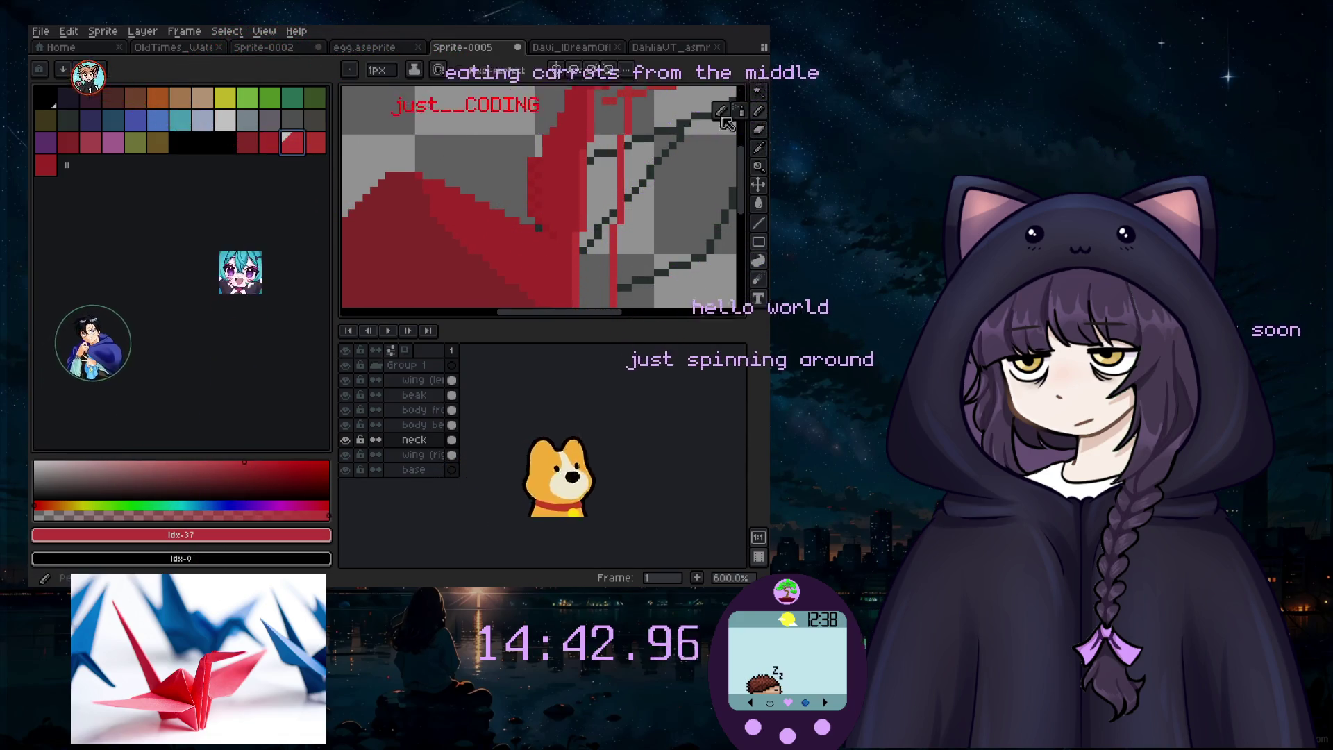
key("b")
scroll(571, 133, "up", 4)
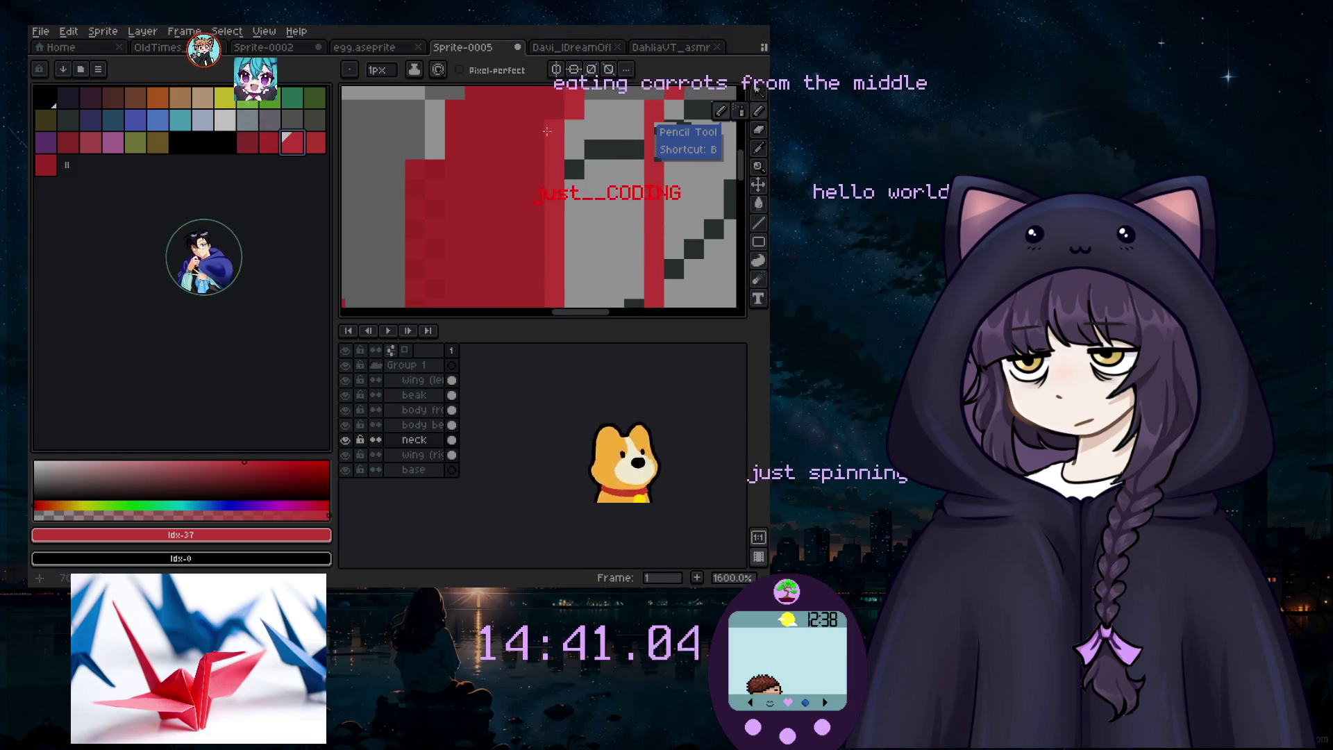
scroll(564, 133, "down", 1)
scroll(564, 134, "down", 4)
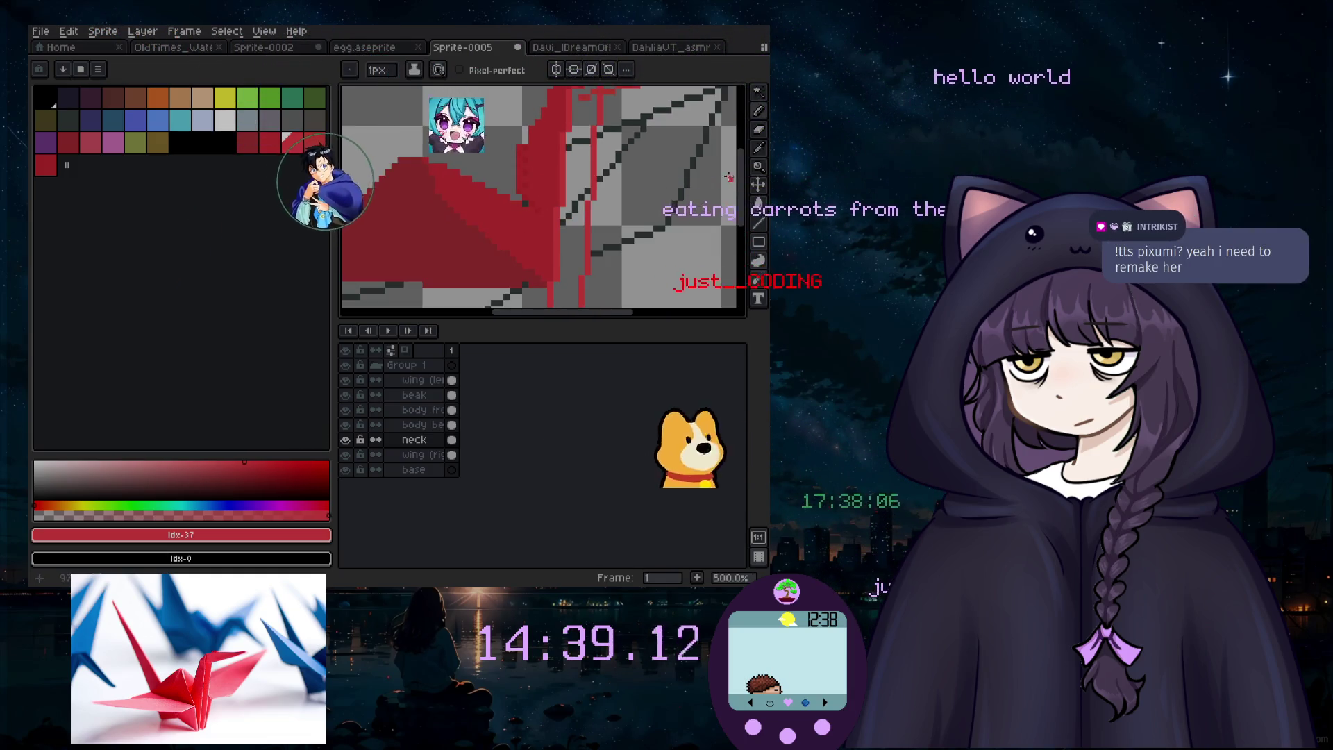
key("g")
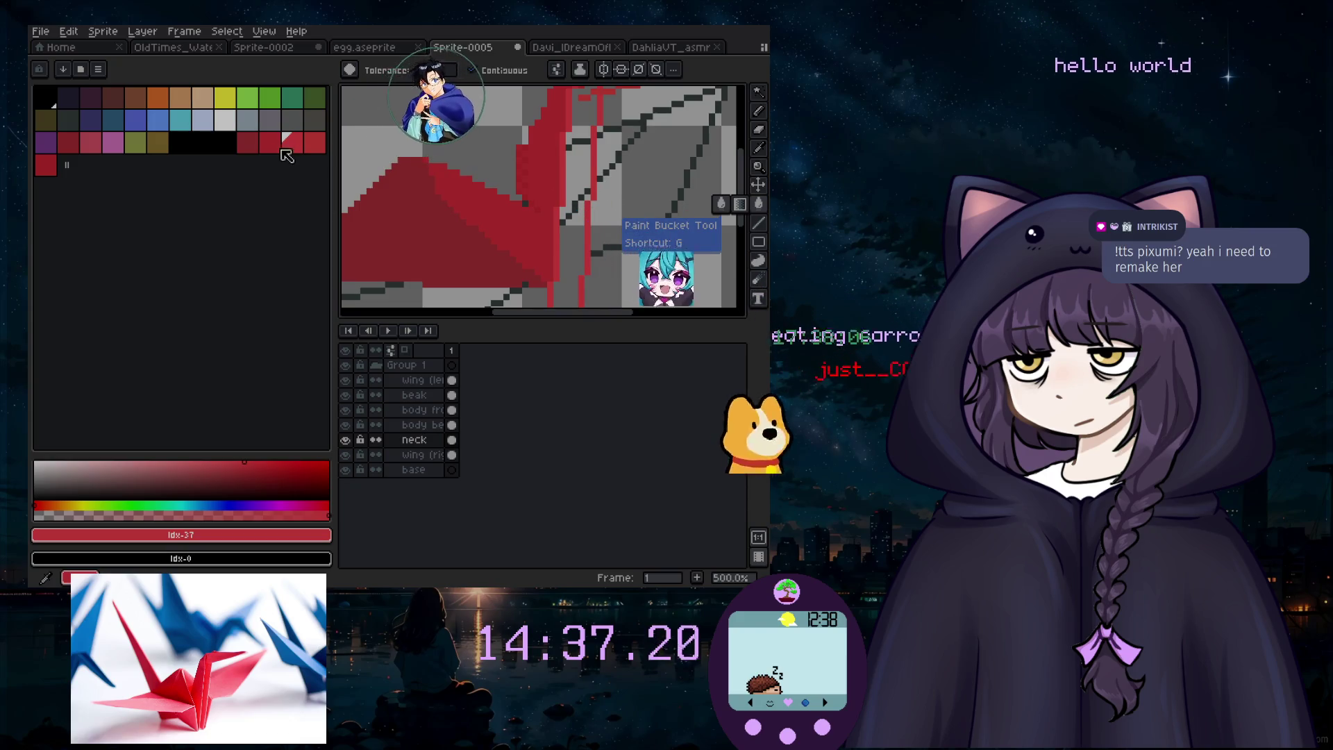
left_click(270, 142)
left_click(577, 194)
scroll(577, 194, "down", 3)
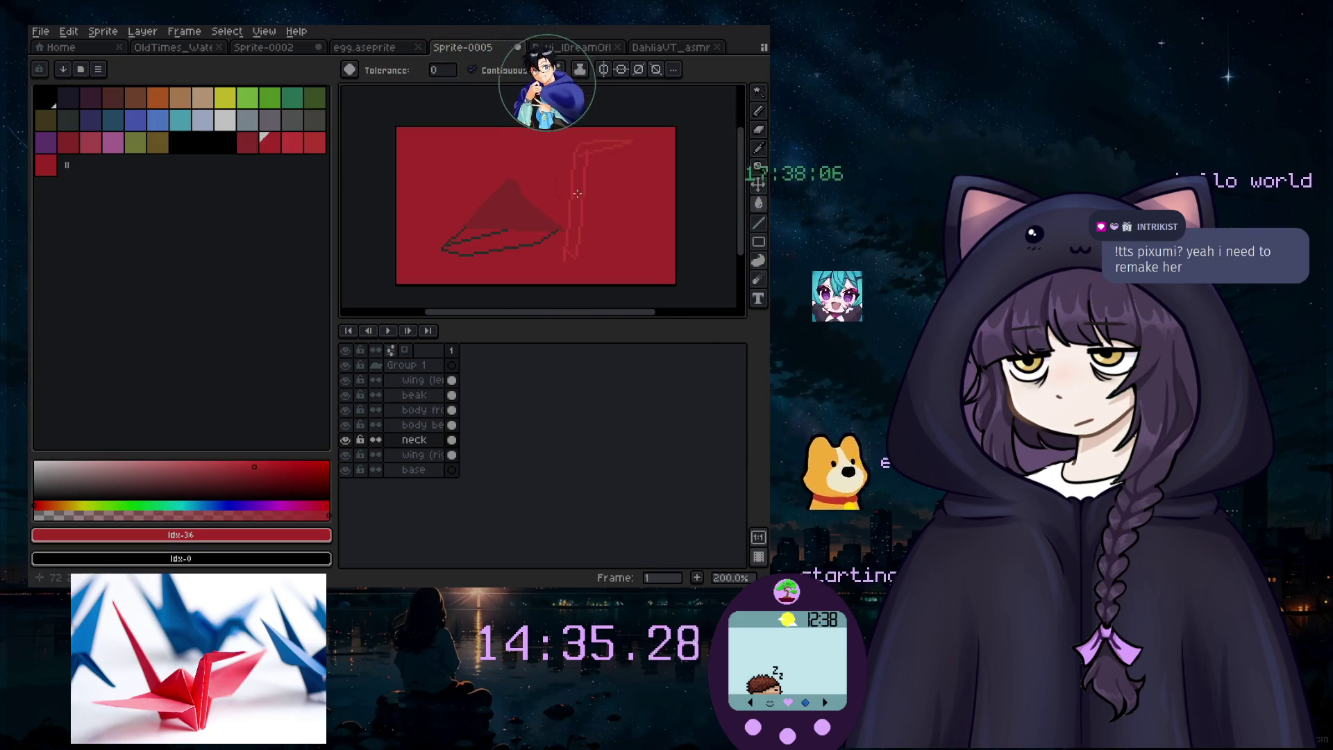
scroll(574, 262, "up", 1)
scroll(621, 185, "down", 2)
scroll(649, 120, "up", 2)
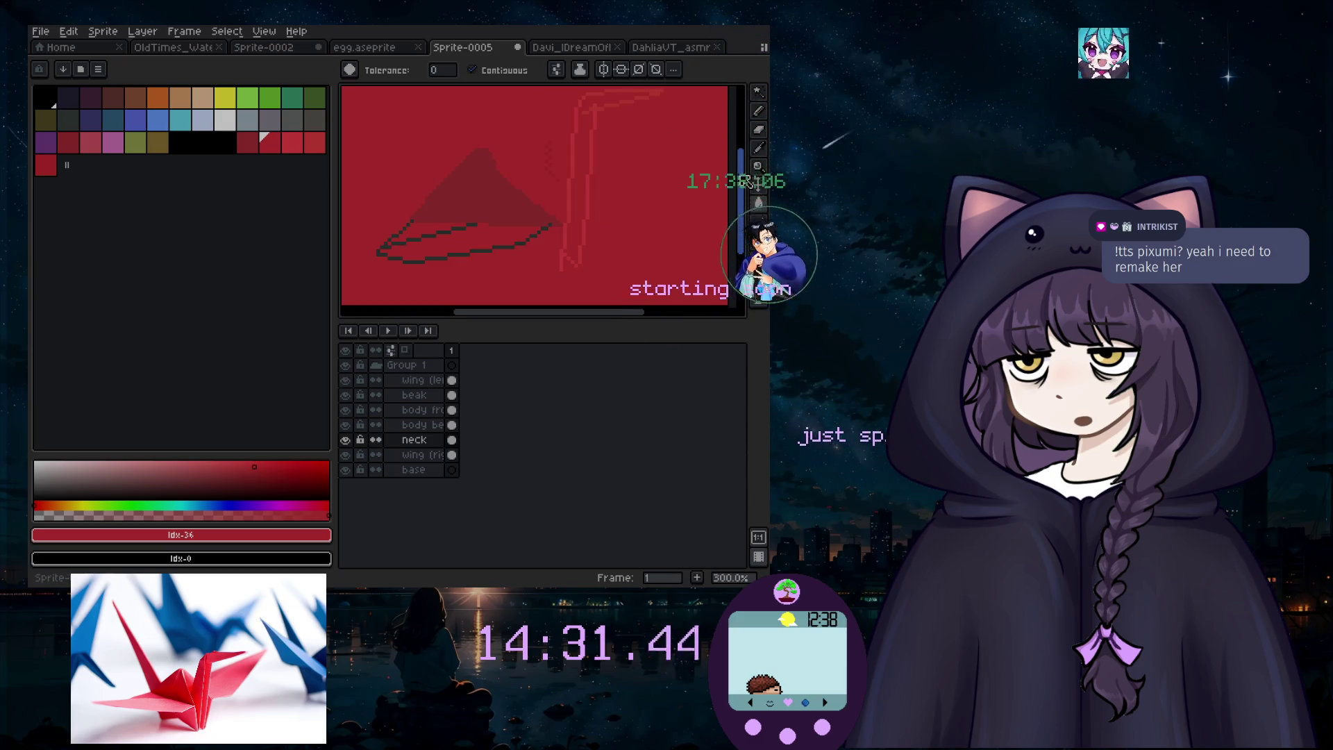
left_click_drag(748, 174, 743, 162)
scroll(598, 131, "up", 1)
scroll(611, 127, "up", 1)
key("ctrl+z")
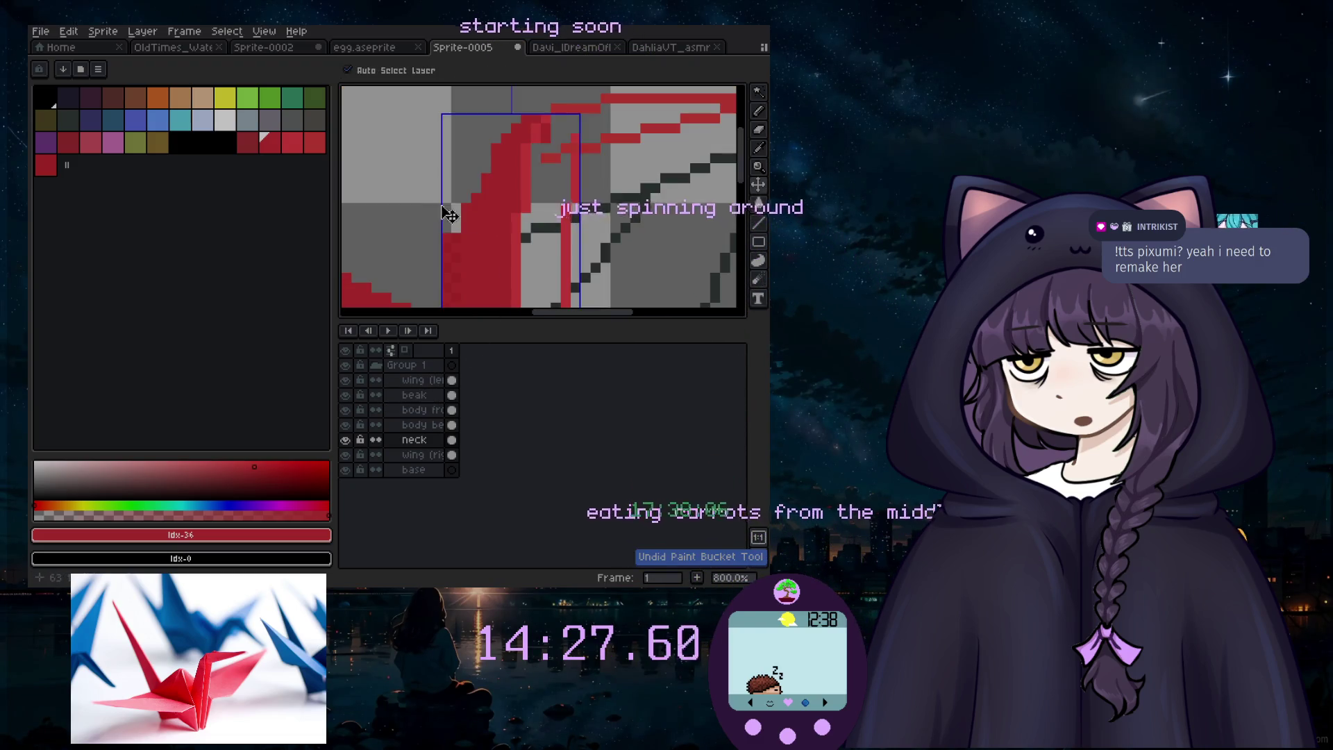
Step: Paint a short dark-red run on the neck with the single-pixel pencil
scroll(594, 179, "up", 2)
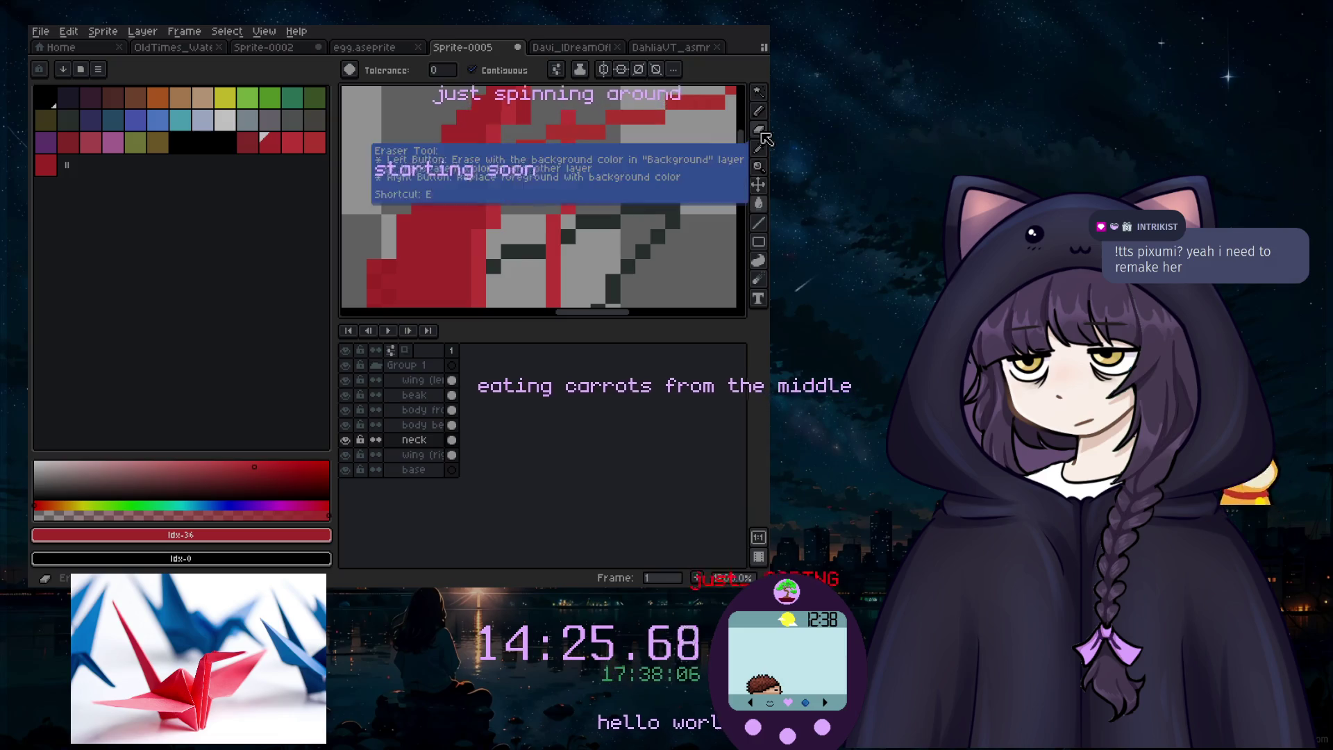
left_click(760, 111)
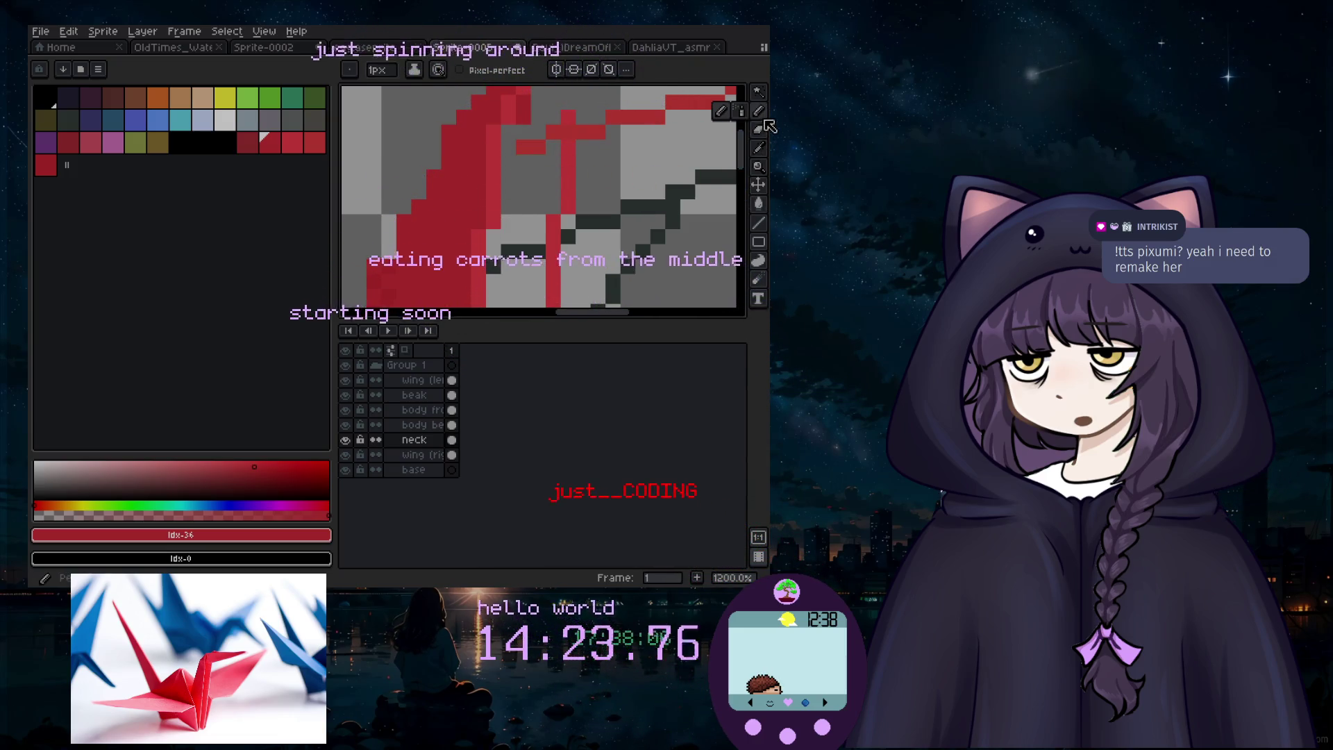
left_click(247, 142)
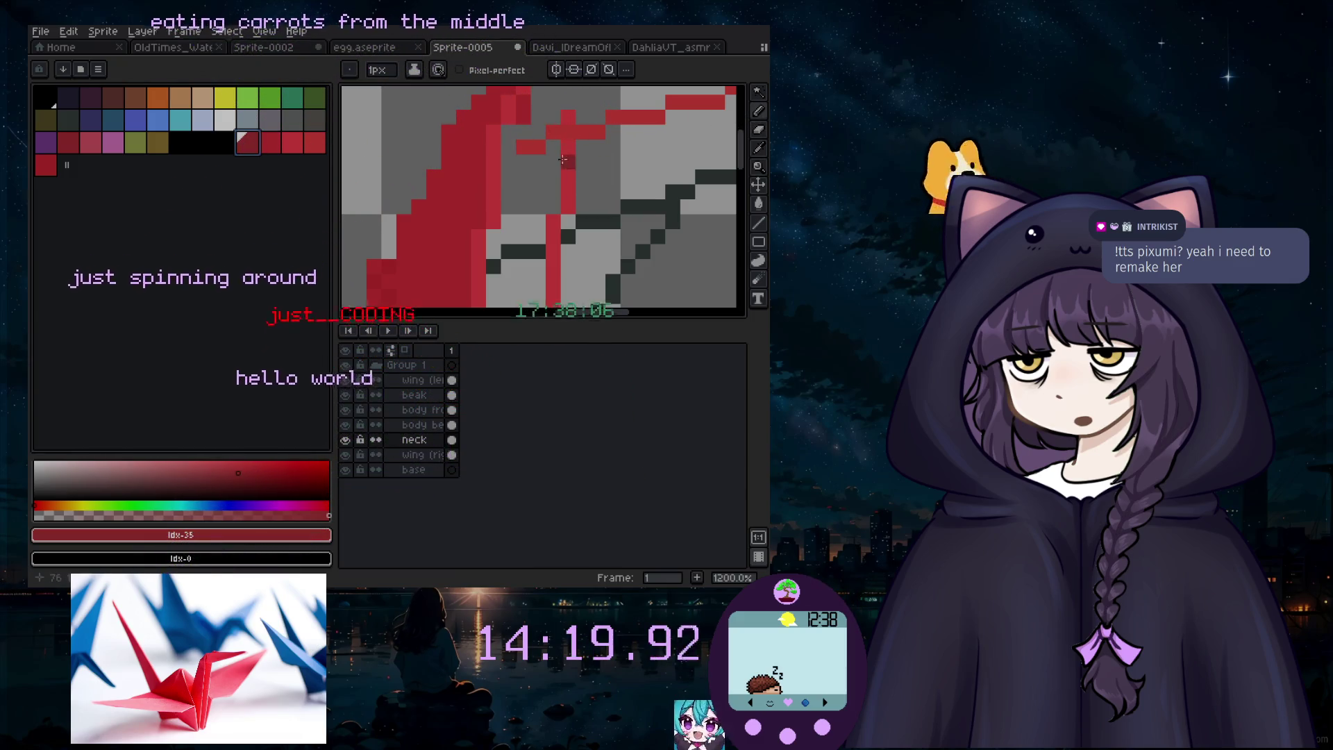
left_click_drag(532, 160, 507, 161)
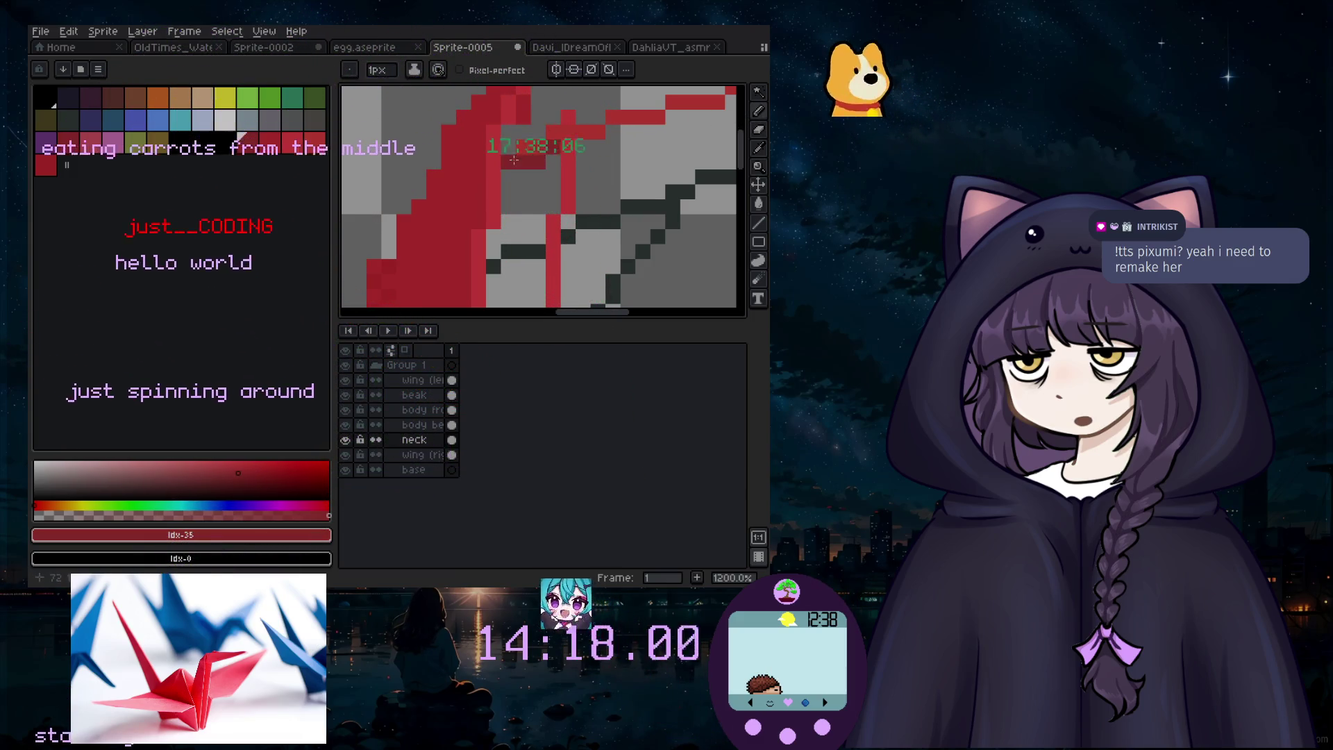
Step: Switch to the fill tool and enlarge the brush to 18px
left_click(759, 204)
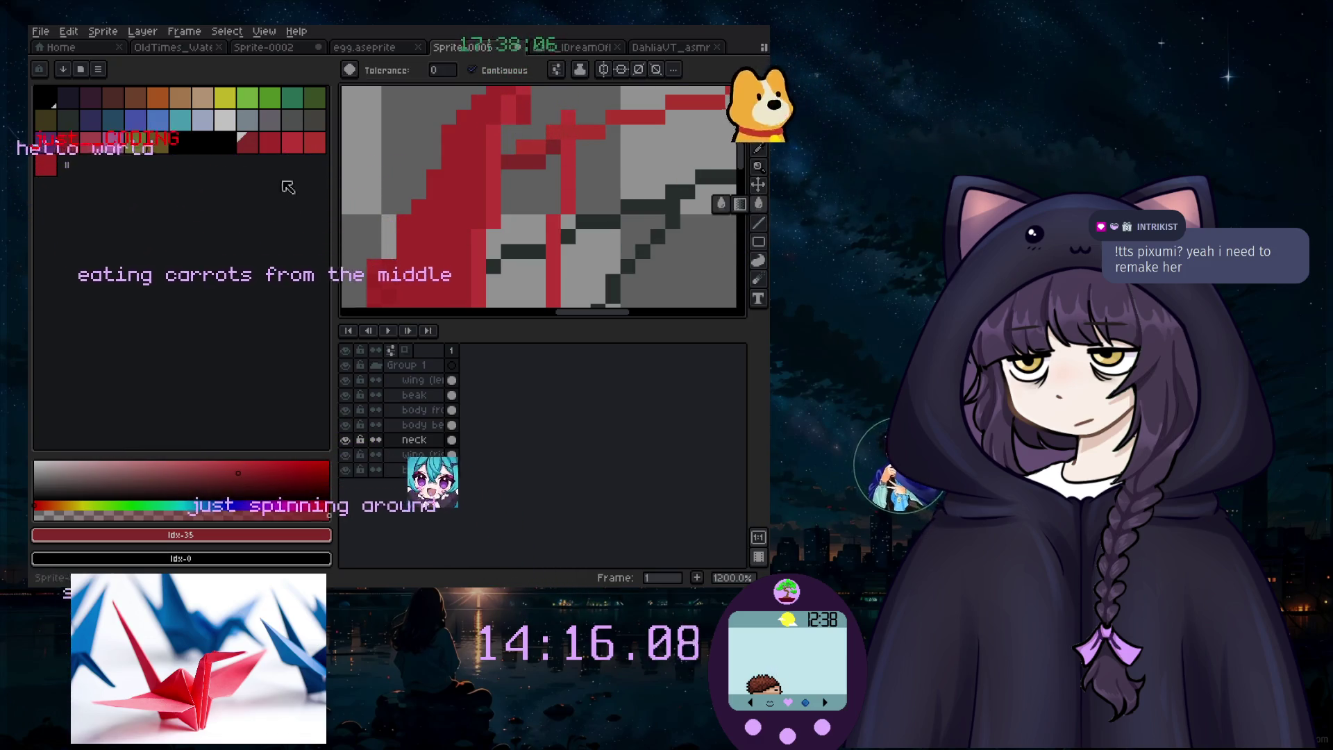
scroll(513, 243, "down", 4)
scroll(514, 243, "down", 3)
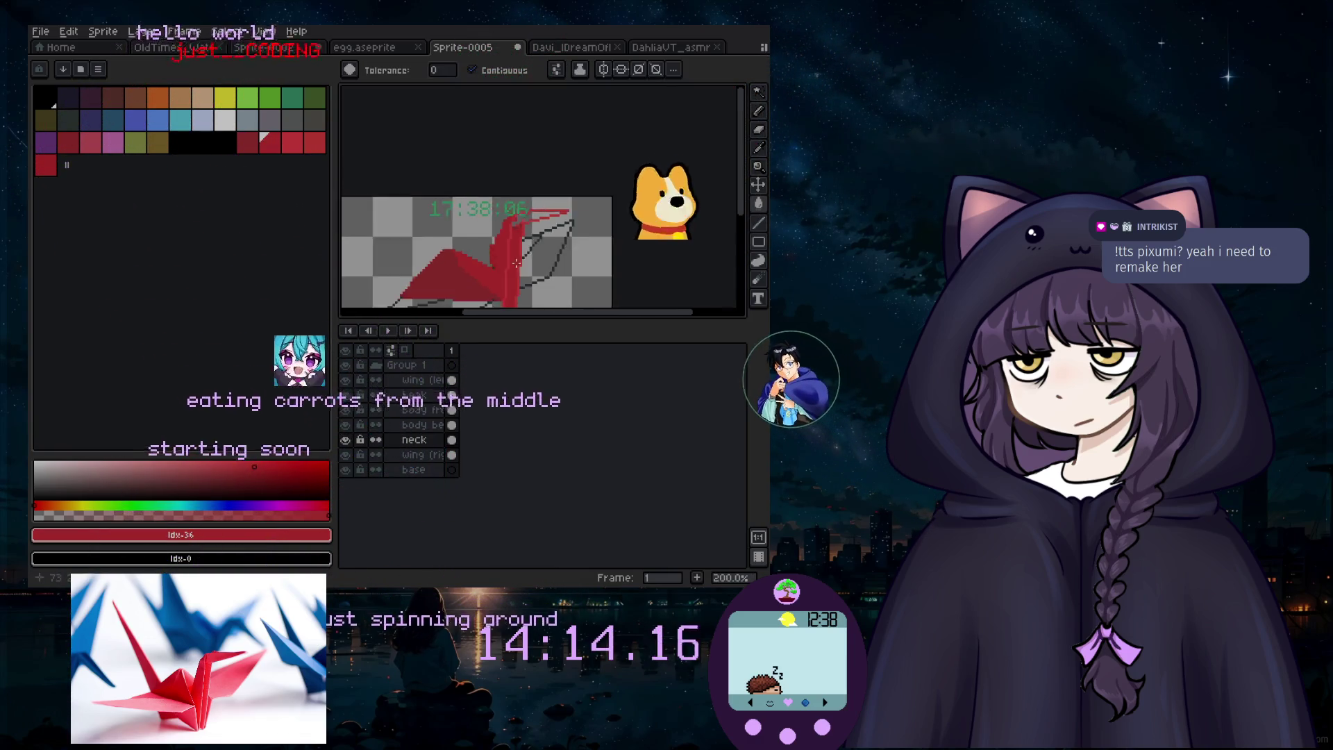
scroll(526, 296, "up", 4)
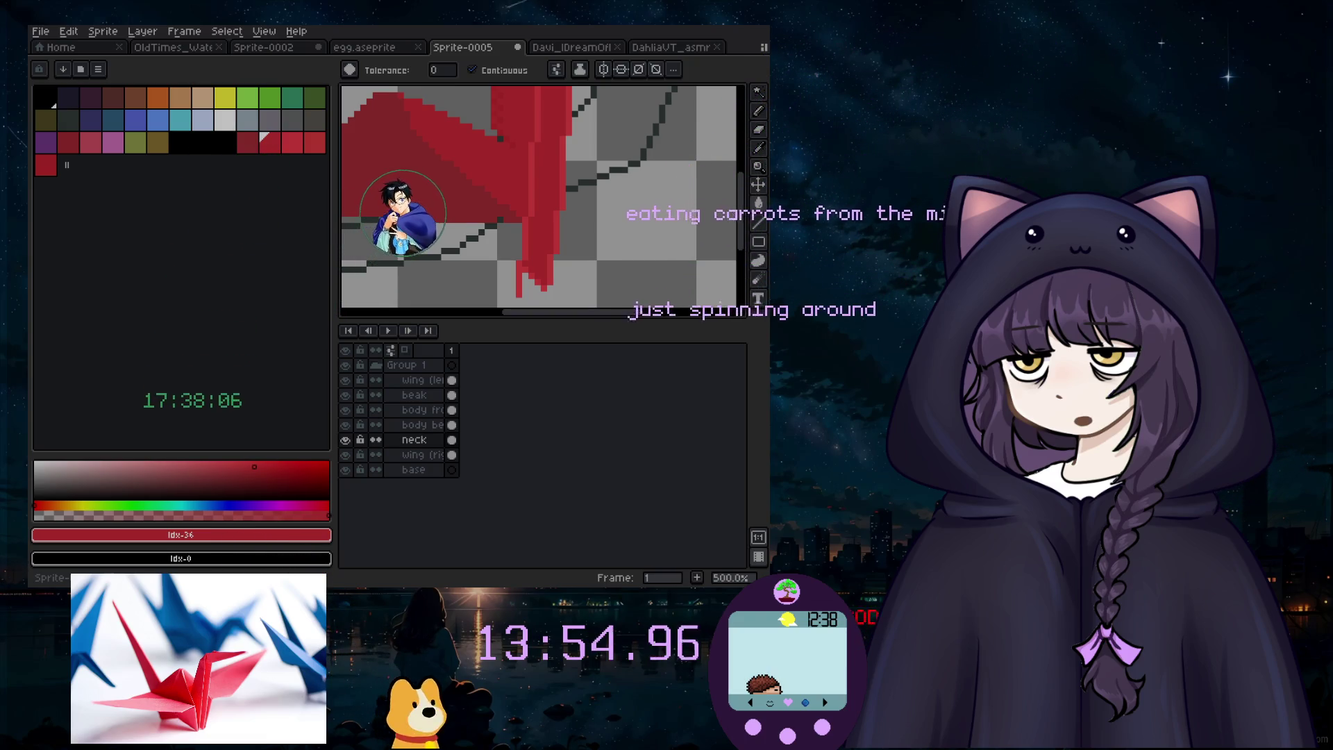
scroll(733, 250, "down", 3)
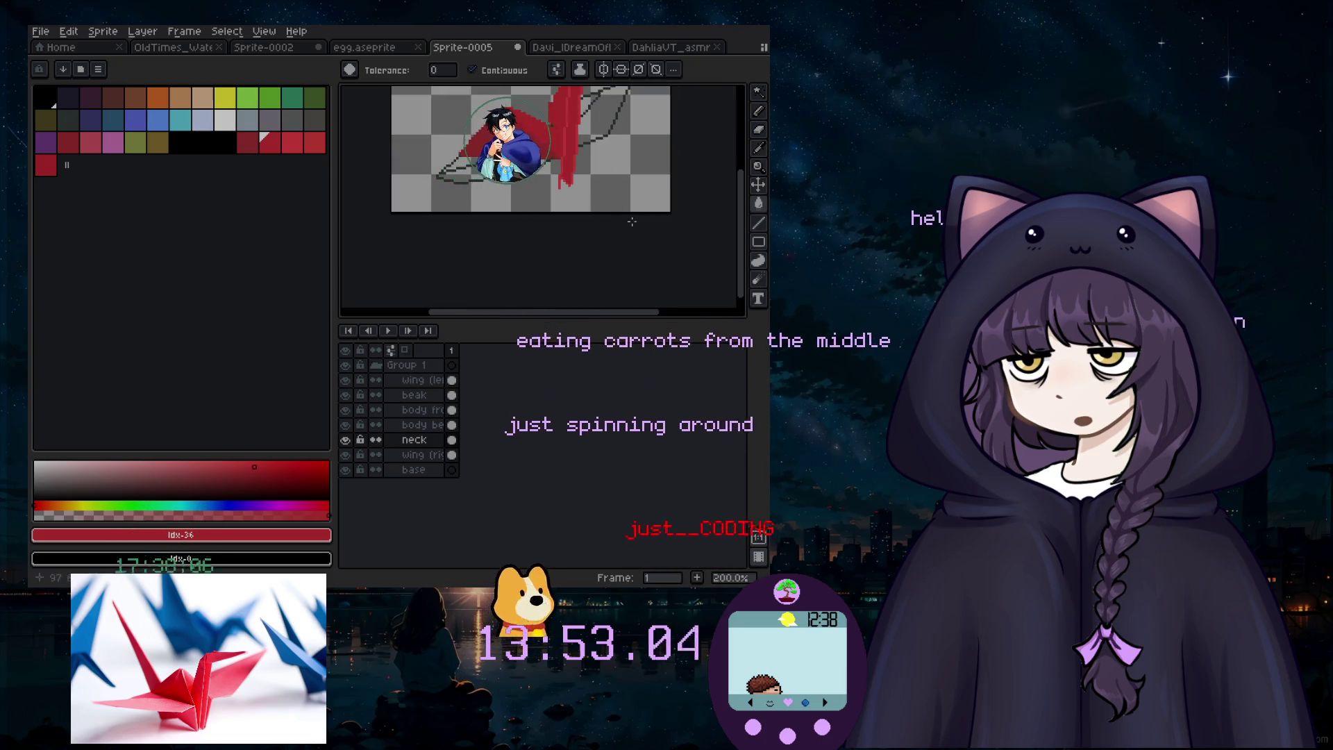
scroll(749, 251, "up", 2)
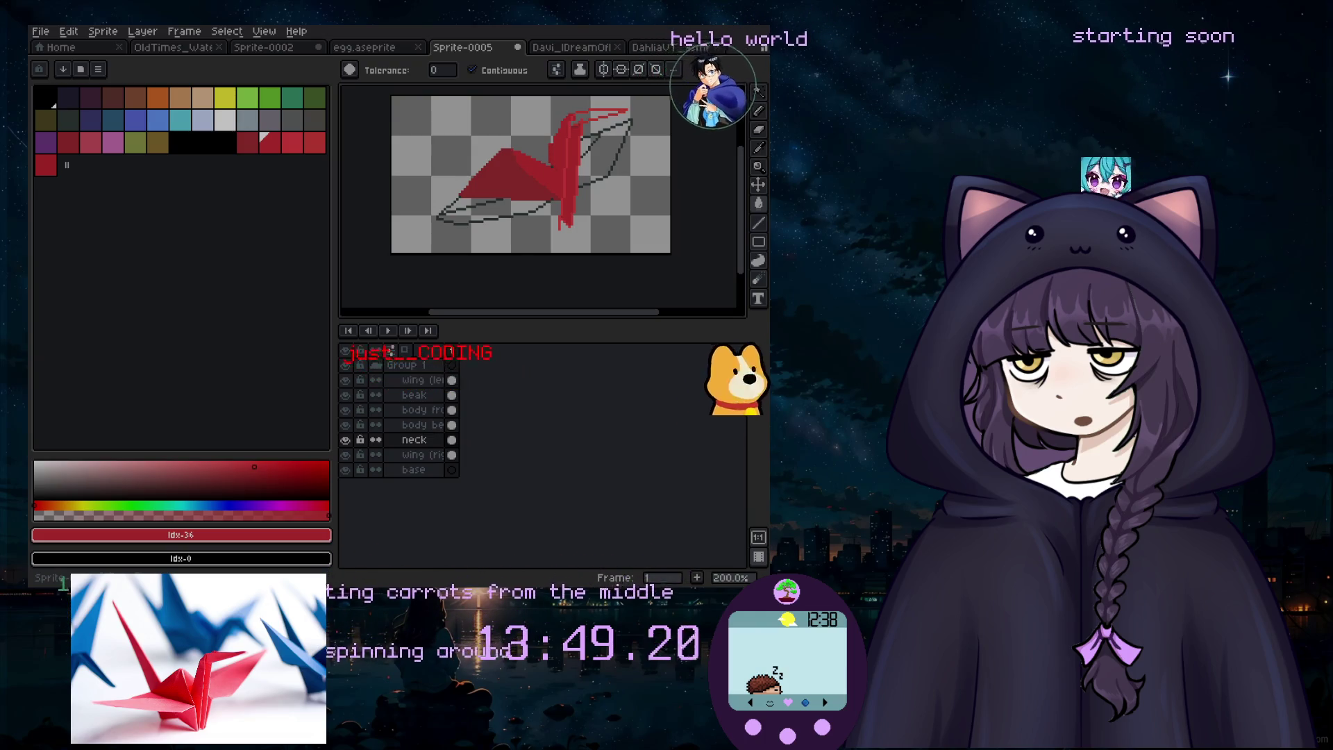
scroll(542, 241, "up", 2)
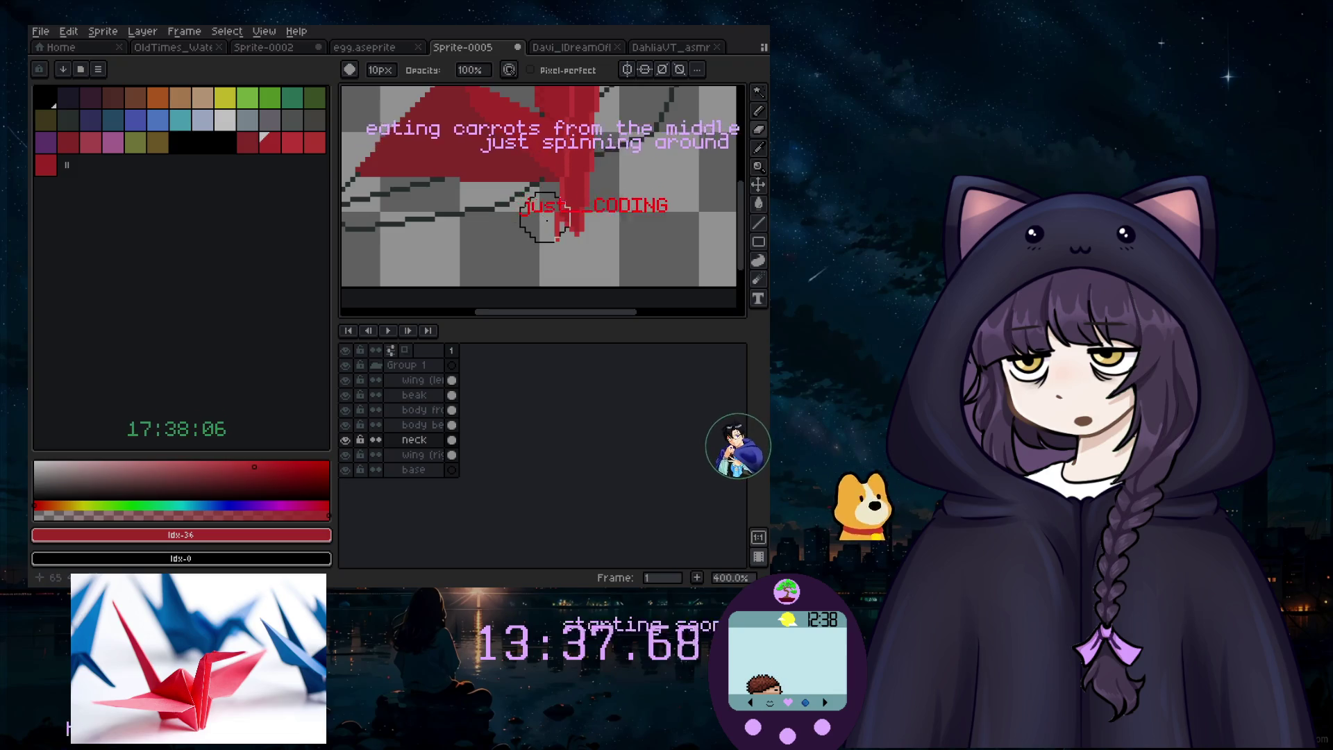
key("plus")
key("plus")
key("plus")
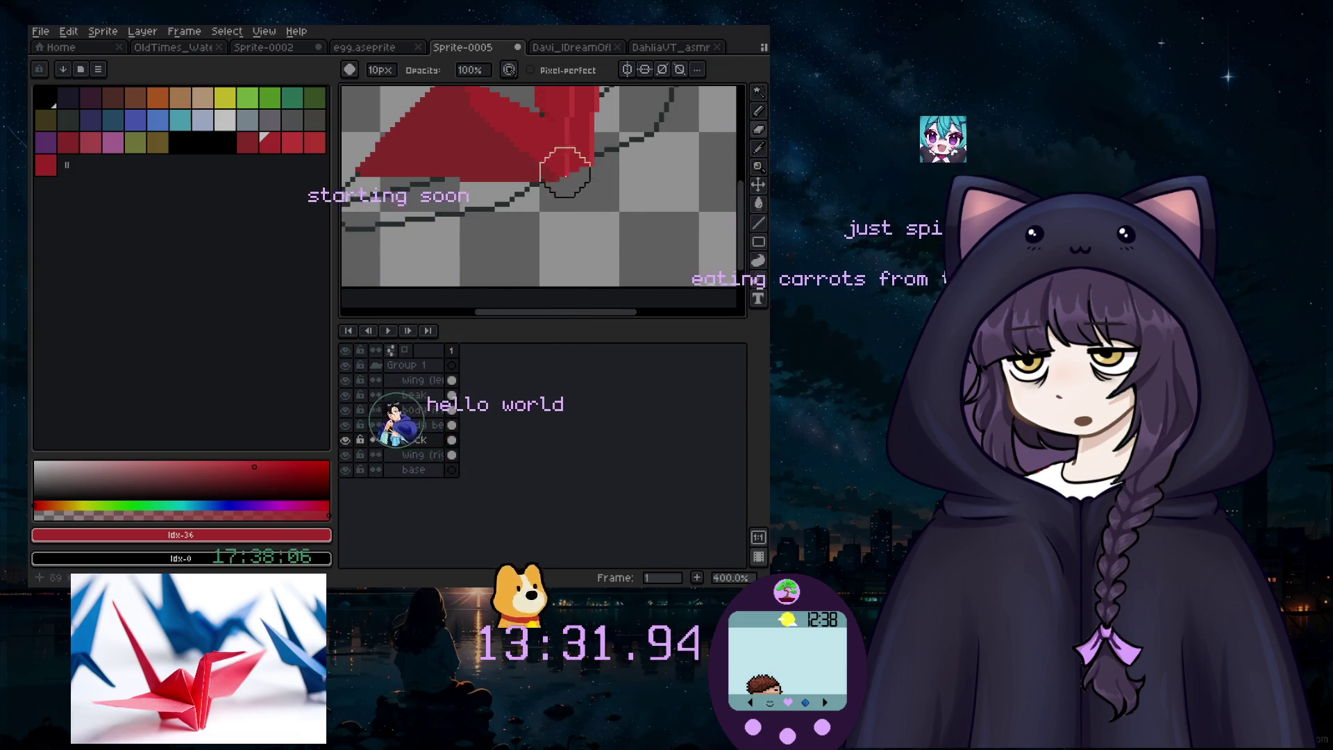
scroll(569, 183, "up", 3)
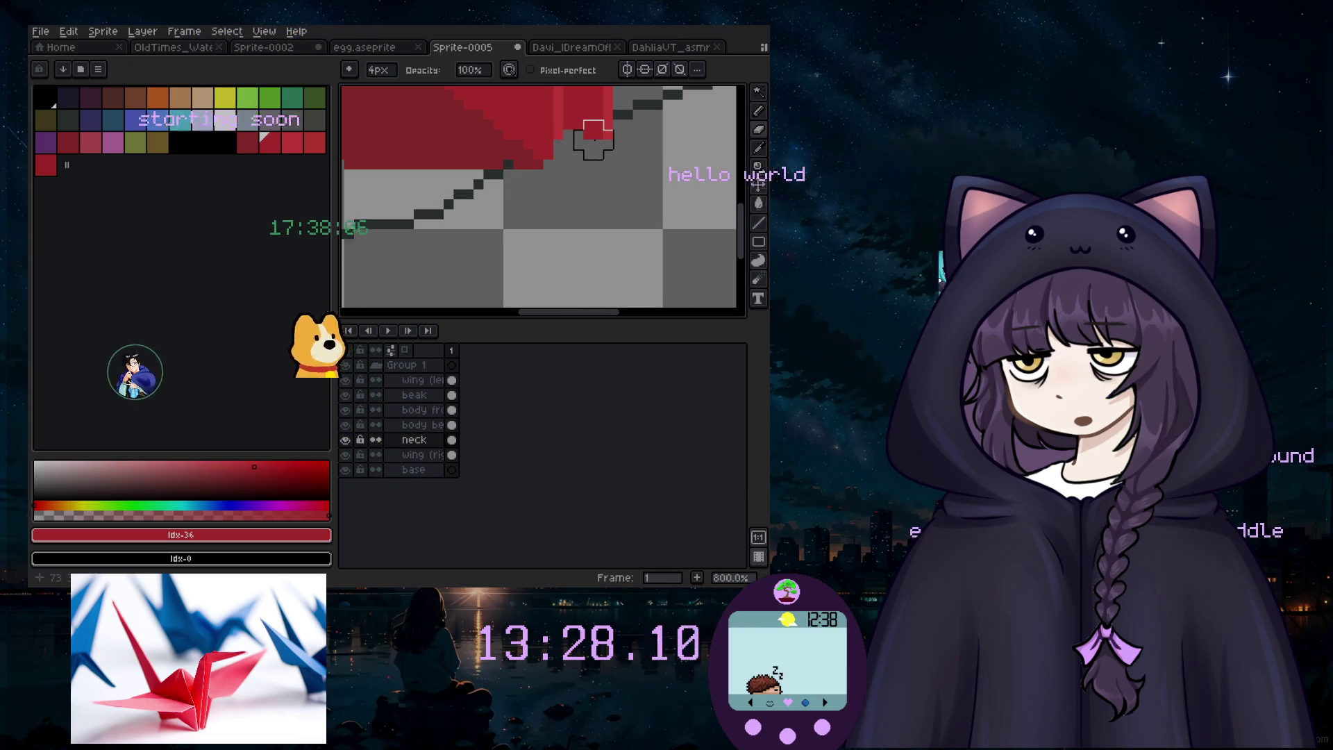
scroll(583, 141, "down", 4)
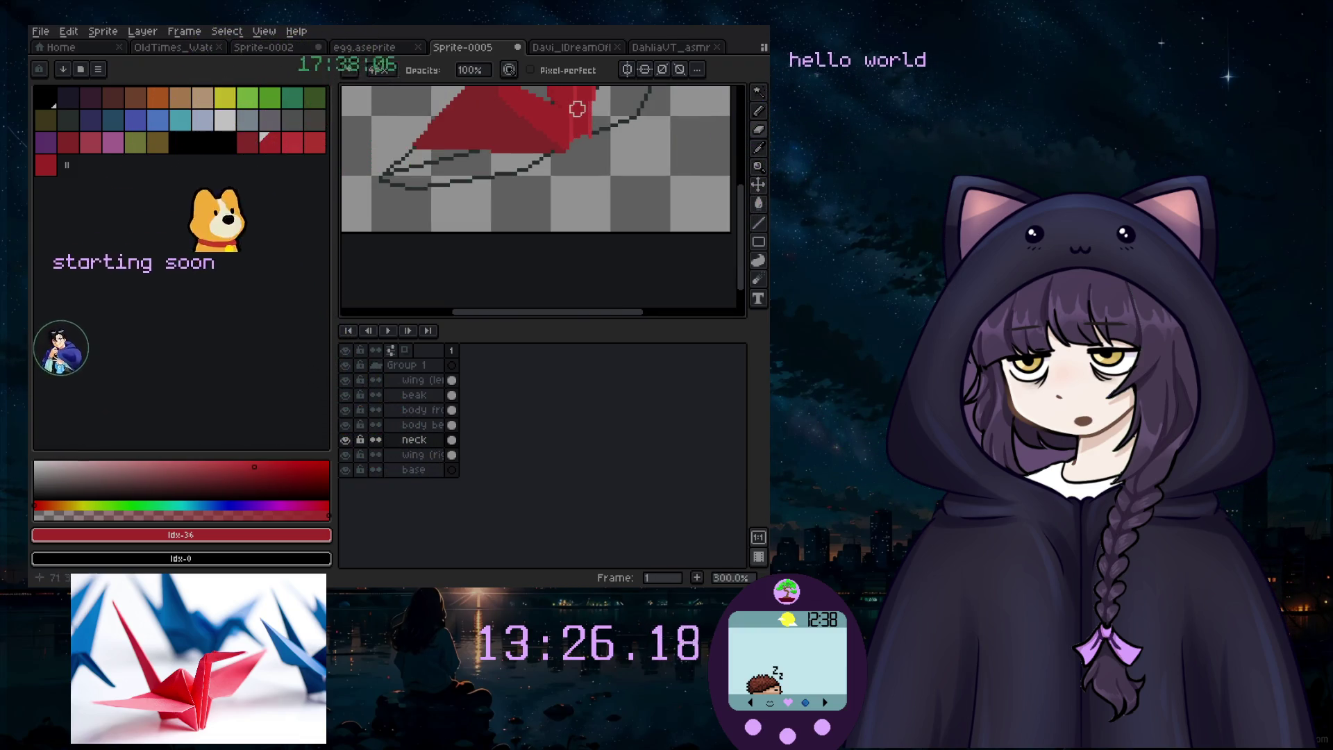
scroll(573, 109, "up", 3)
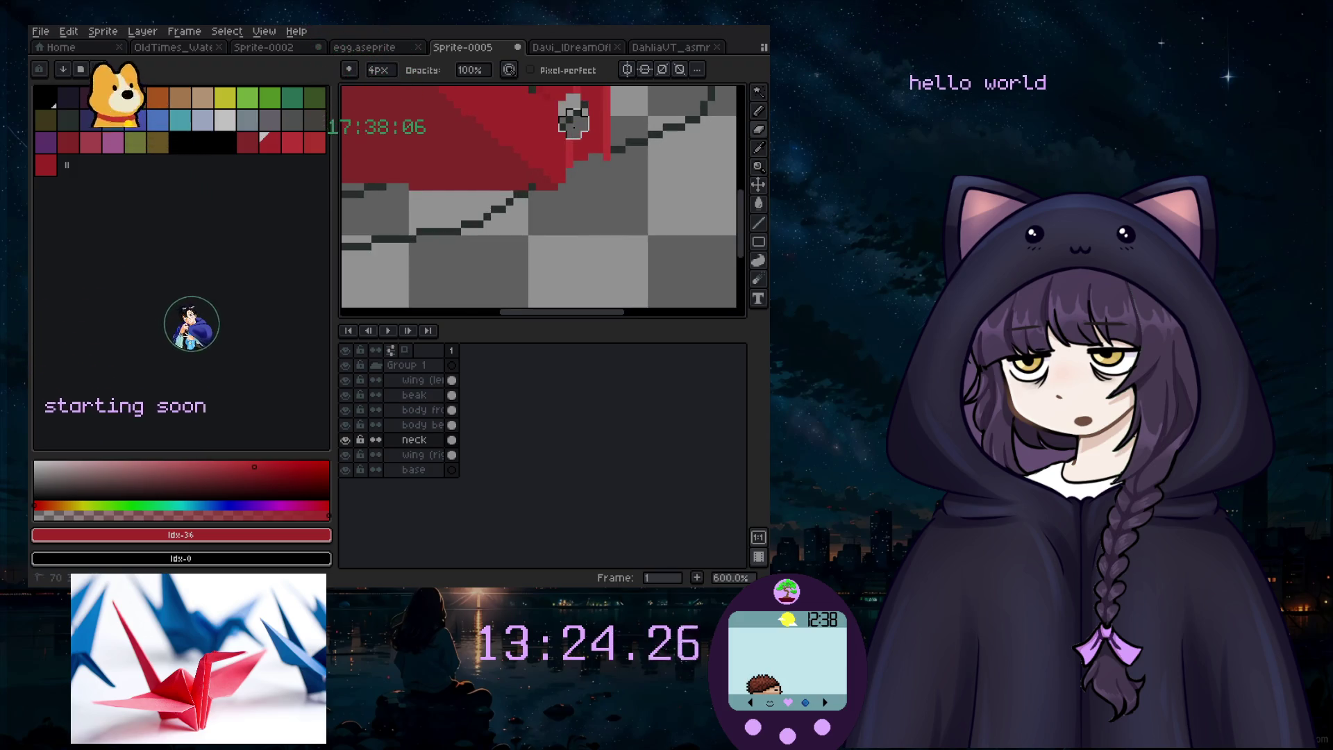
scroll(580, 146, "down", 2)
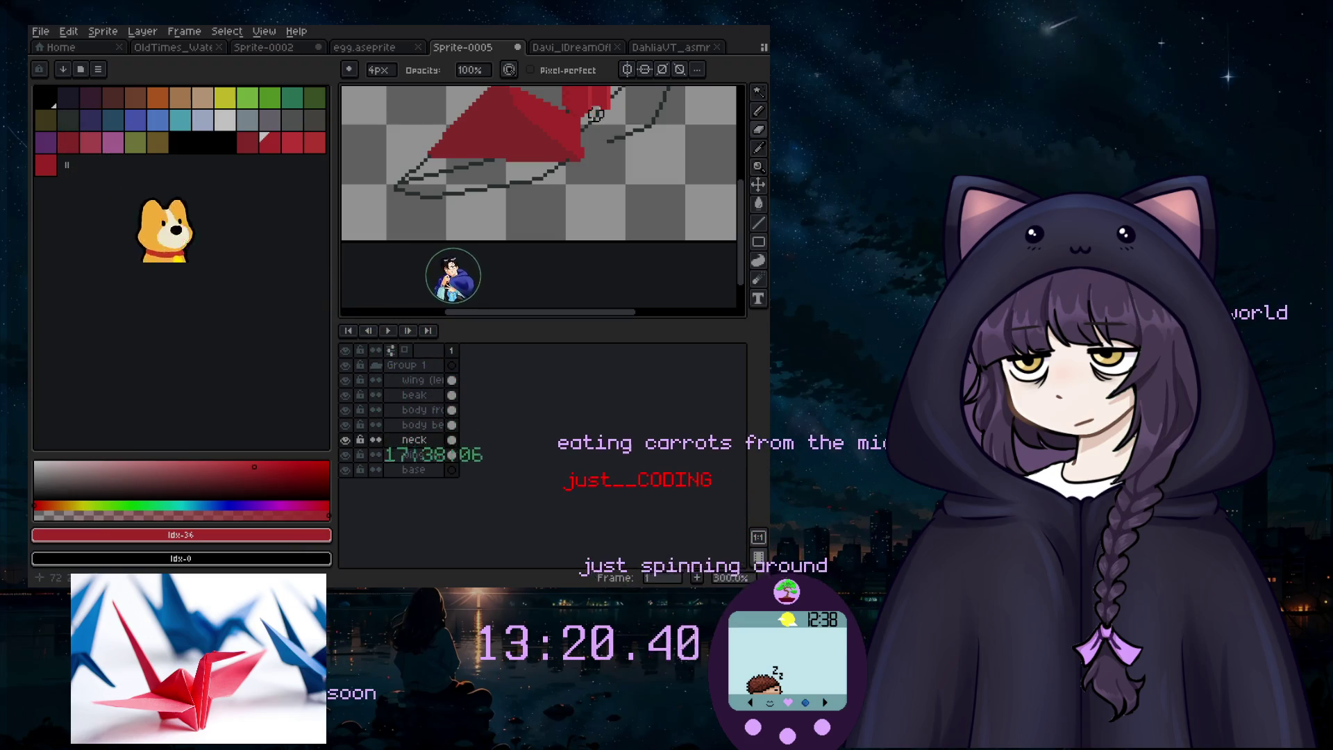
Step: Sample the crane's bright red and undo the stray red vertical line
left_click(758, 222)
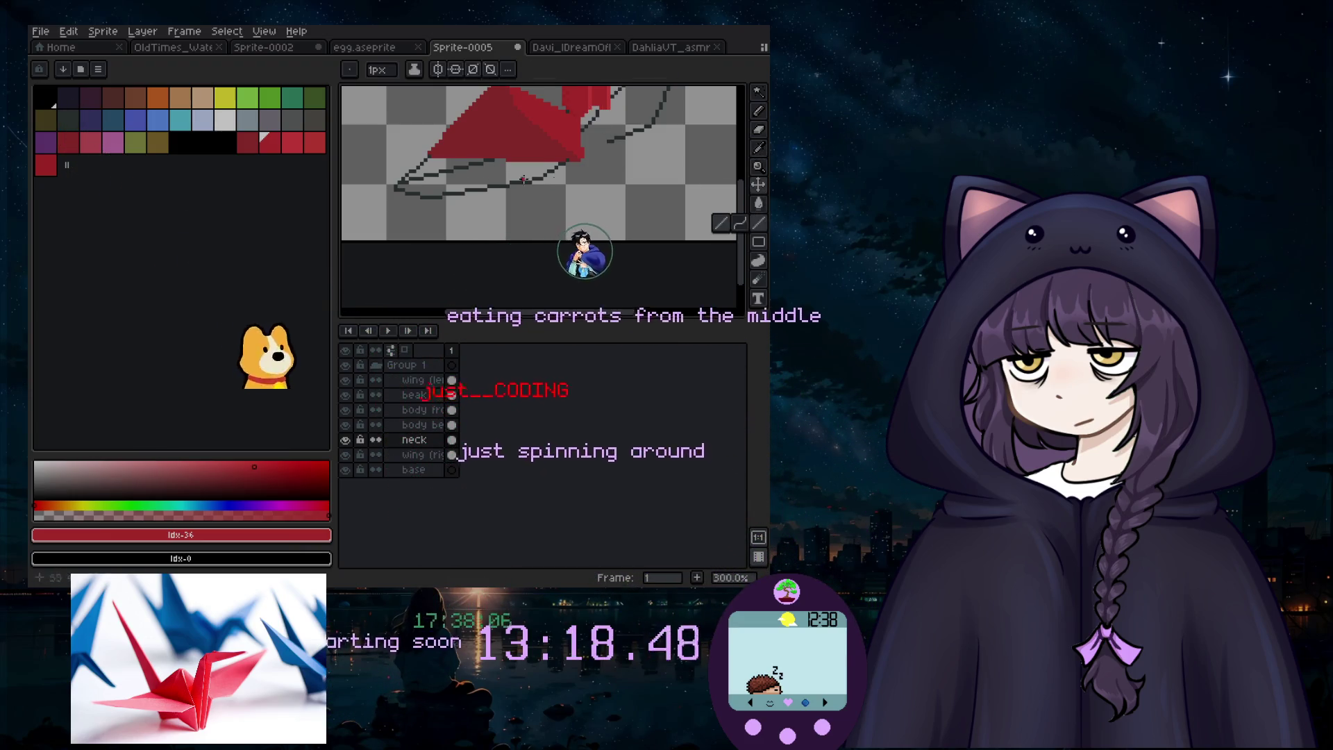
key("i")
scroll(595, 101, "up", 3)
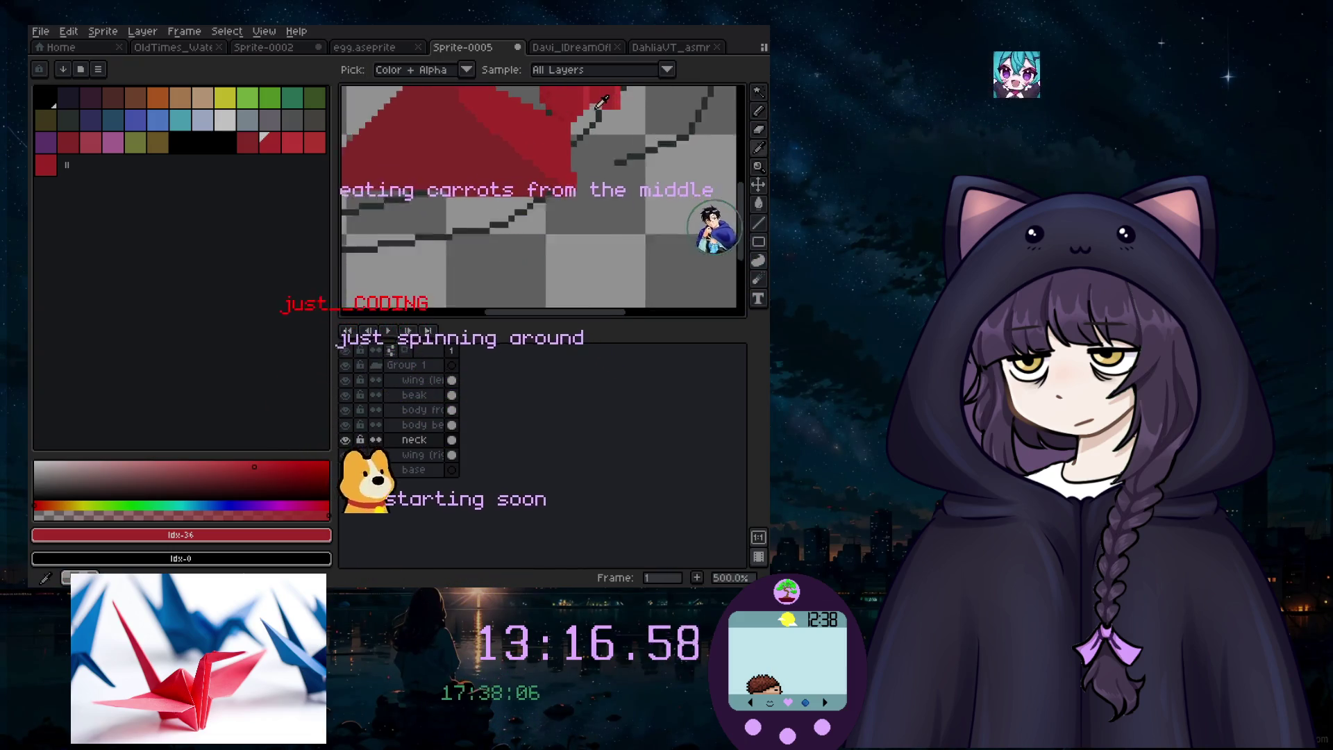
left_click(595, 103)
key("b")
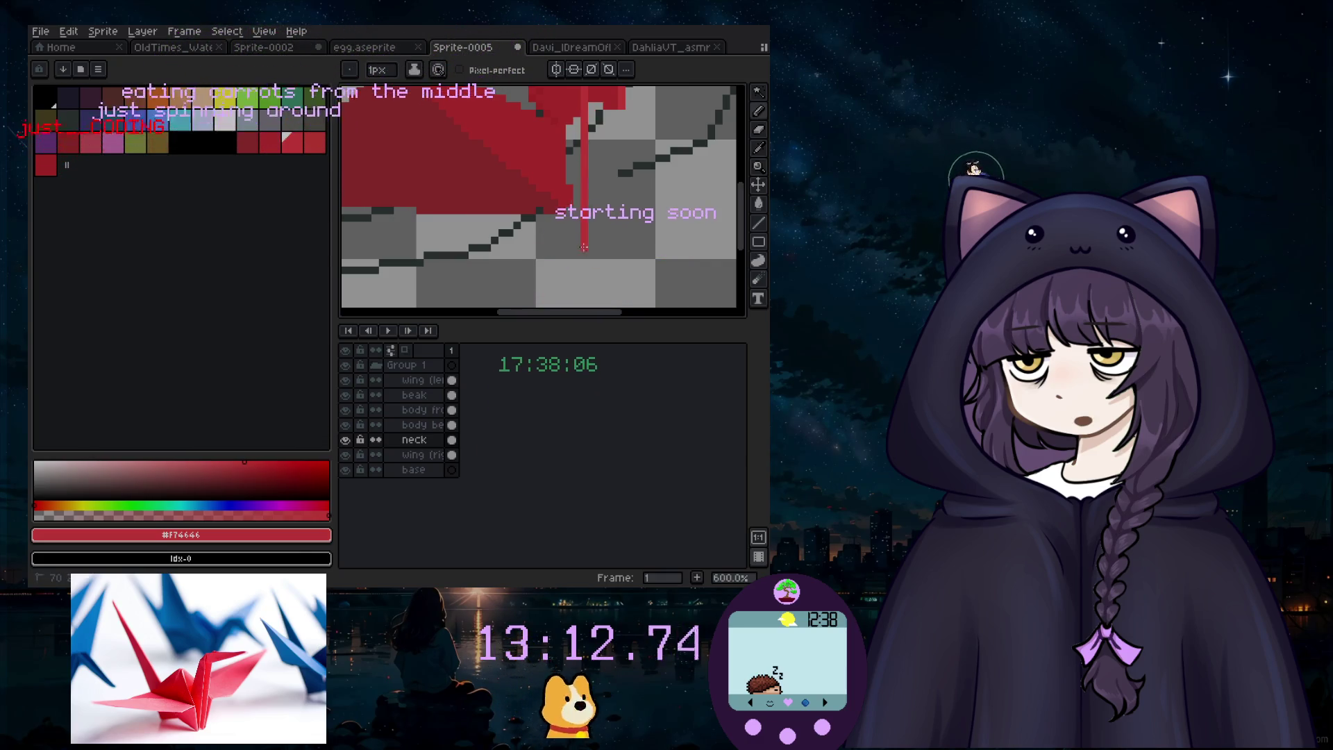
scroll(585, 274, "down", 3)
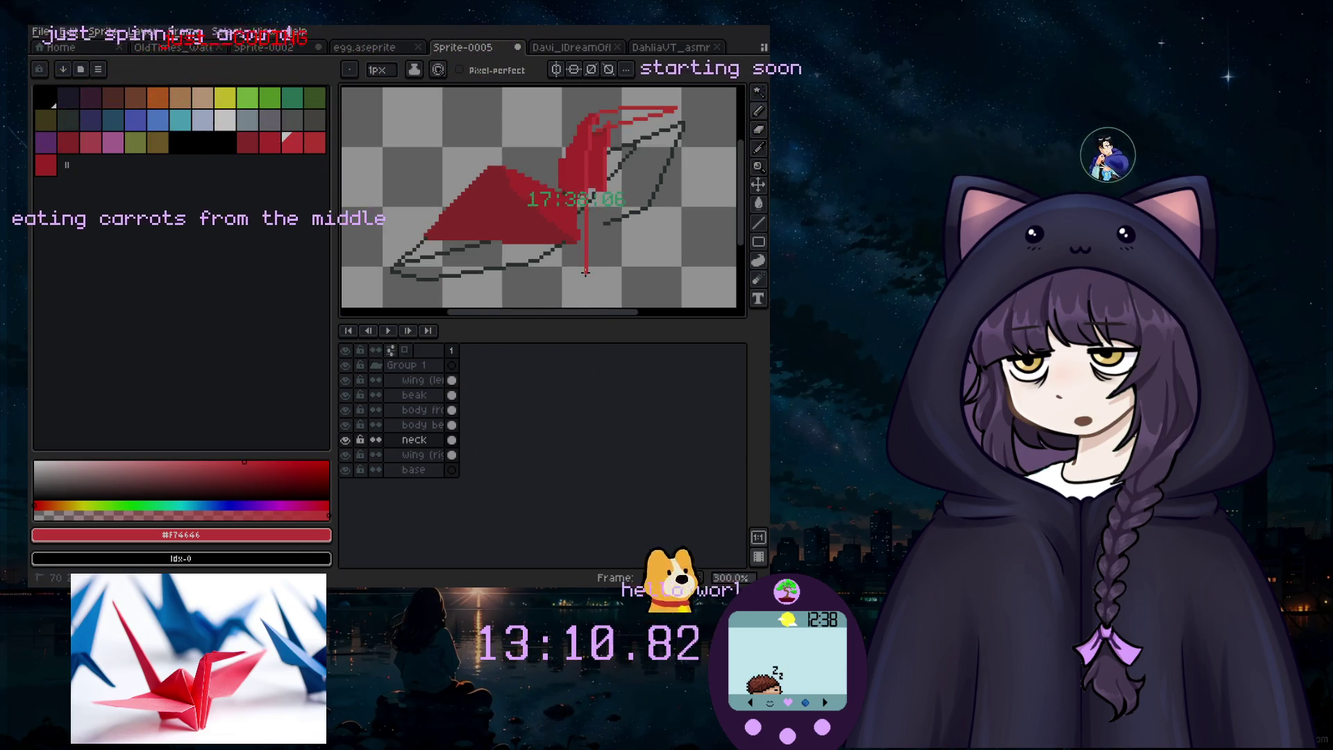
key("ctrl+z")
scroll(597, 286, "up", 1)
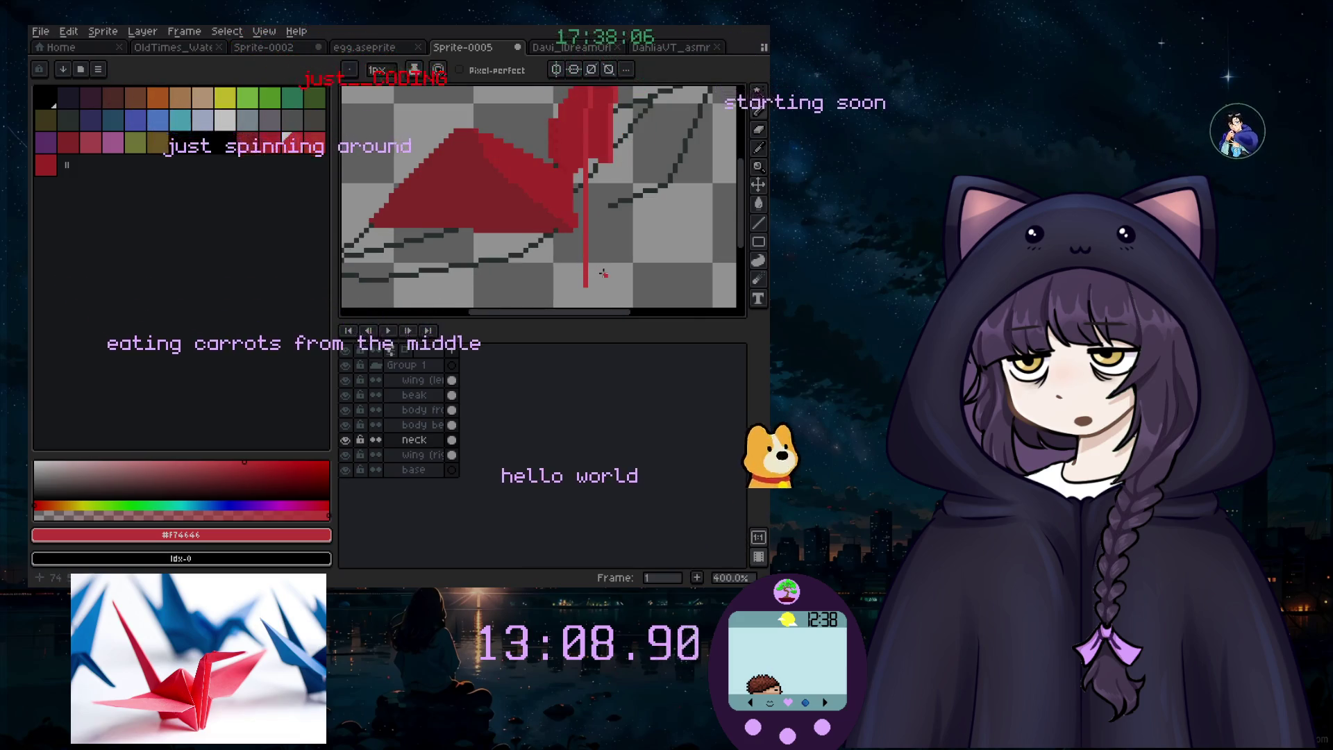
scroll(601, 175, "up", 3)
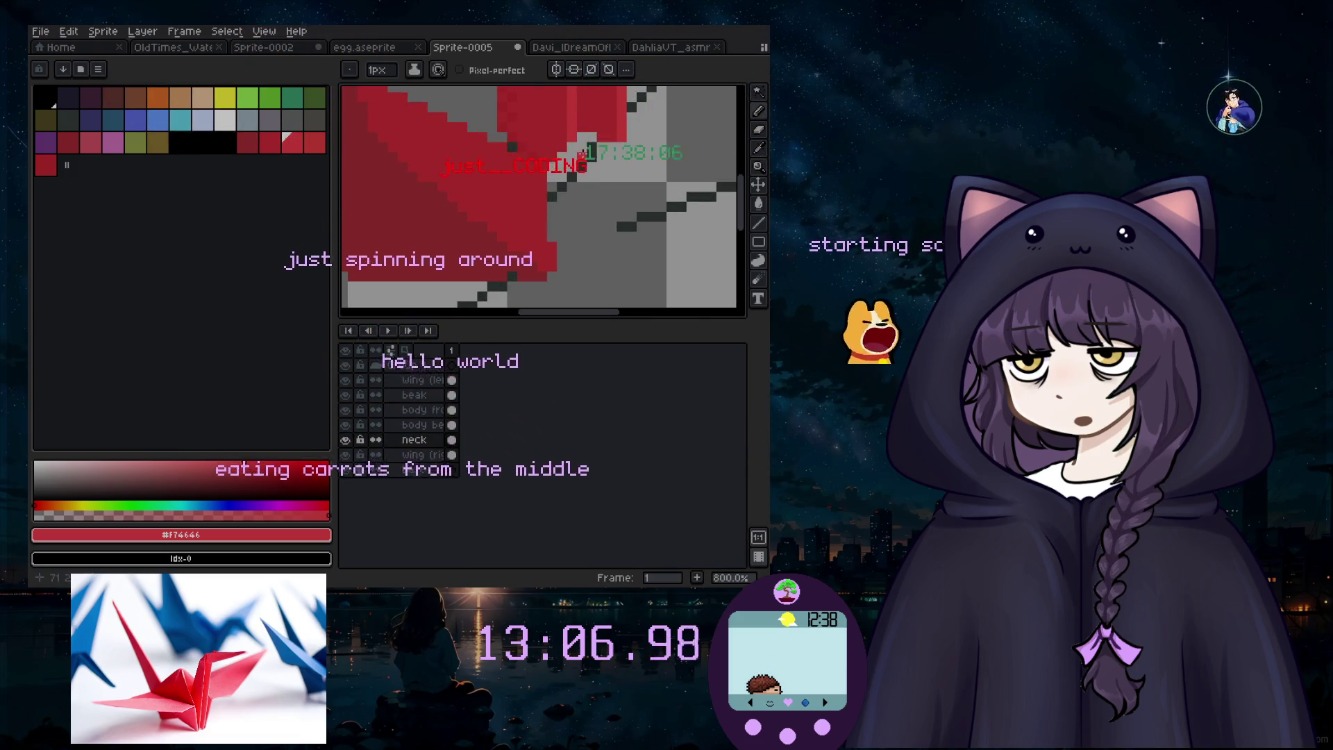
Step: Draw red vertical line strokes extending the neck downward
left_click(764, 220)
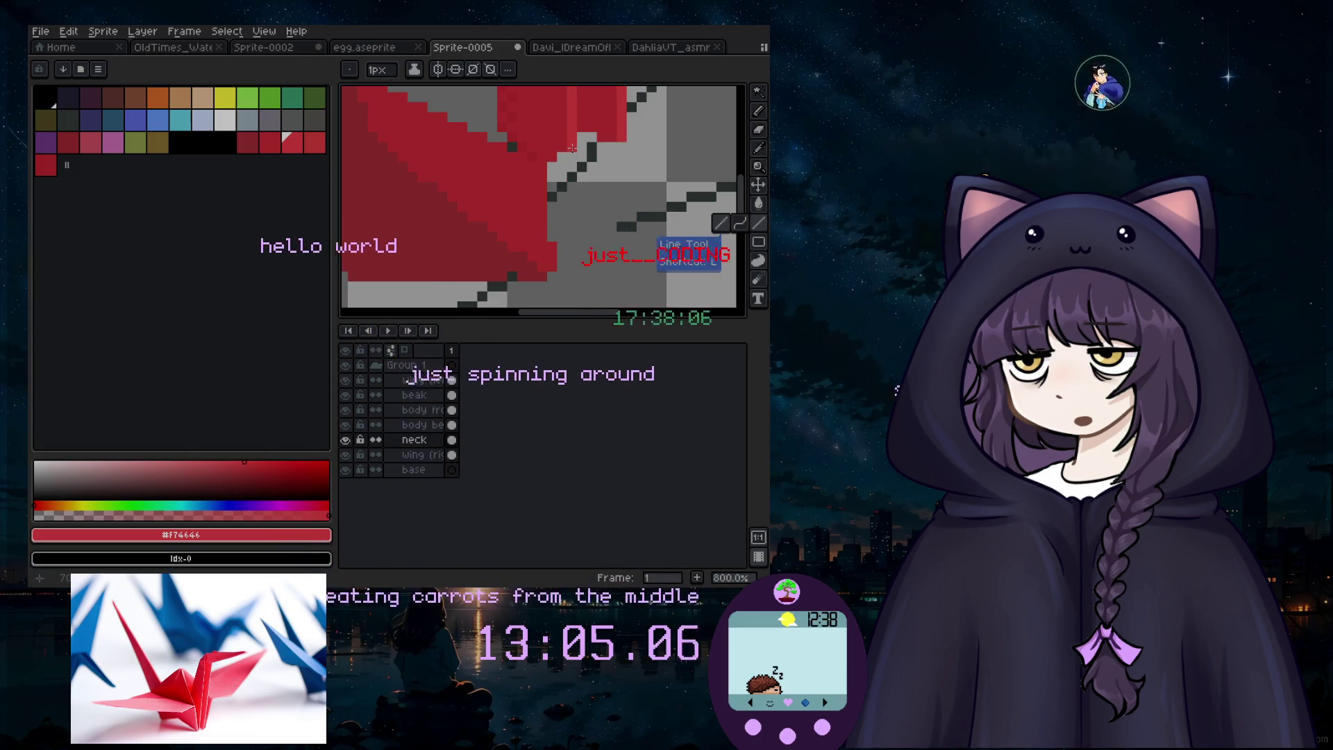
scroll(566, 201, "down", 2)
left_click_drag(566, 202, 568, 280)
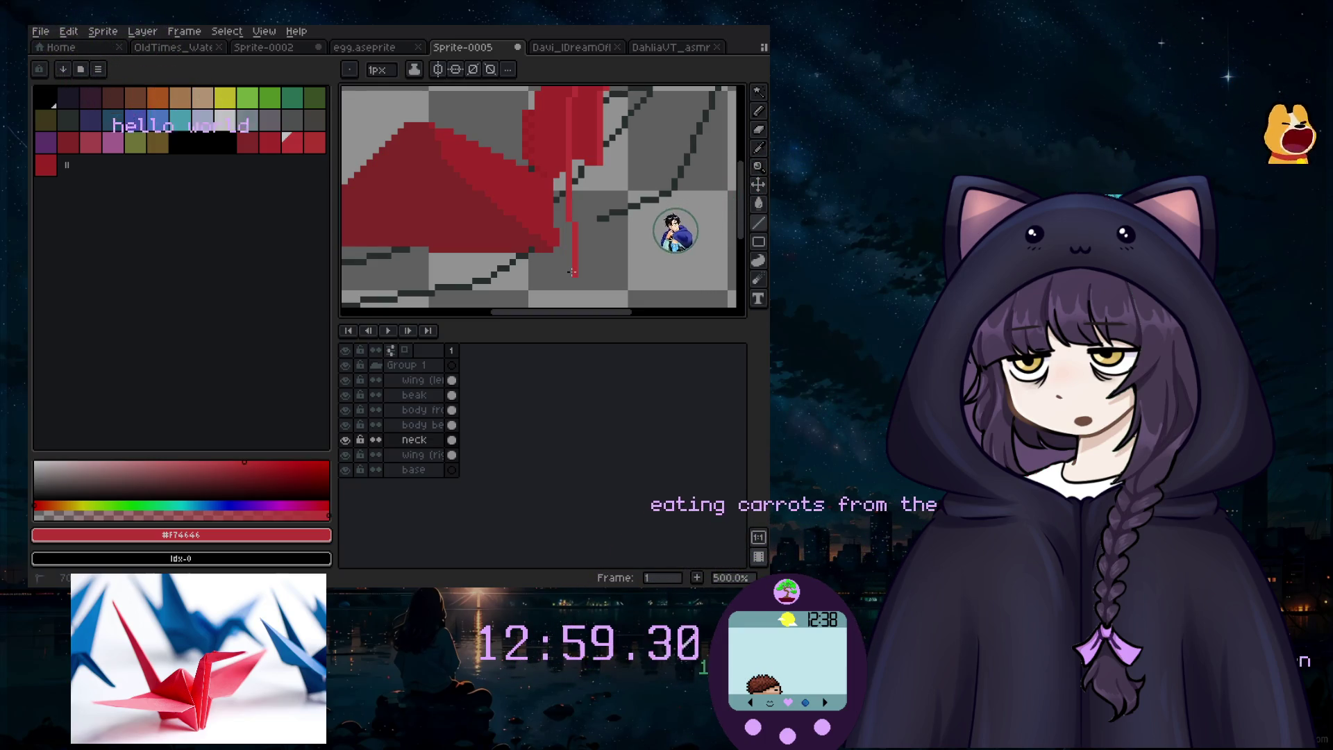
scroll(569, 275, "down", 2)
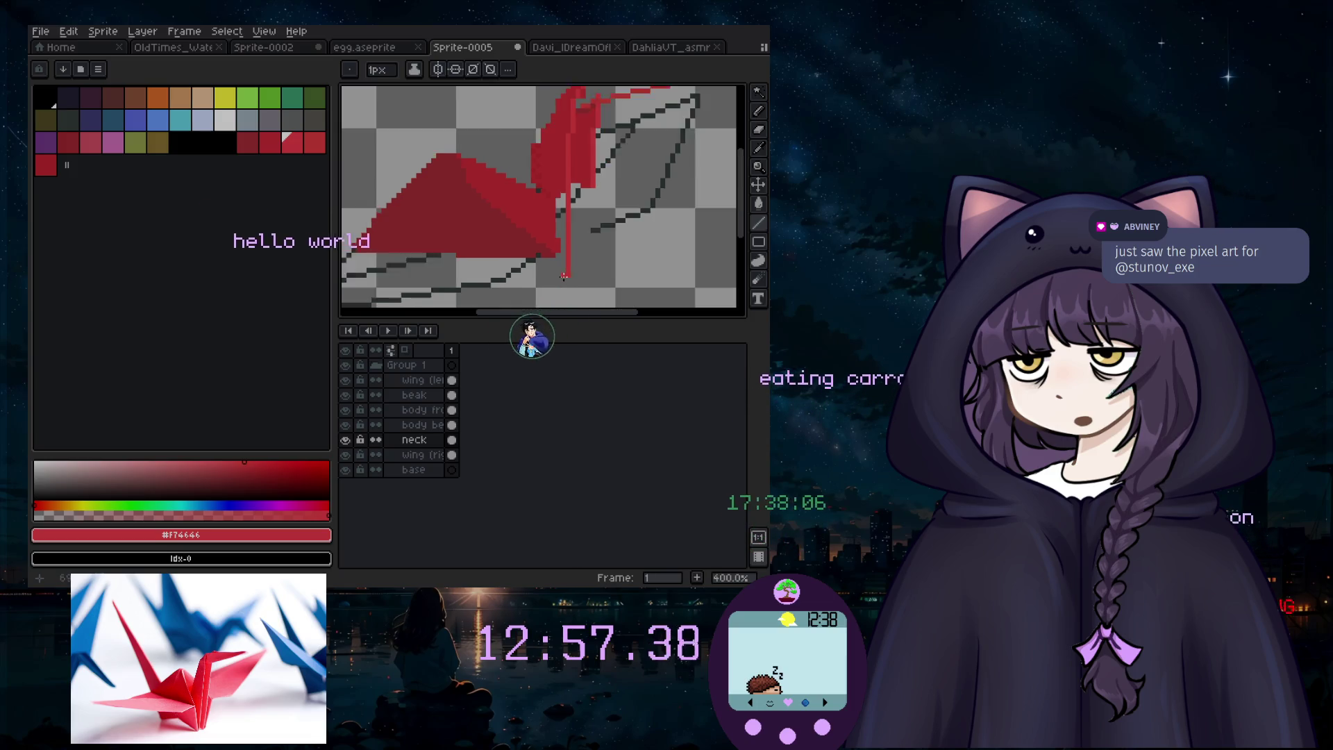
scroll(562, 302, "up", 3)
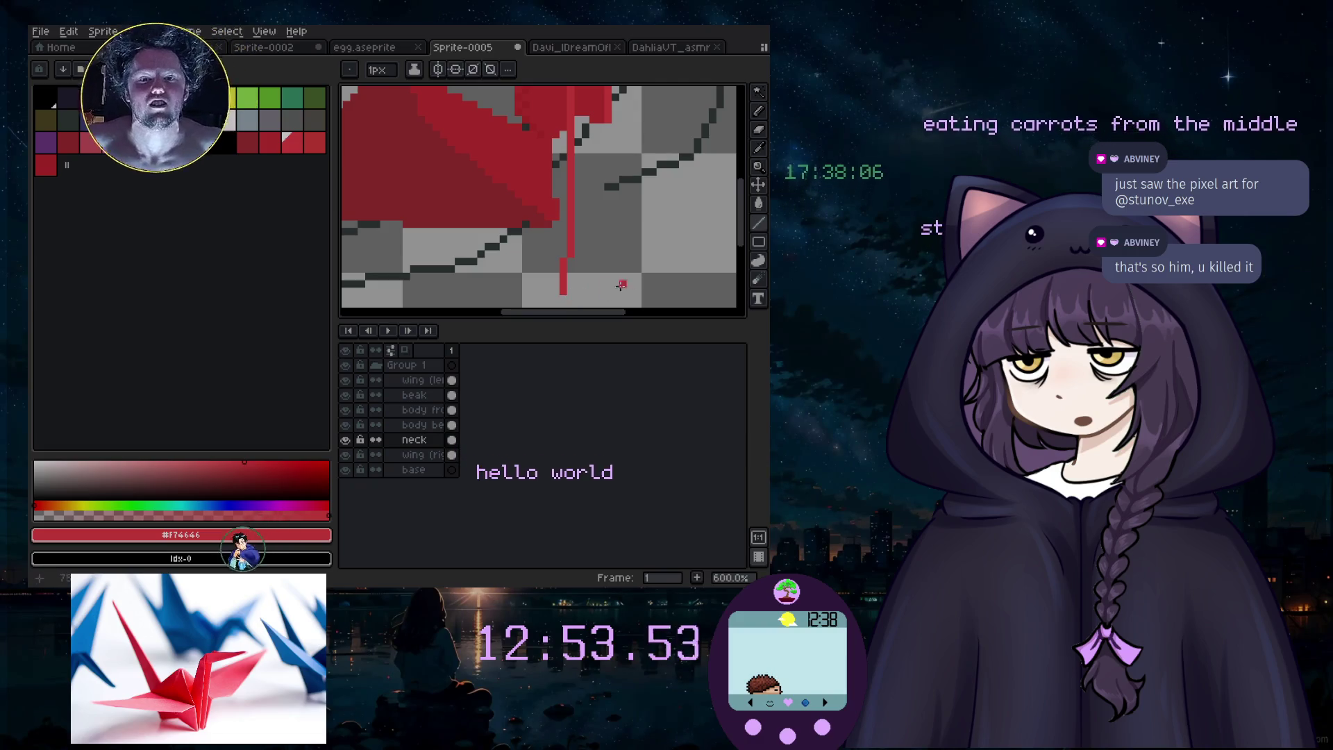
scroll(617, 245, "down", 1)
left_click_drag(610, 147, 606, 249)
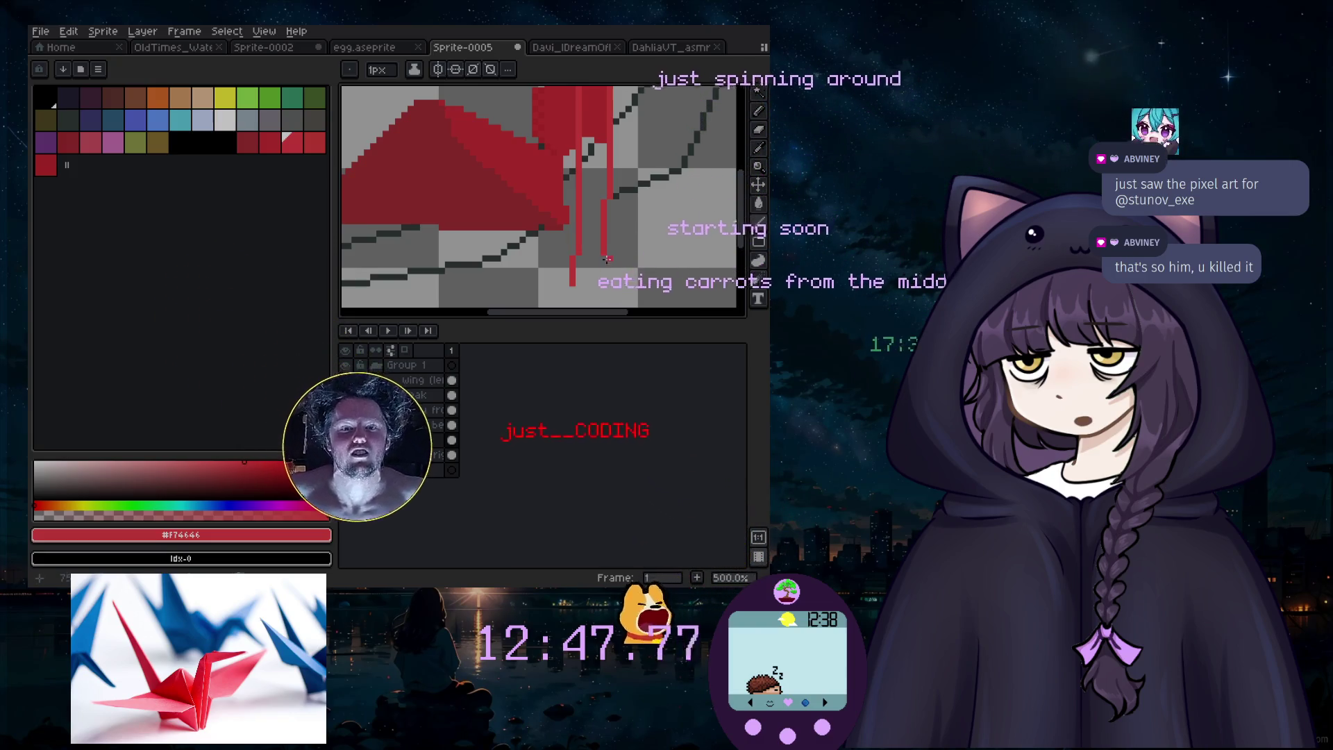
left_click_drag(602, 259, 596, 287)
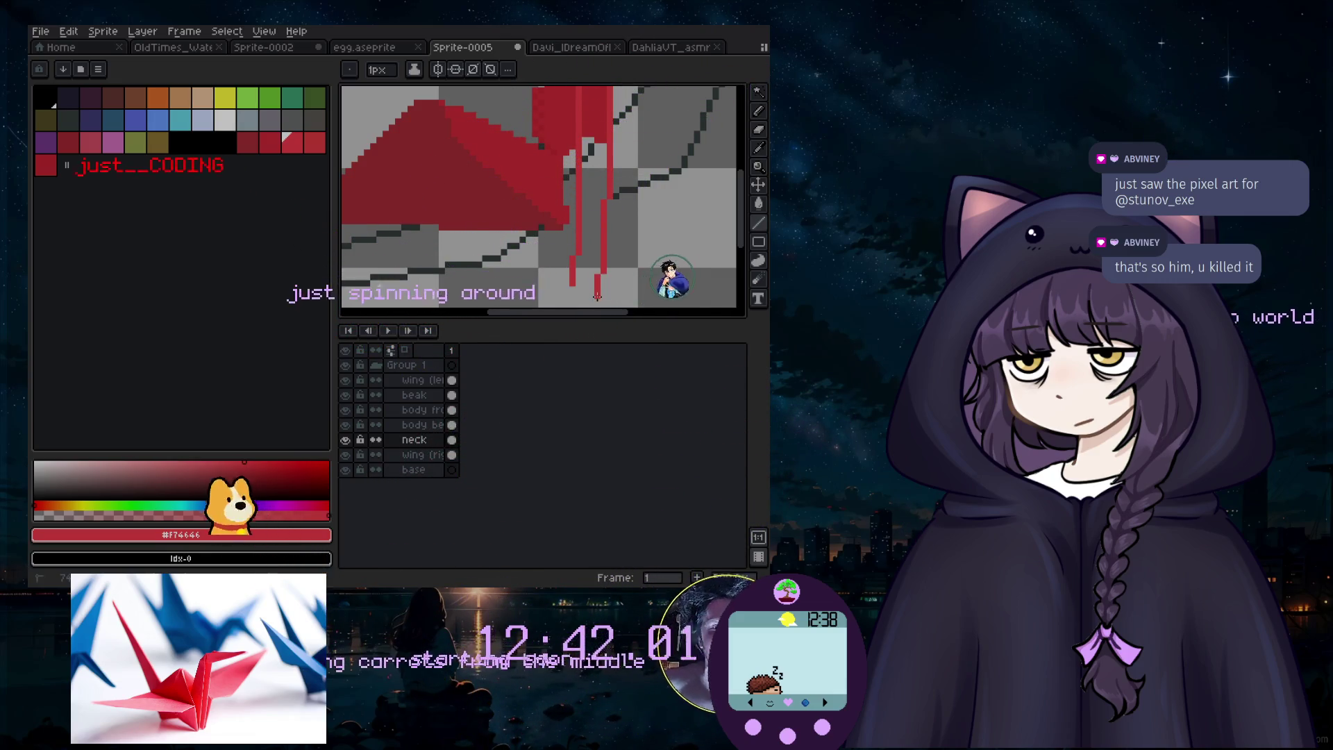
Step: Zoom in to check the neck and undo the last straight line
scroll(642, 296, "down", 4)
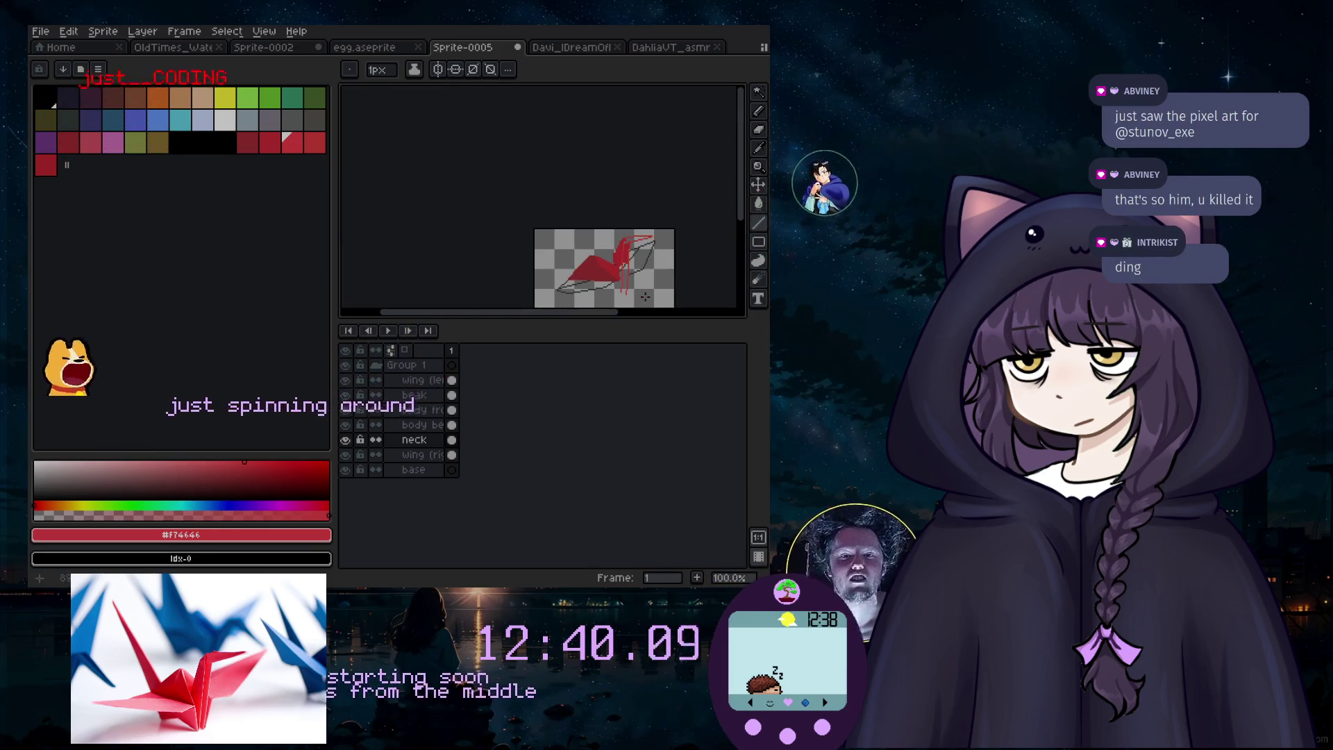
scroll(639, 278, "up", 3)
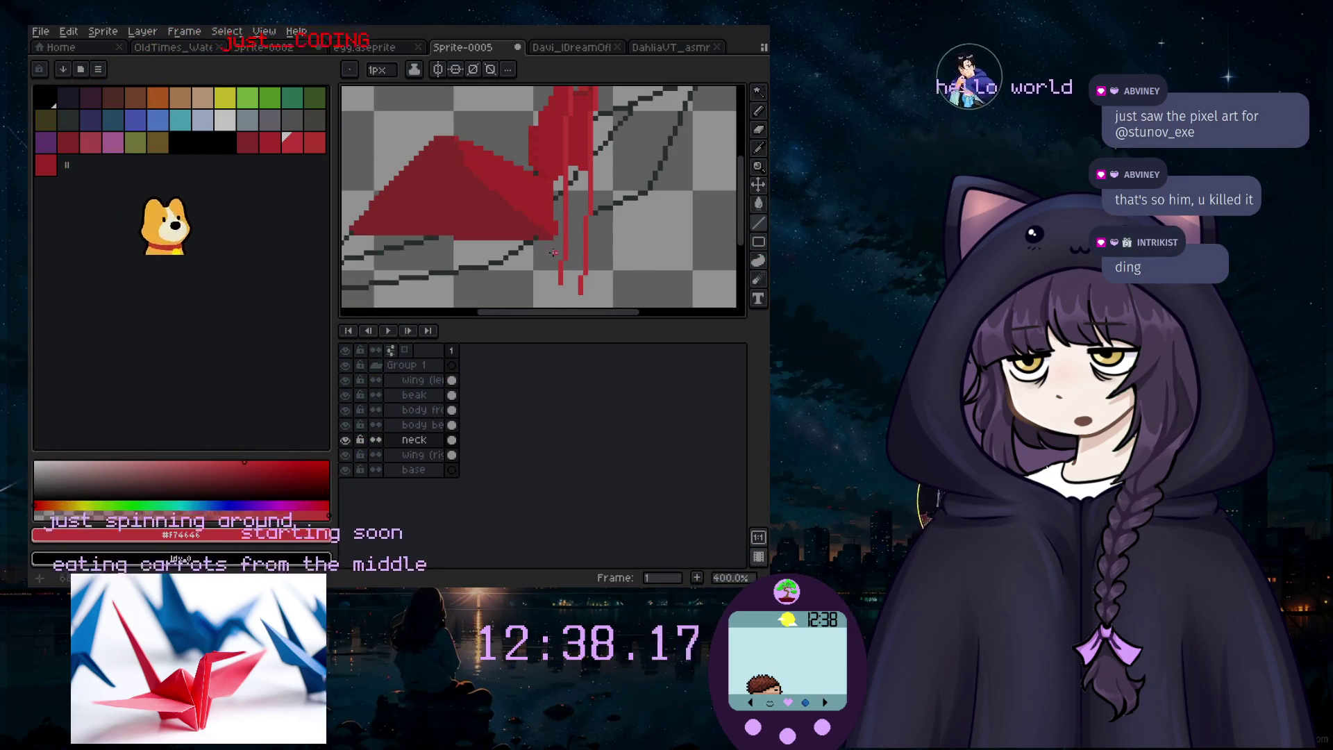
scroll(485, 215, "up", 2)
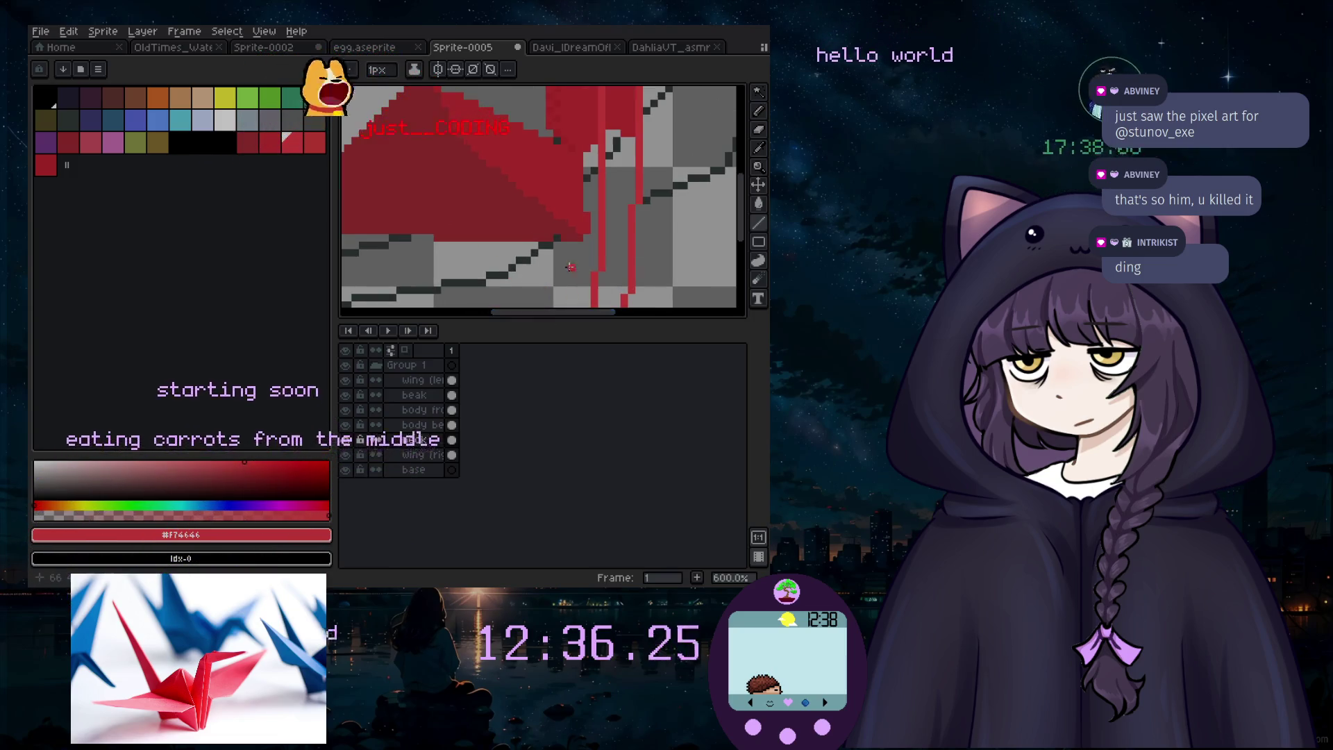
scroll(569, 272, "down", 3)
scroll(584, 297, "up", 1)
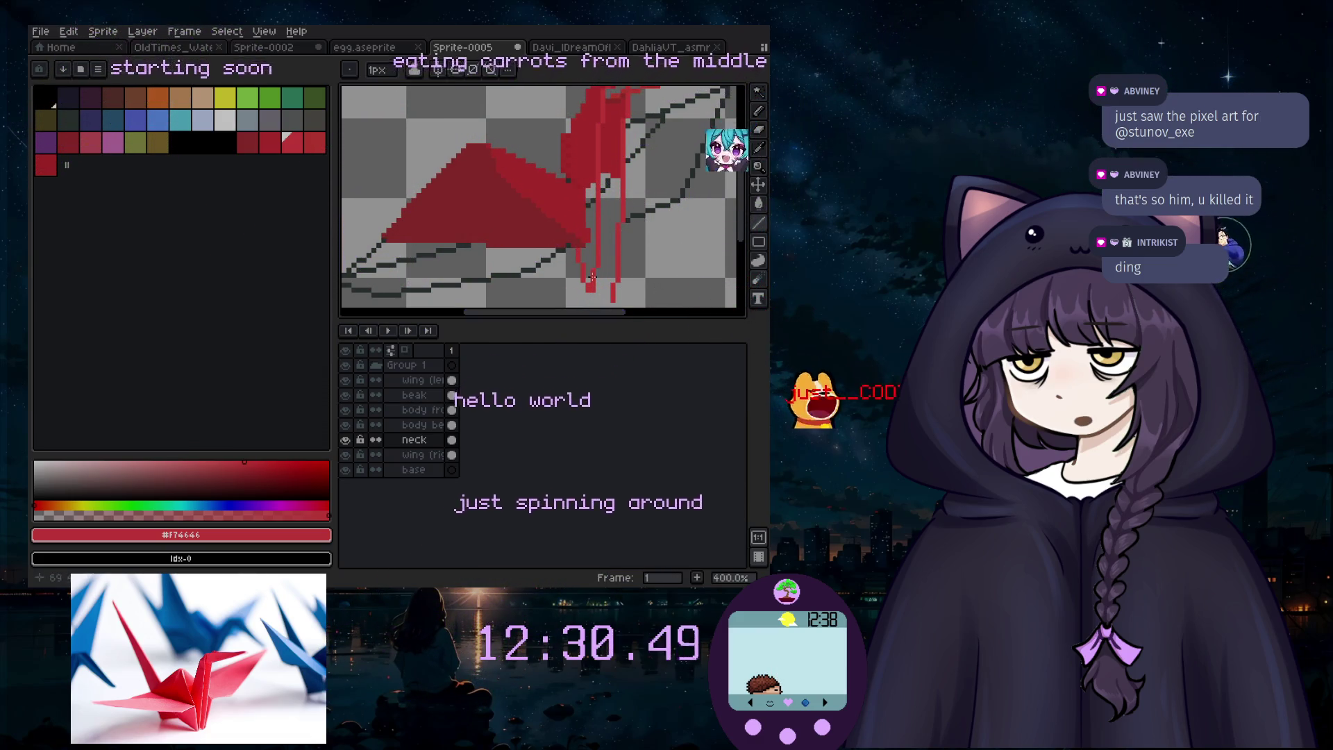
scroll(592, 276, "down", 3)
scroll(596, 288, "up", 5)
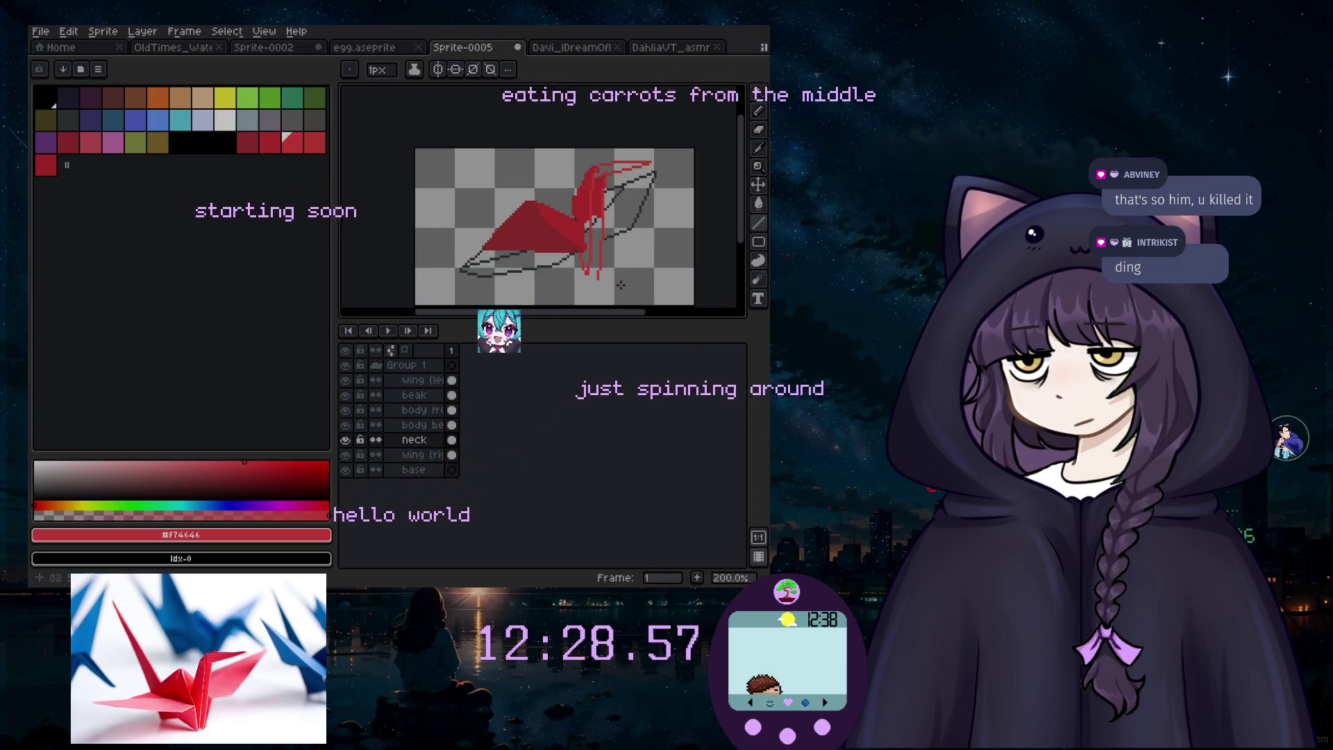
key("ctrl+z")
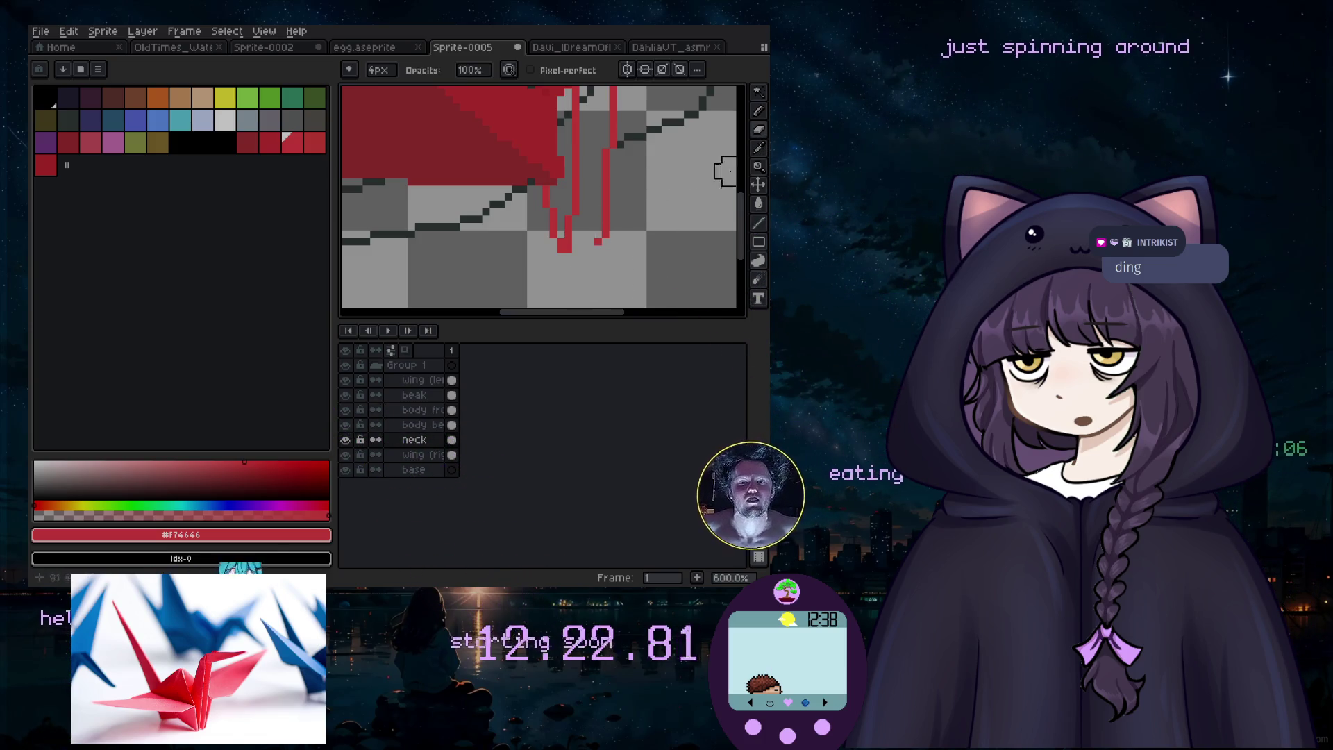
Step: Close the gaps in the neck outline with single red pixels
left_click(759, 111)
left_click(589, 271)
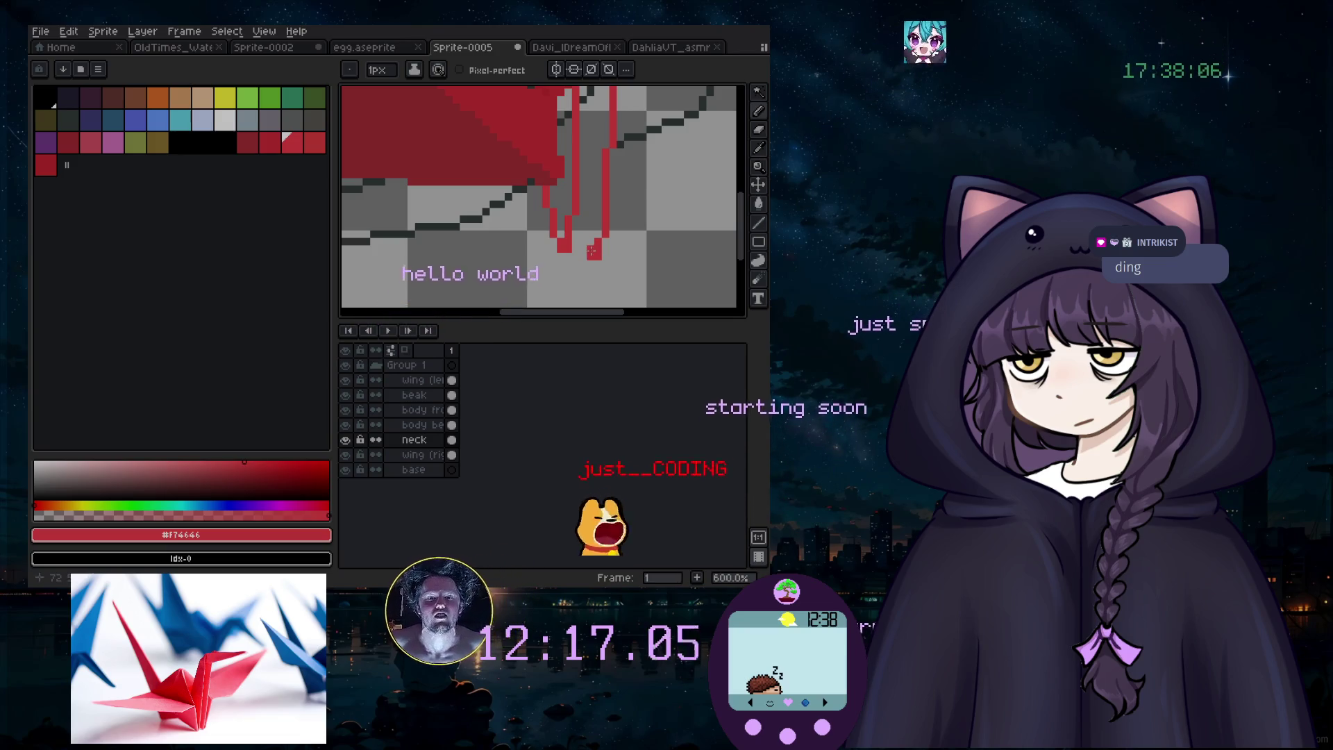
left_click(582, 262)
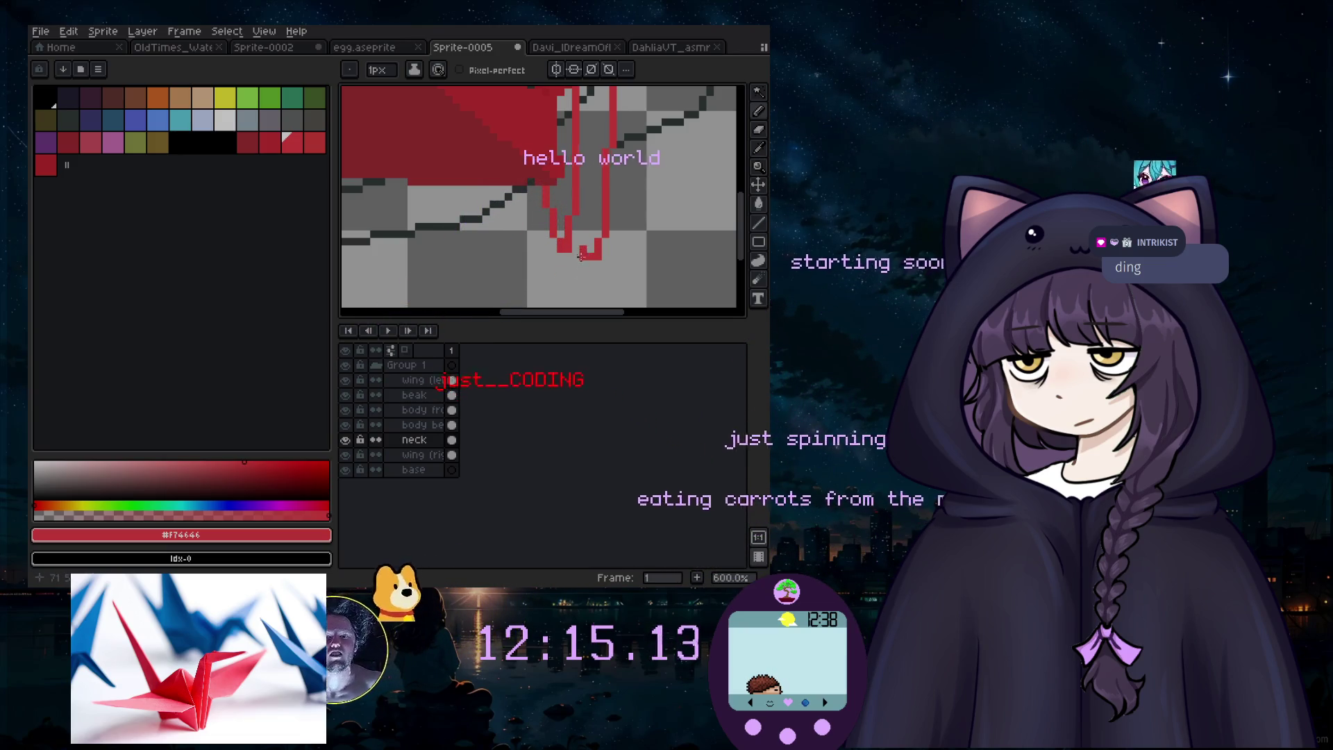
scroll(573, 258, "down", 3)
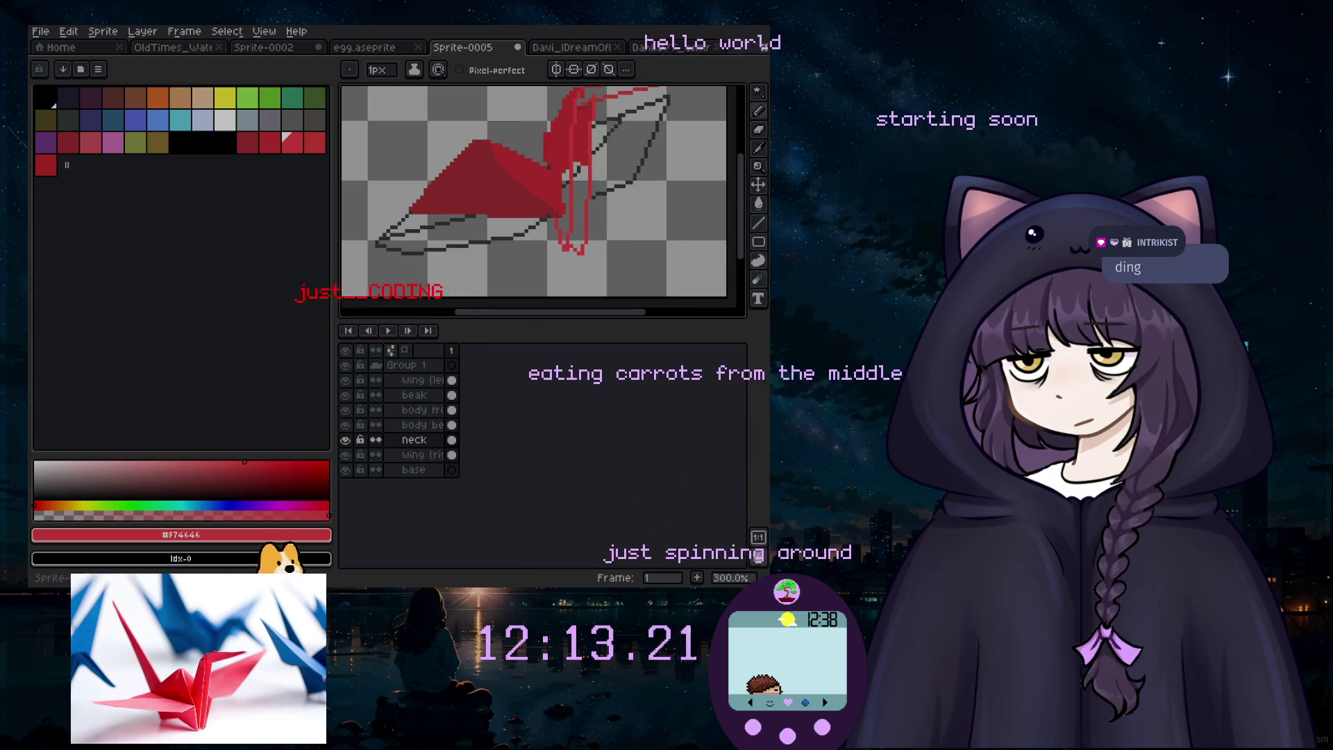
Step: Check the neck layer and try a red fill, undoing it when it floods the canvas
key("i")
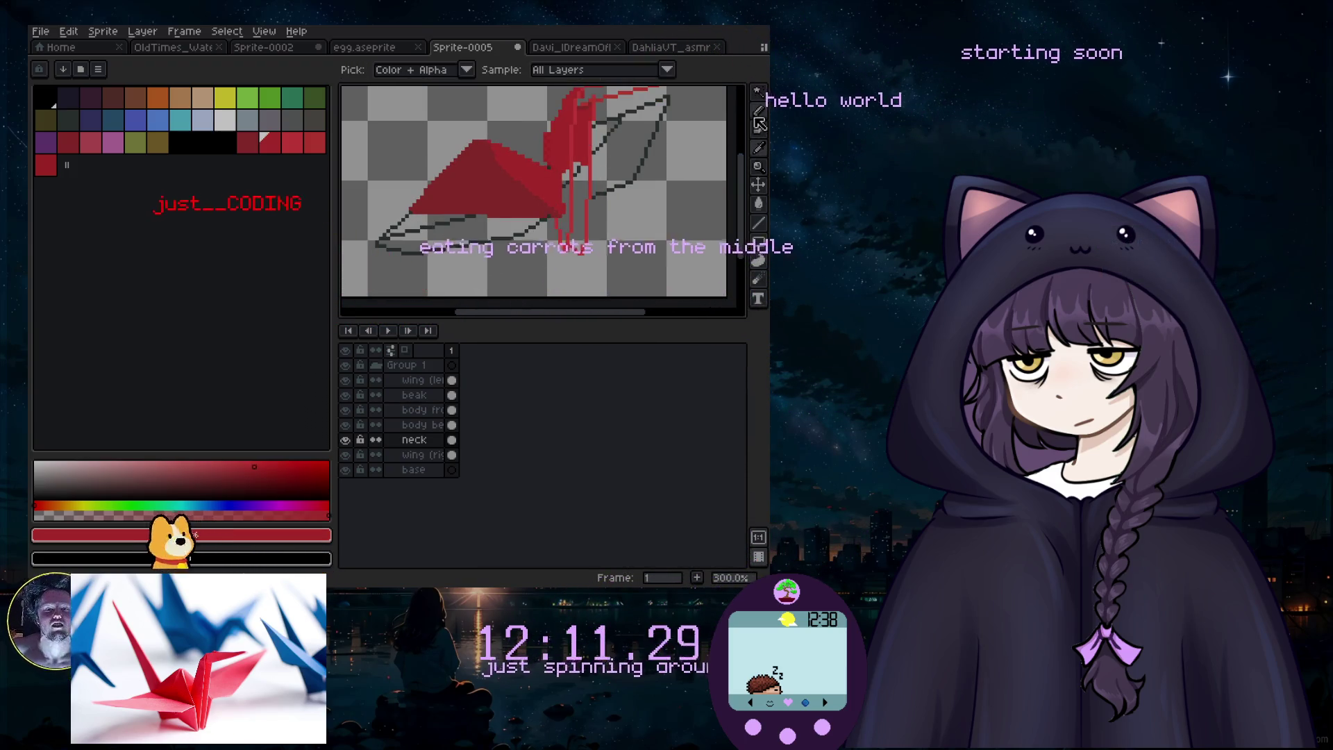
left_click(758, 203)
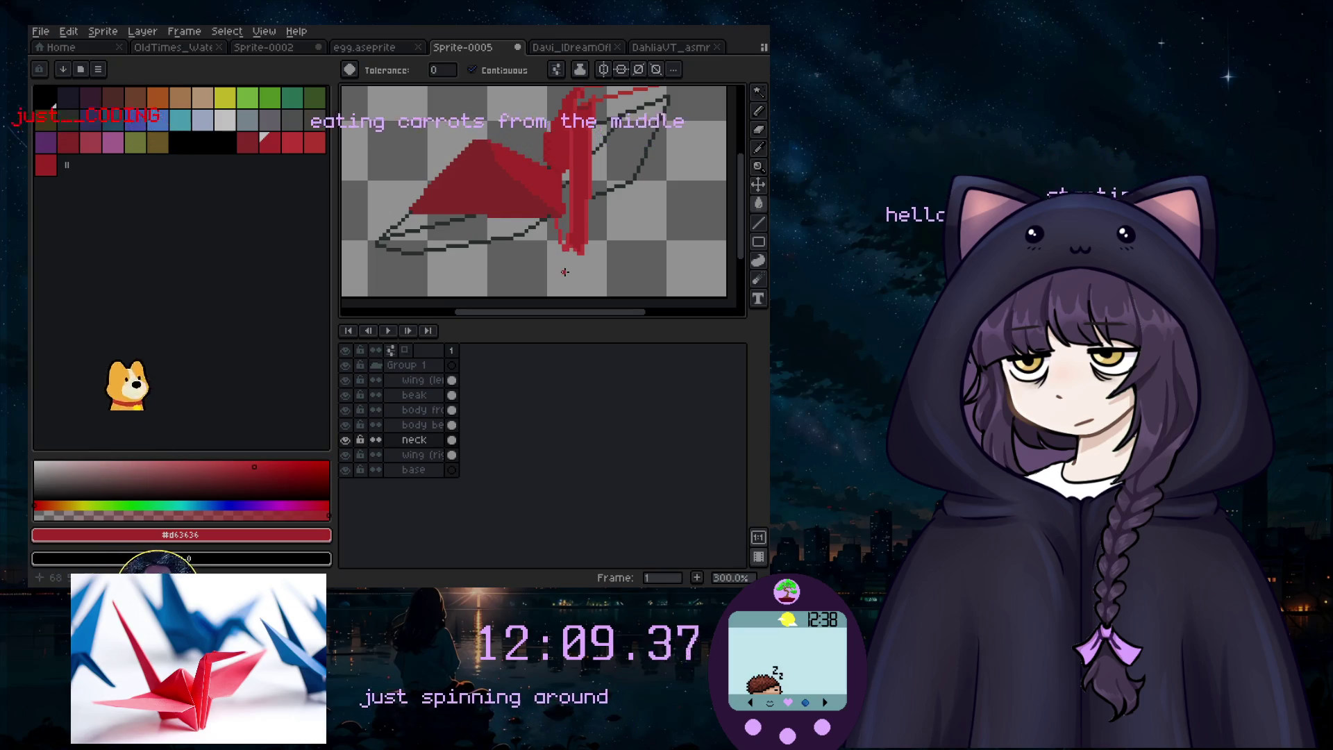
scroll(546, 213, "down", 1)
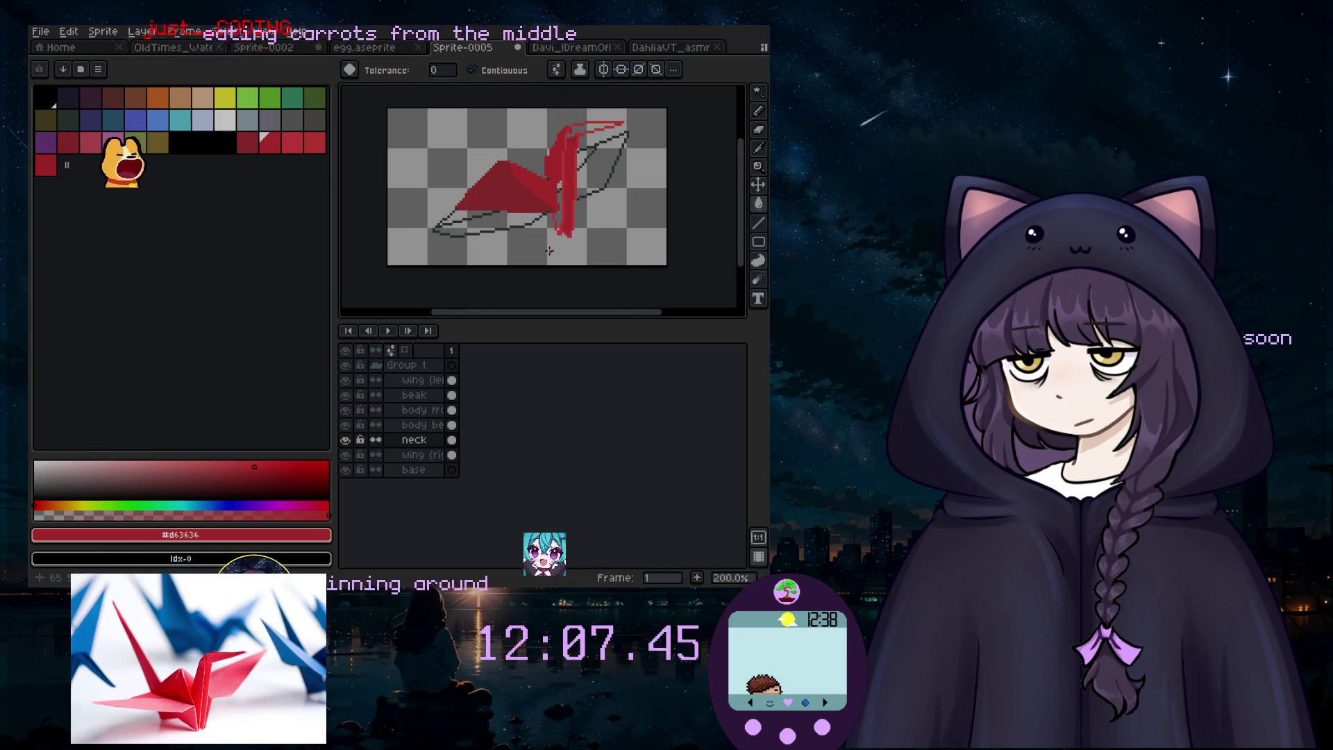
scroll(567, 234, "up", 3)
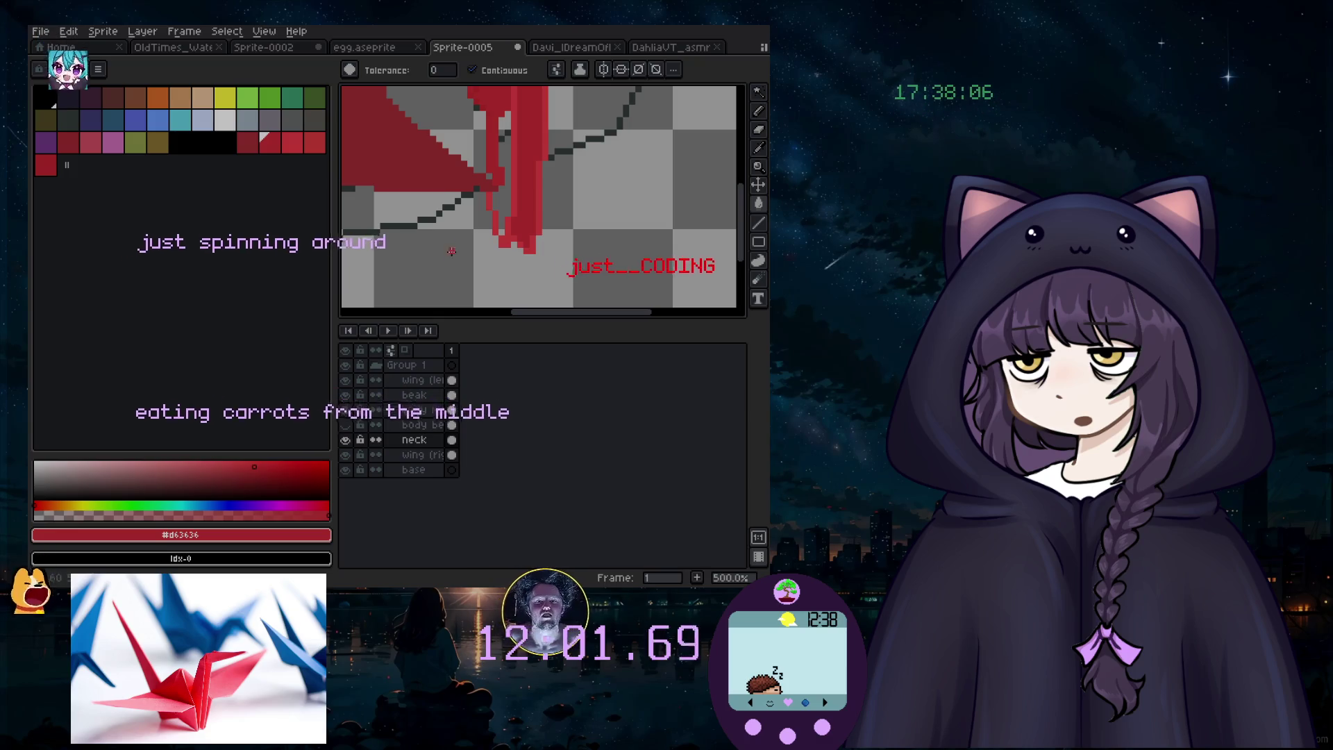
scroll(492, 125, "down", 1)
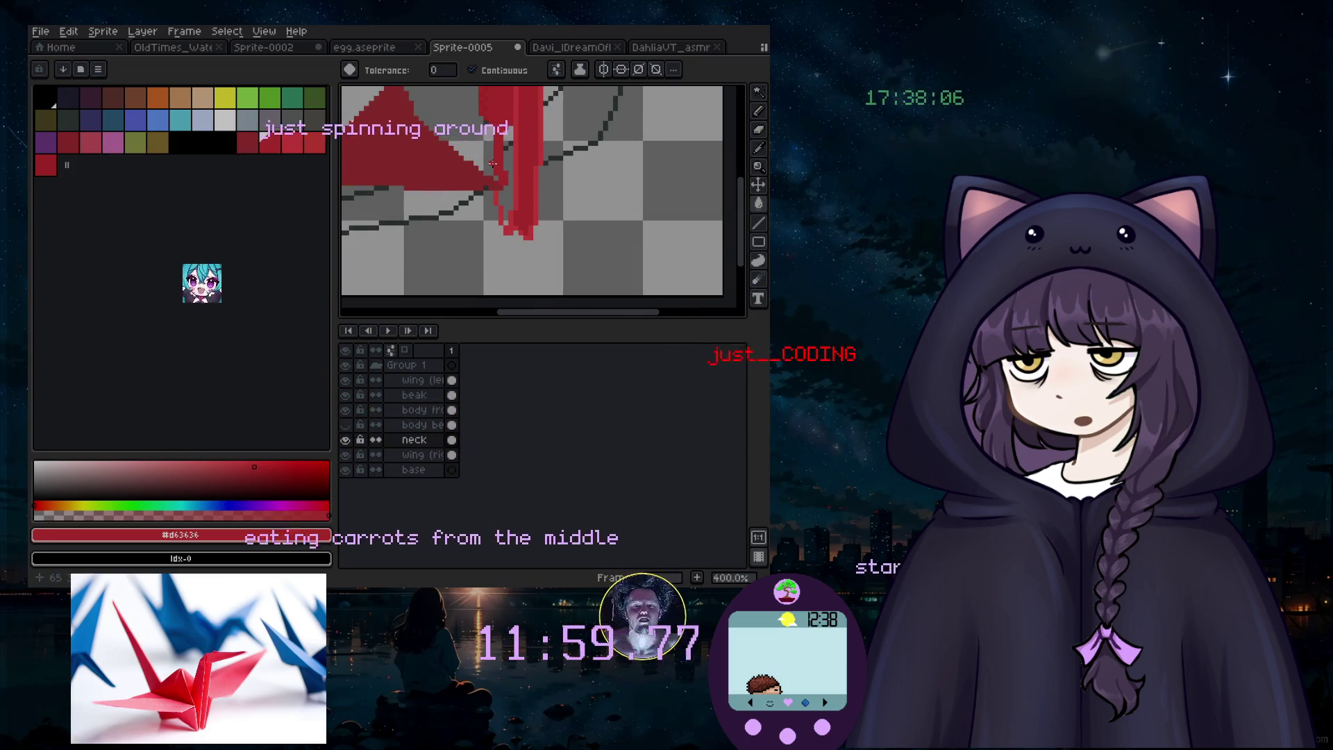
left_click(347, 440)
left_click(347, 440)
left_click(511, 171)
key("ctrl+z")
key("v")
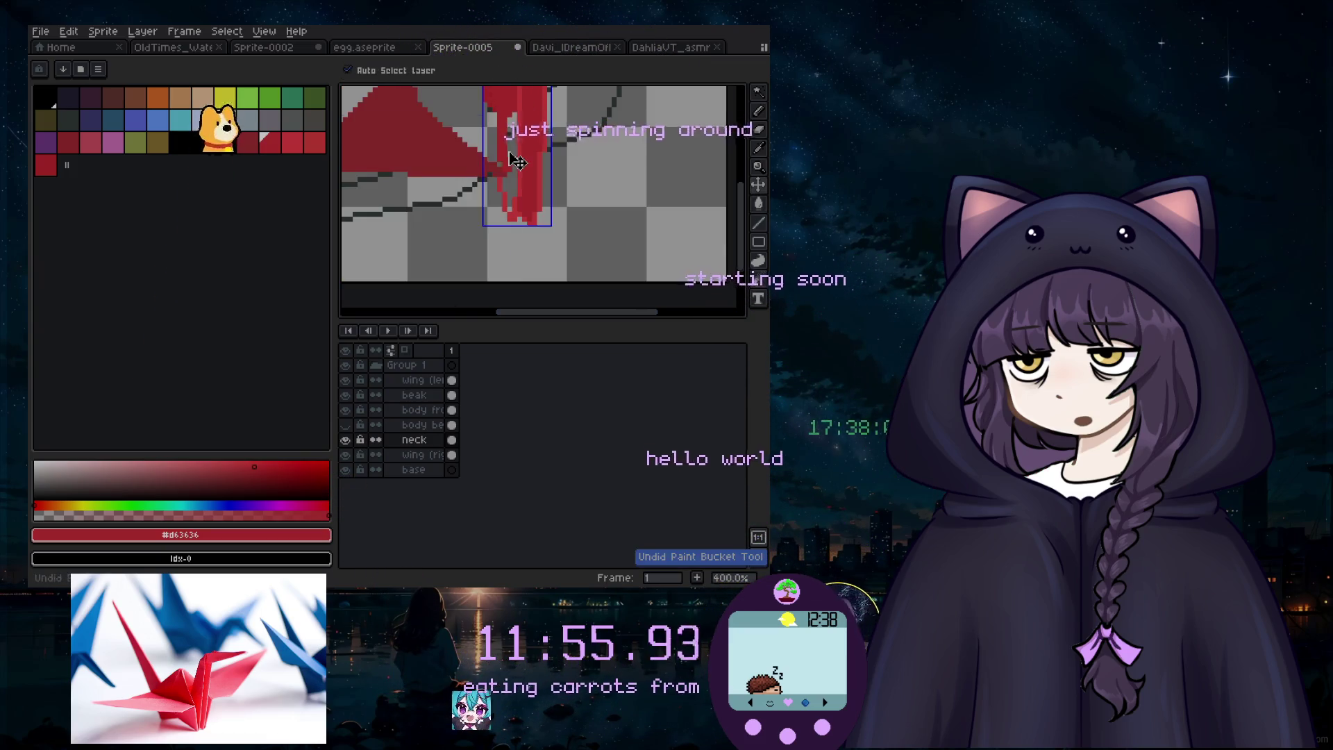
Step: Fill the inside of the neck outline with solid red
left_click(759, 111)
scroll(484, 161, "up", 2)
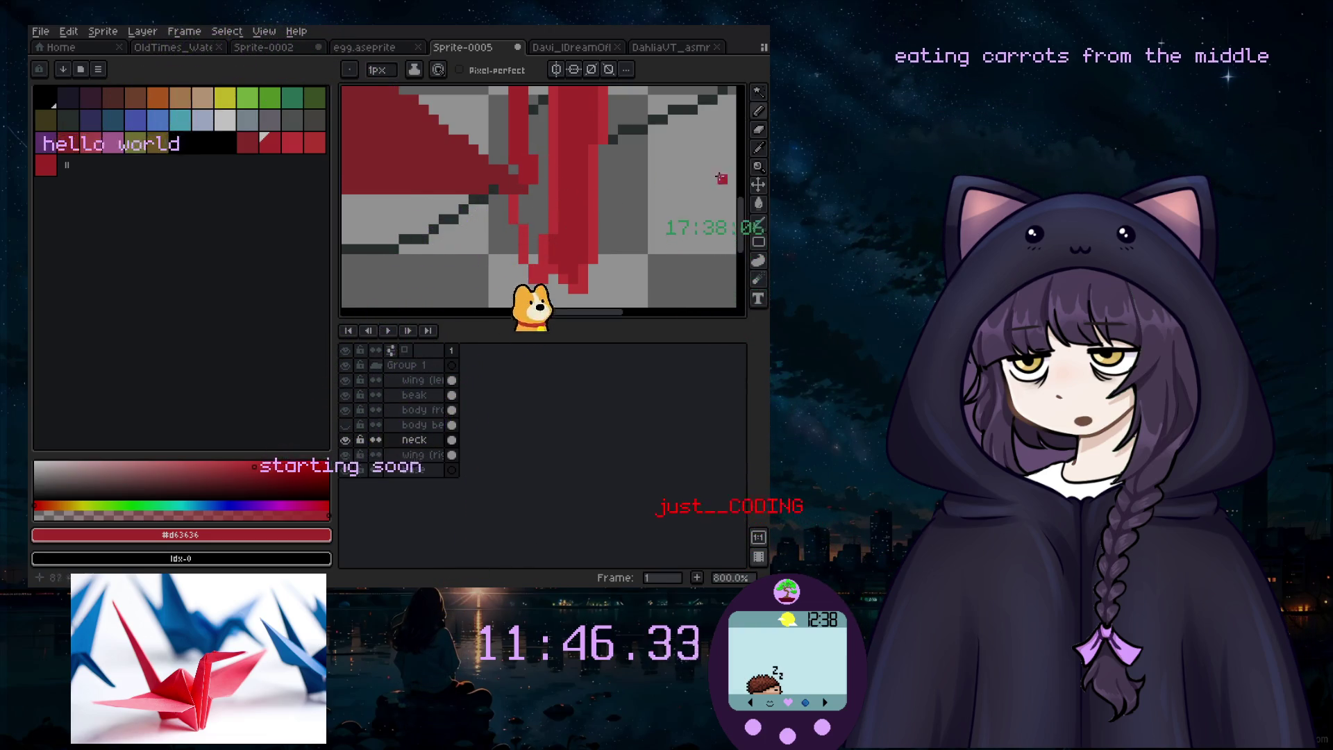
left_click(759, 203)
left_click(538, 209)
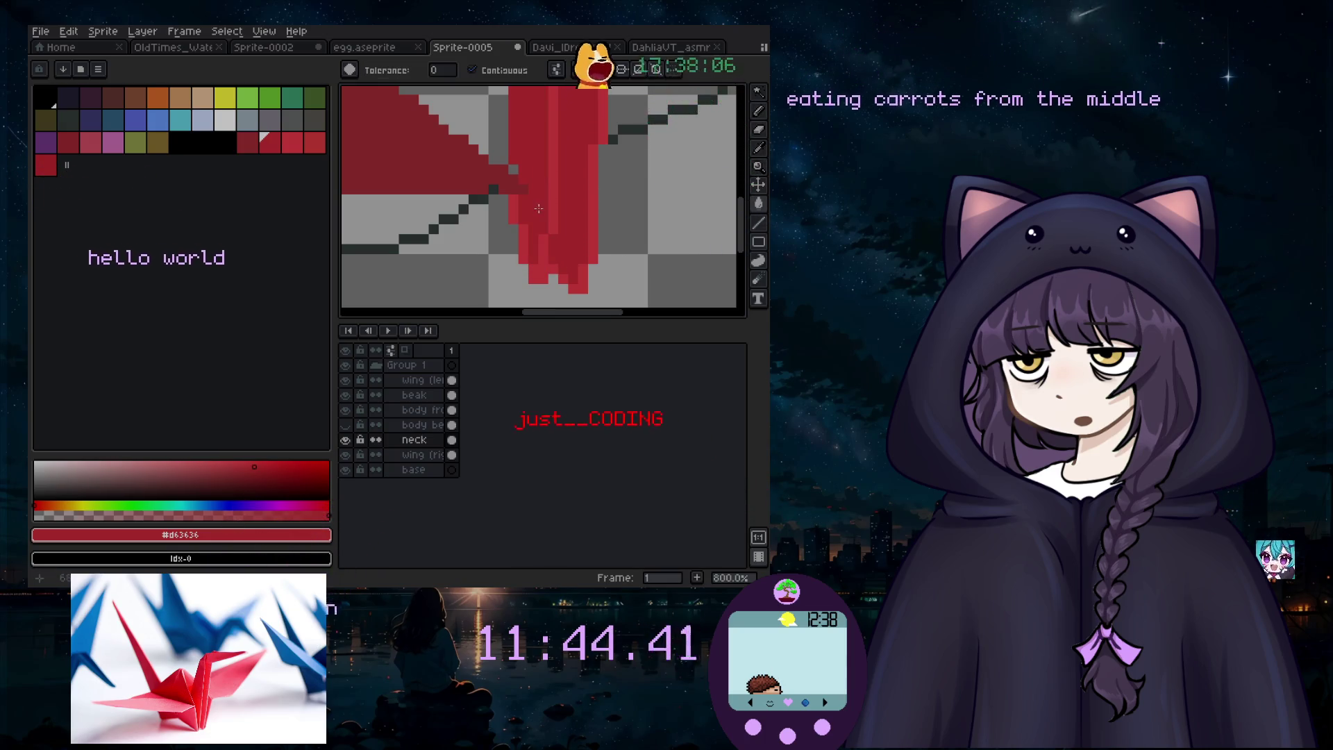
scroll(502, 229, "down", 4)
scroll(459, 121, "up", 4)
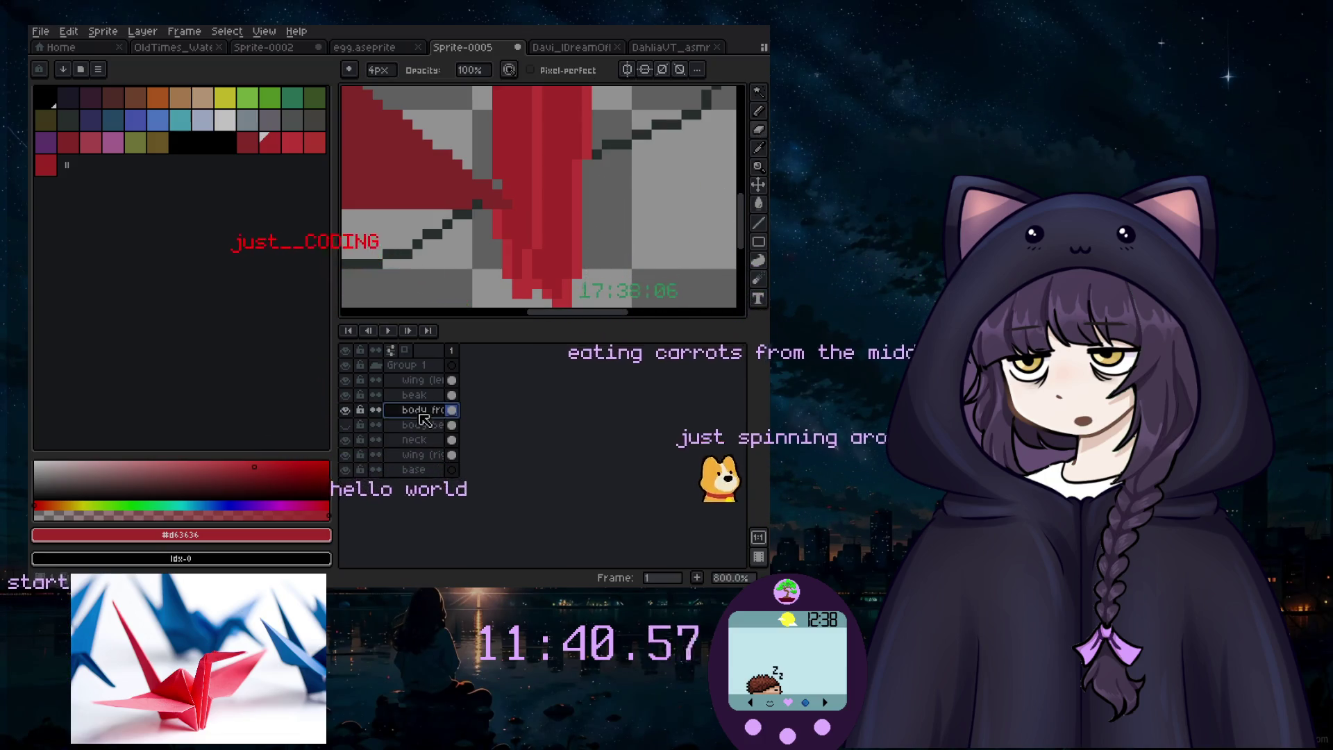
Step: Toggle the body triangle layer's visibility to check it, then frame the whole crane
left_click(346, 410)
left_click(345, 410)
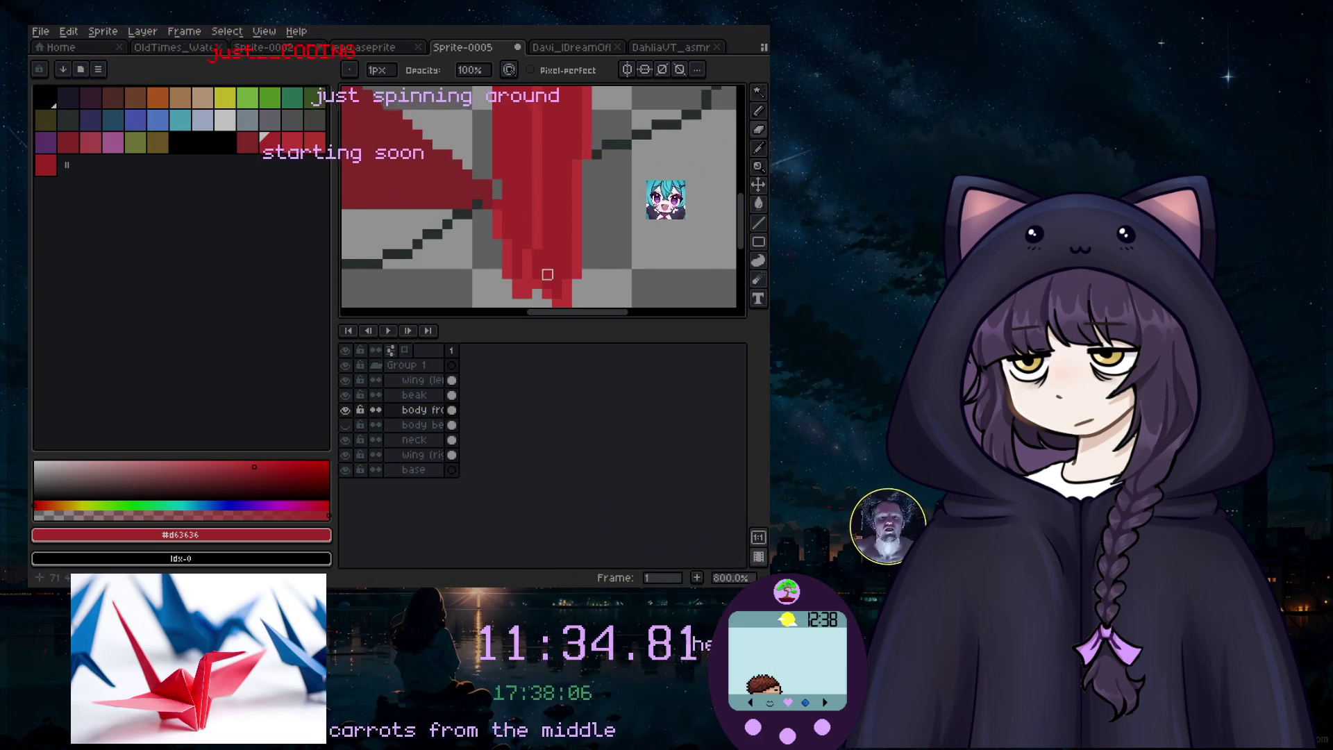
scroll(487, 185, "down", 3)
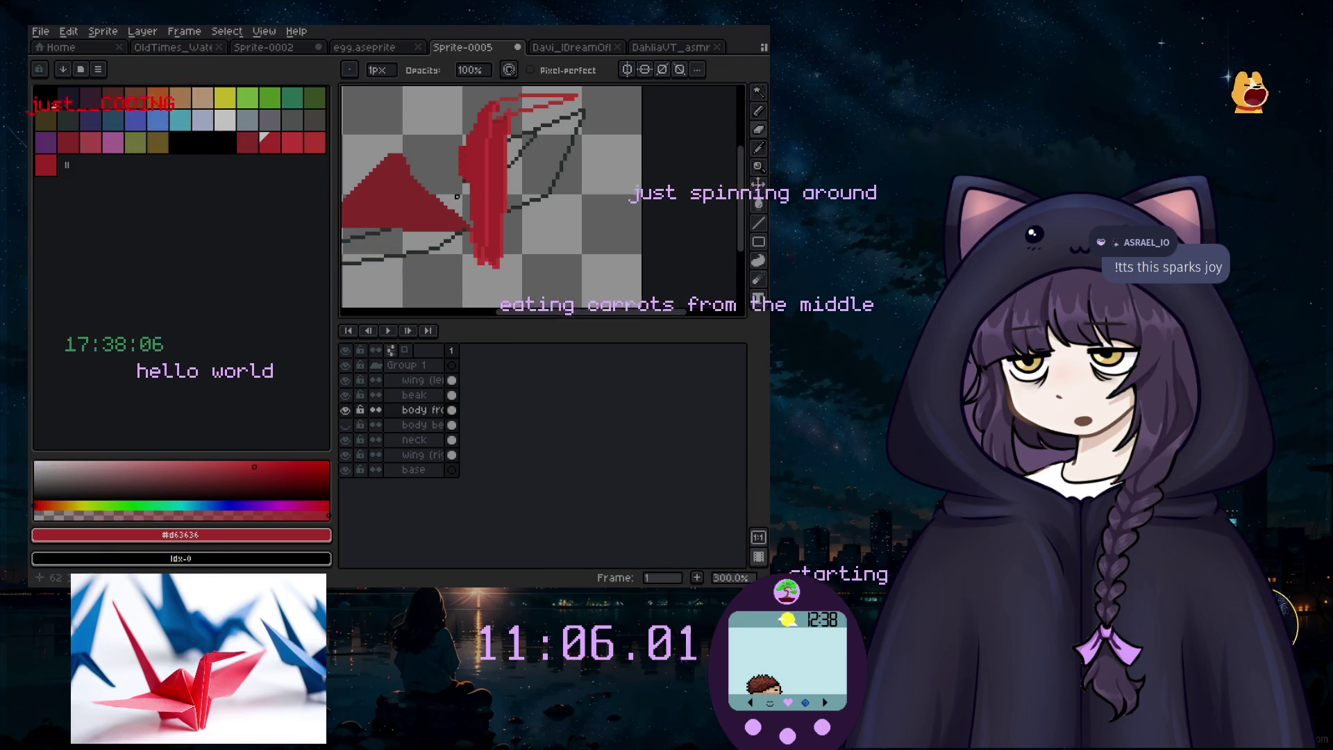
mouse_move(449, 208)
left_mouse_down()
mouse_move(232, 149)
mouse_move(380, 242)
left_mouse_up()
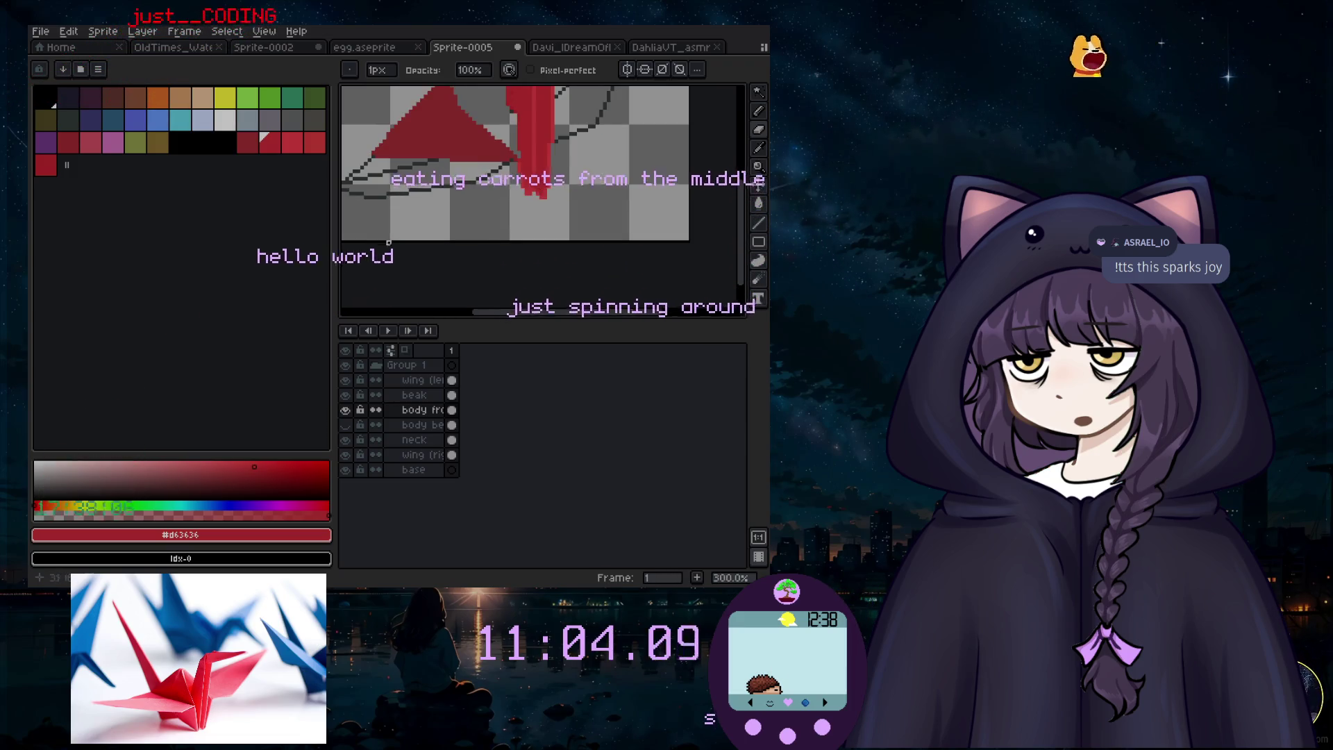
Step: Reframe the crane and choose the dark blue-purple swatch (index 15) as the drawing colour
left_click_drag(598, 318, 578, 317)
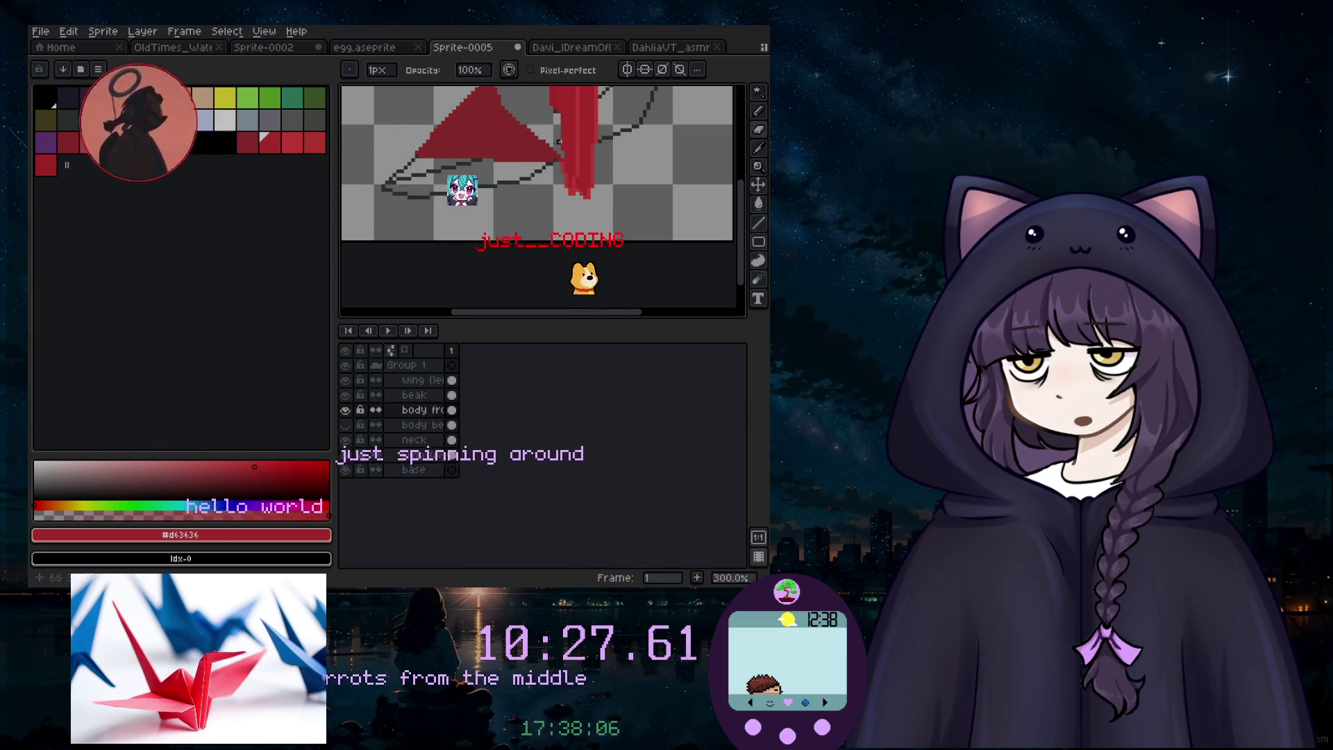
scroll(538, 198, "down", 2)
scroll(556, 173, "up", 1)
scroll(547, 165, "up", 1)
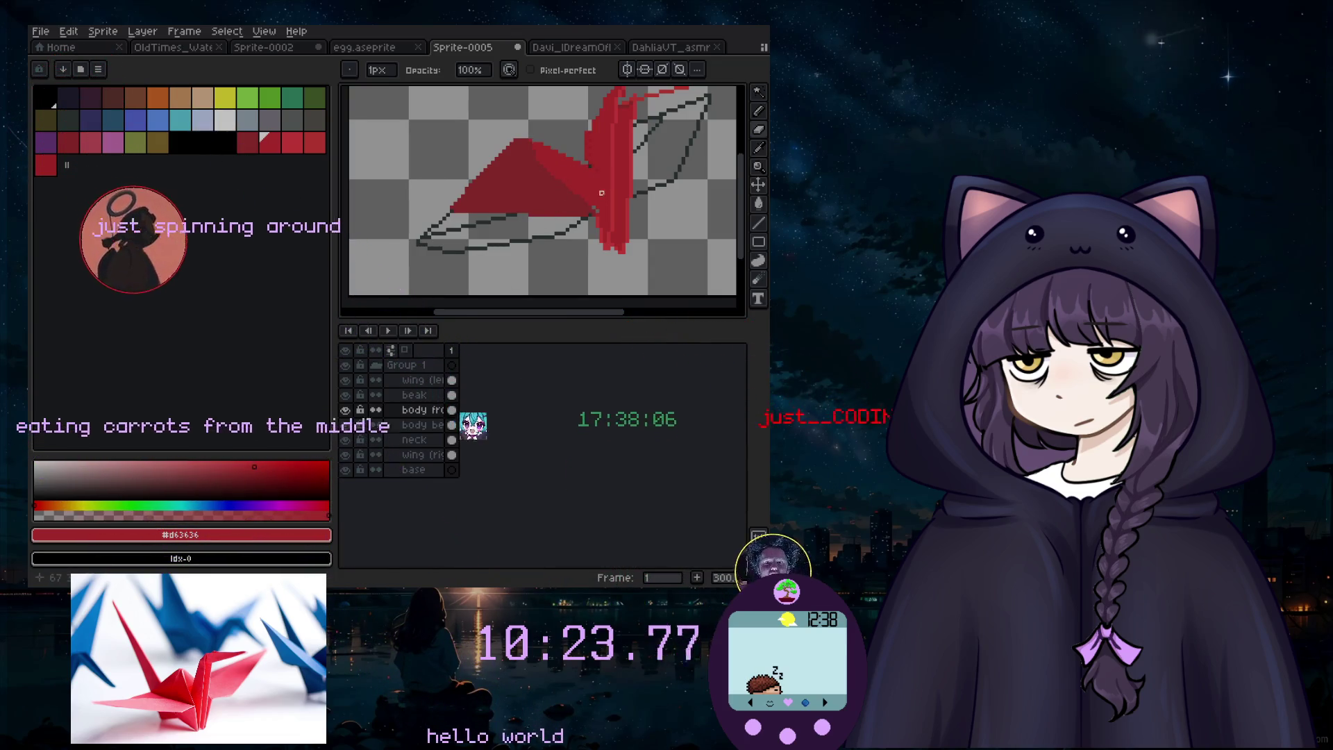
scroll(561, 182, "up", 6)
scroll(615, 264, "down", 1)
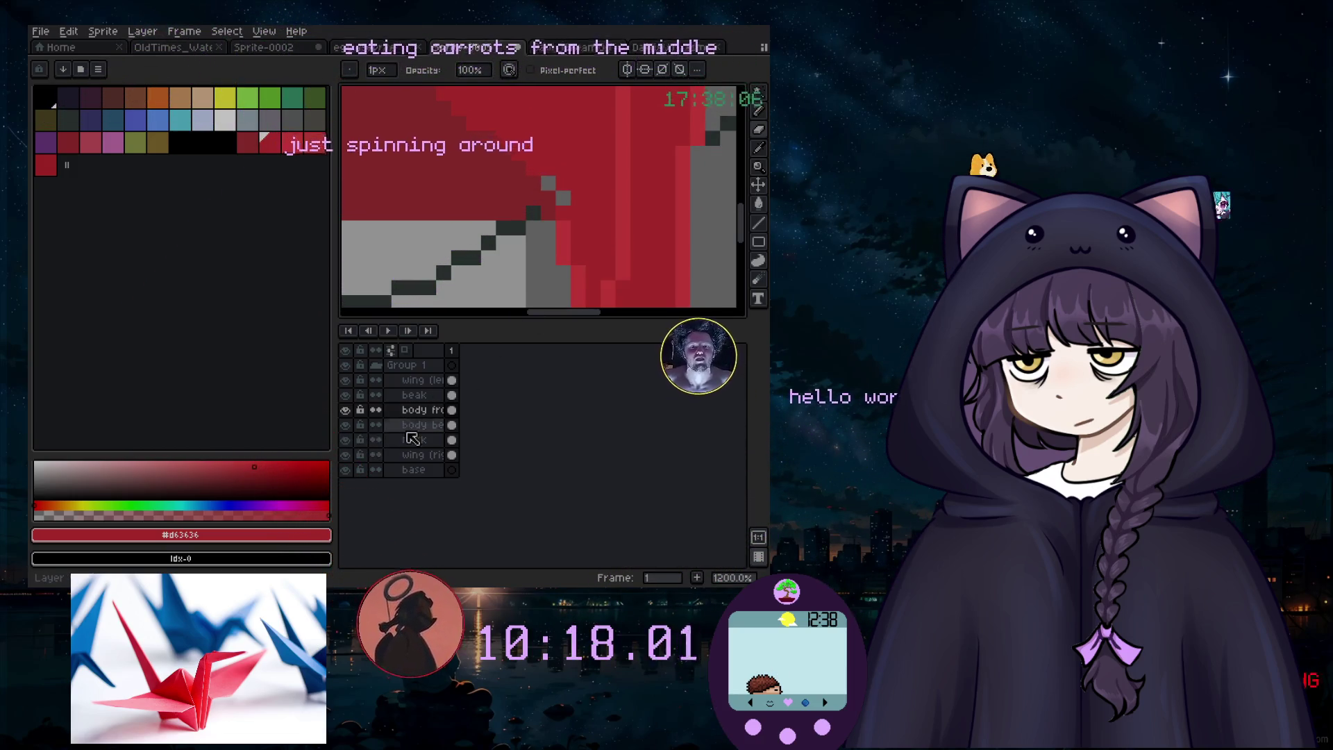
key("i")
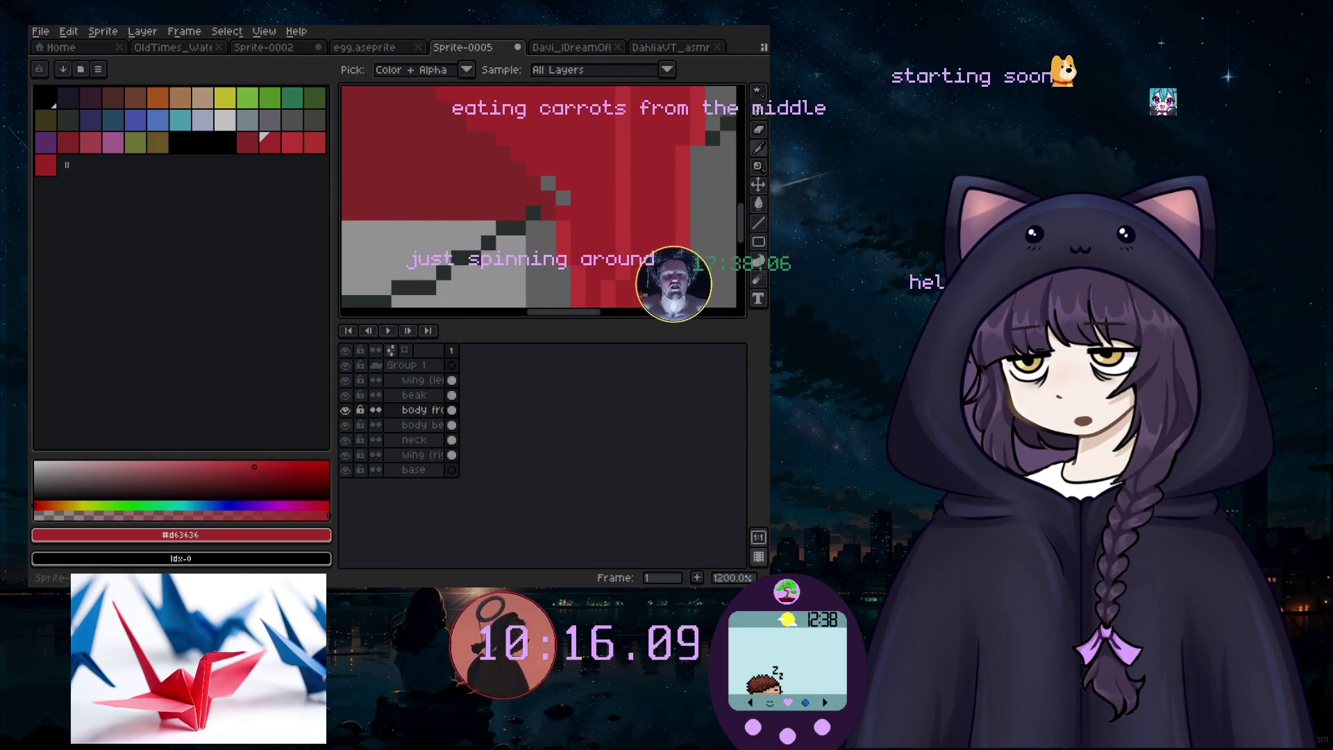
key("b")
scroll(528, 195, "up", 3)
scroll(518, 200, "down", 2)
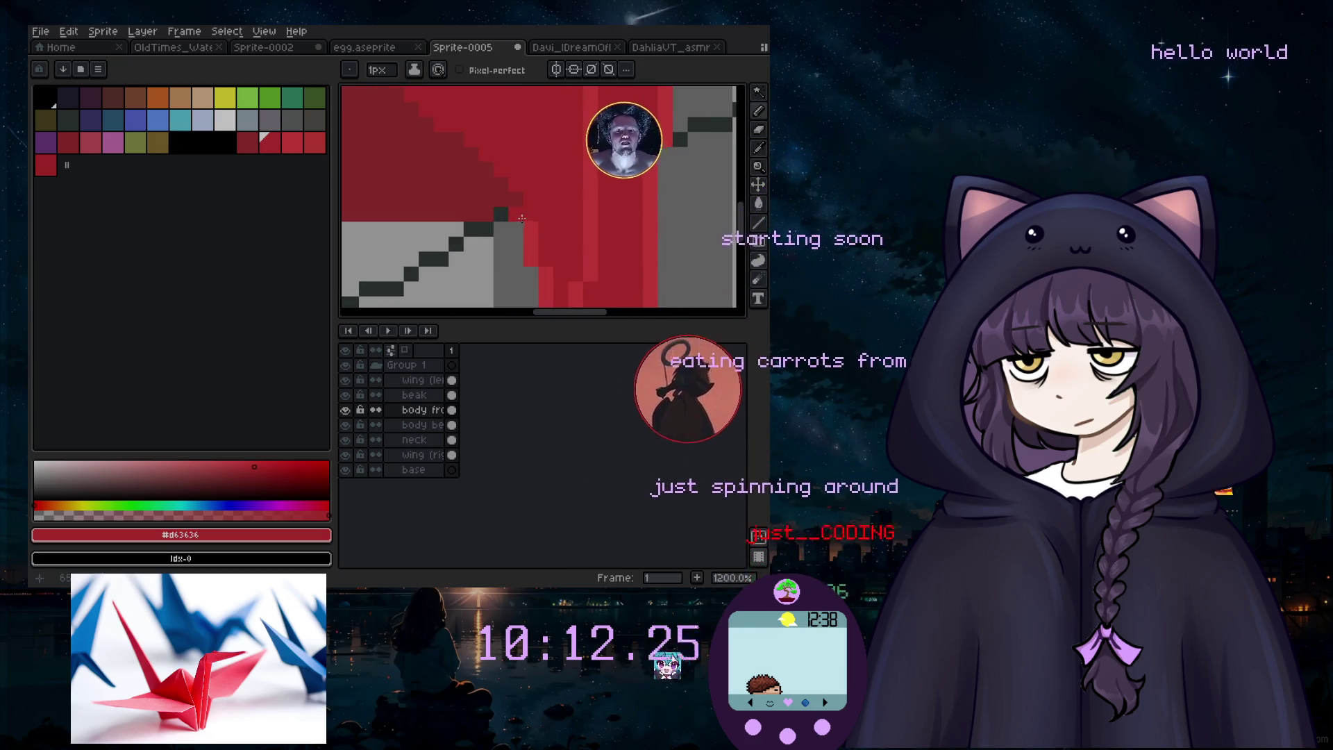
scroll(521, 216, "down", 6)
scroll(464, 268, "up", 3)
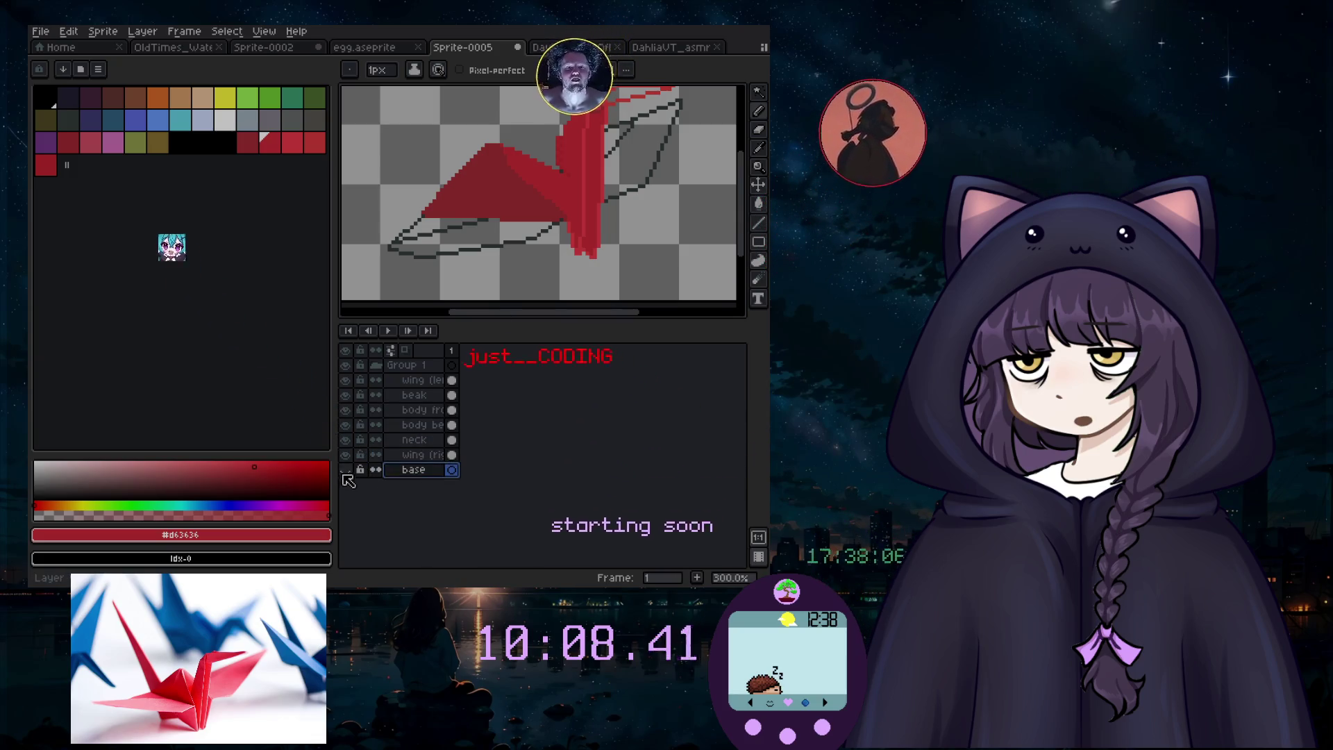
scroll(588, 272, "up", 2)
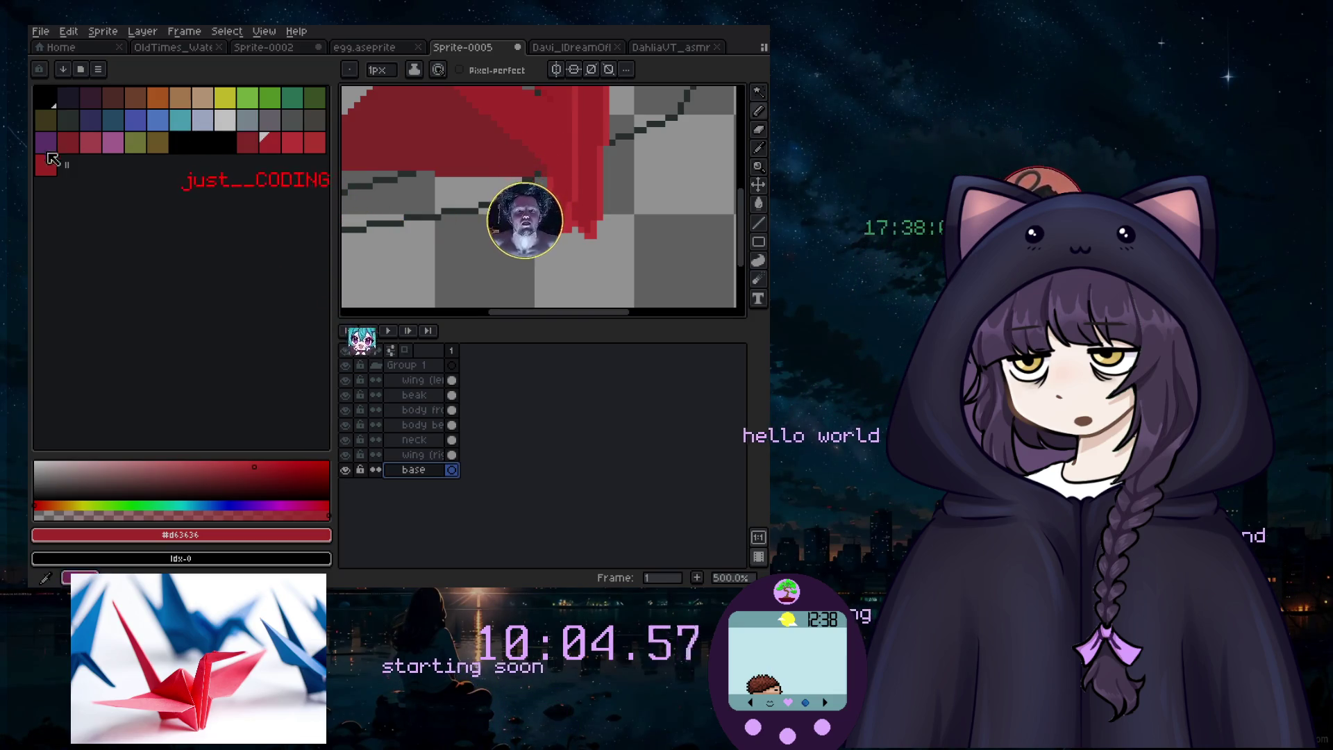
left_click(91, 124)
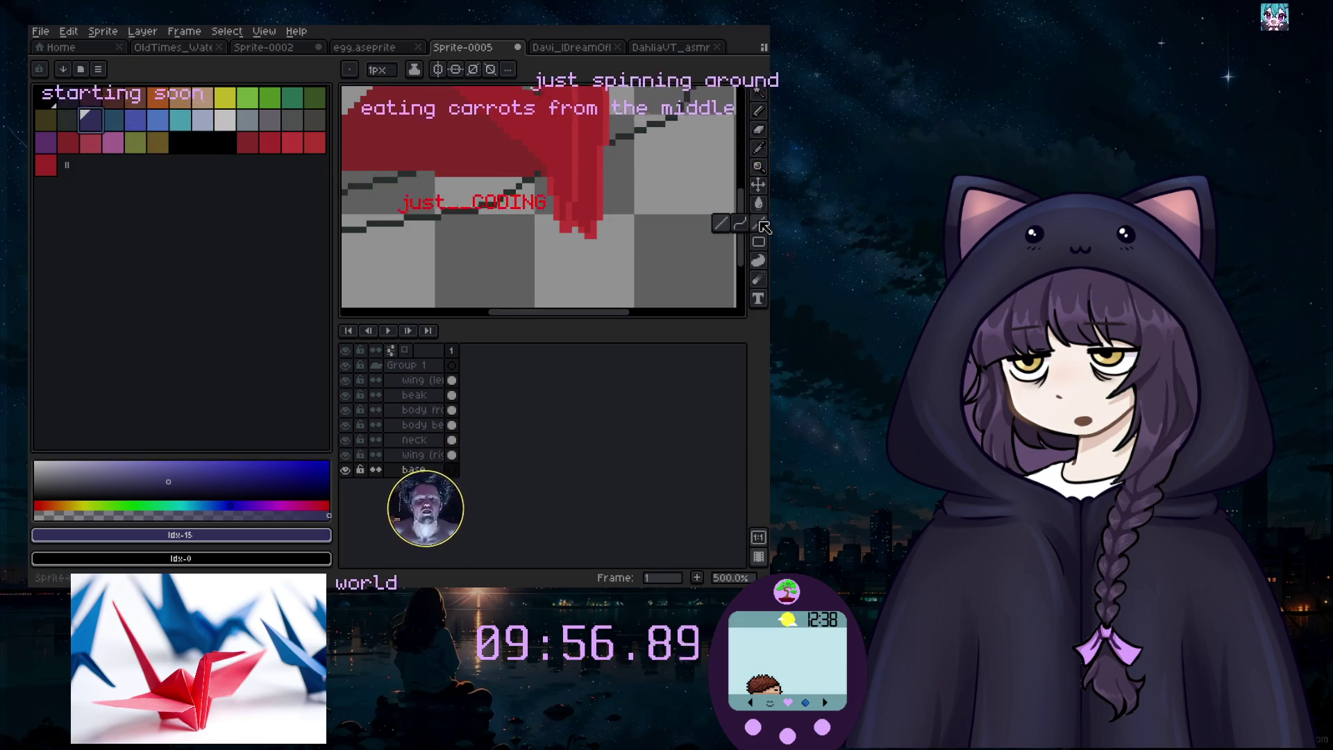
Step: Draw a dark blue stepped line under the wing, extend it left, then undo the last line
left_click(118, 122)
scroll(580, 275, "up", 2)
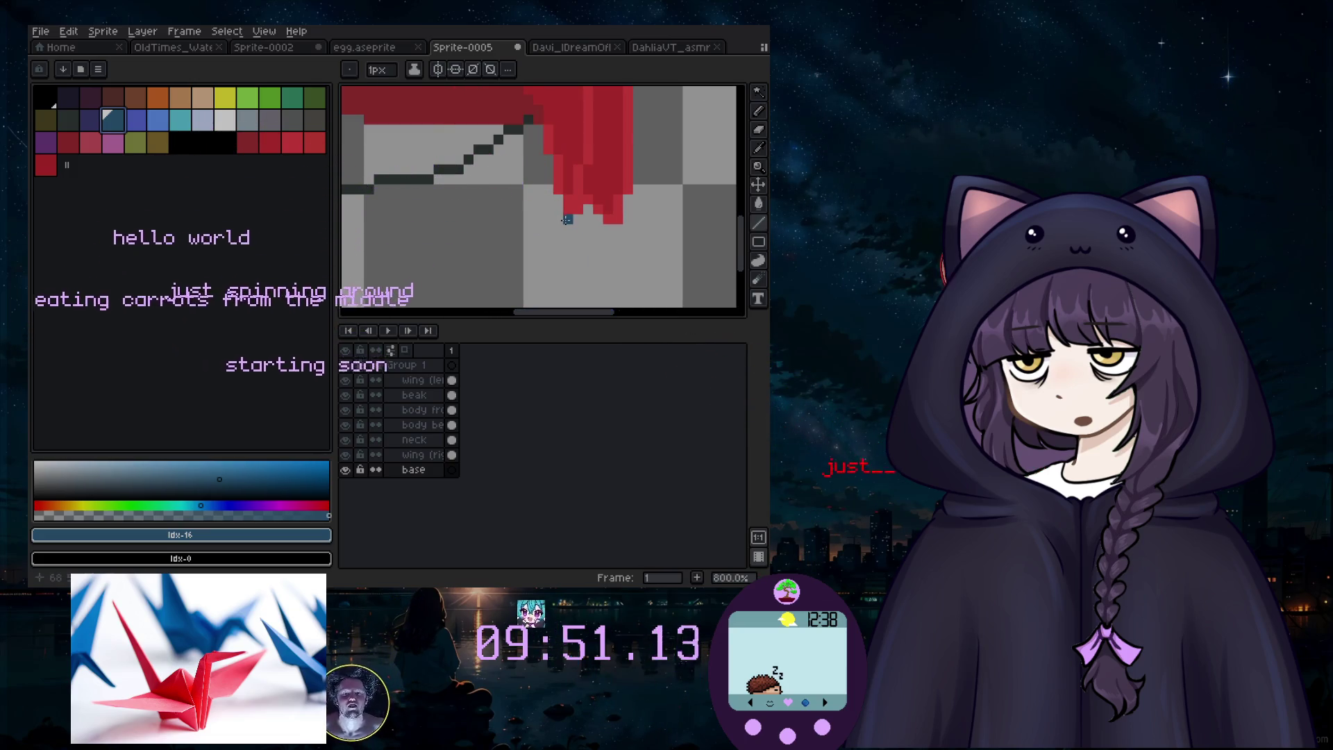
left_click_drag(559, 219, 410, 226)
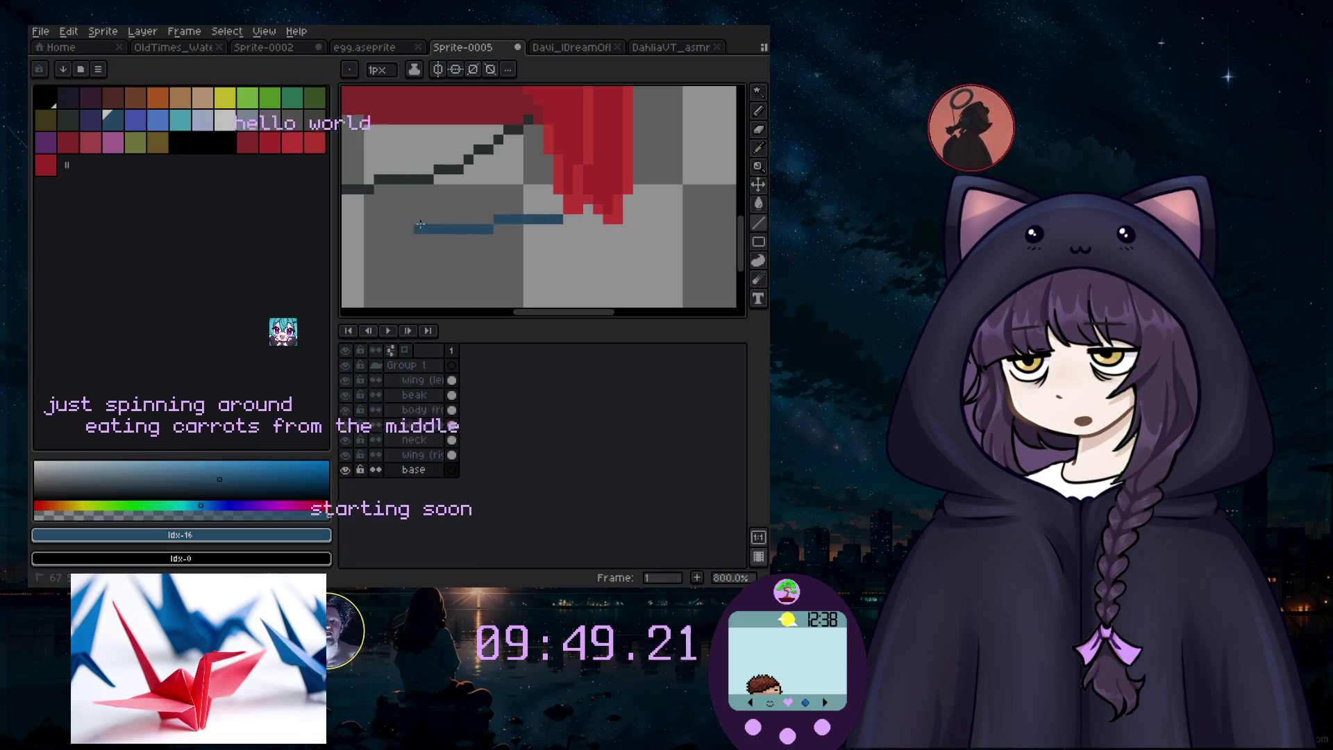
scroll(409, 225, "down", 2)
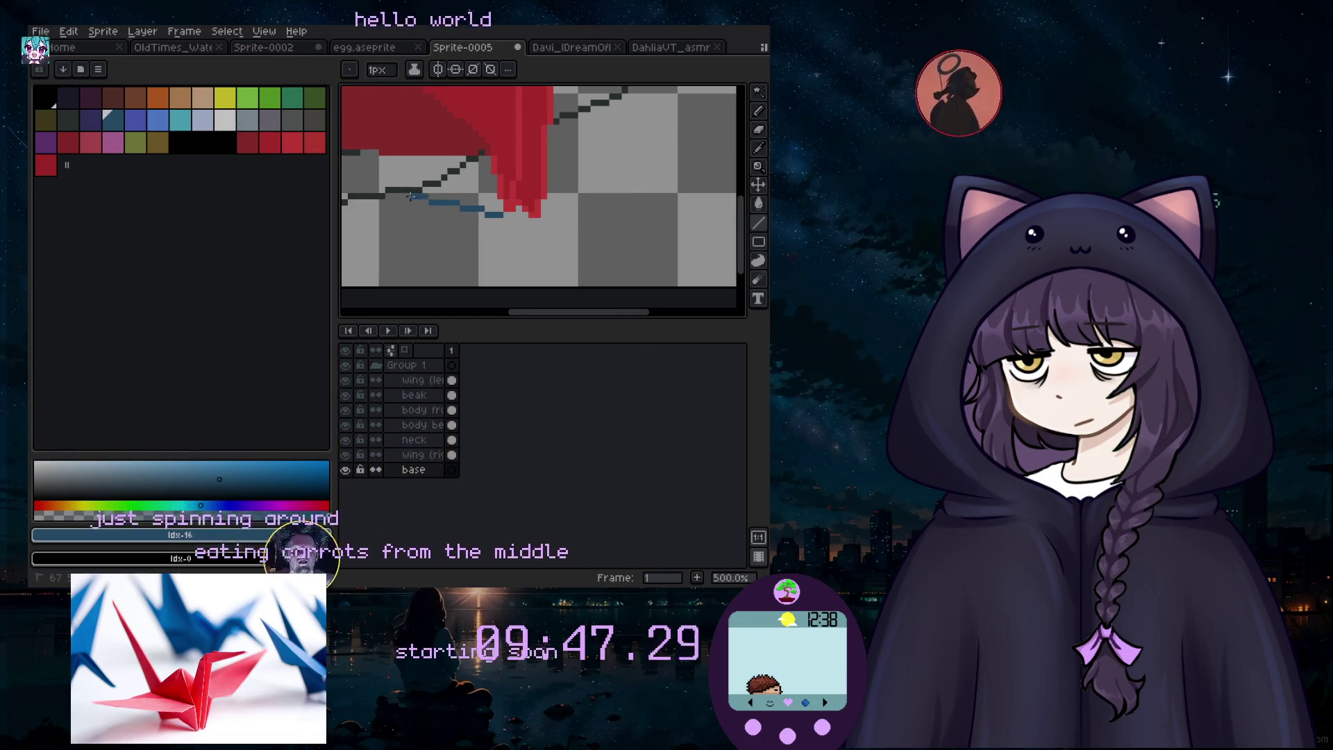
left_click(387, 196, "shift")
scroll(459, 239, "up", 2)
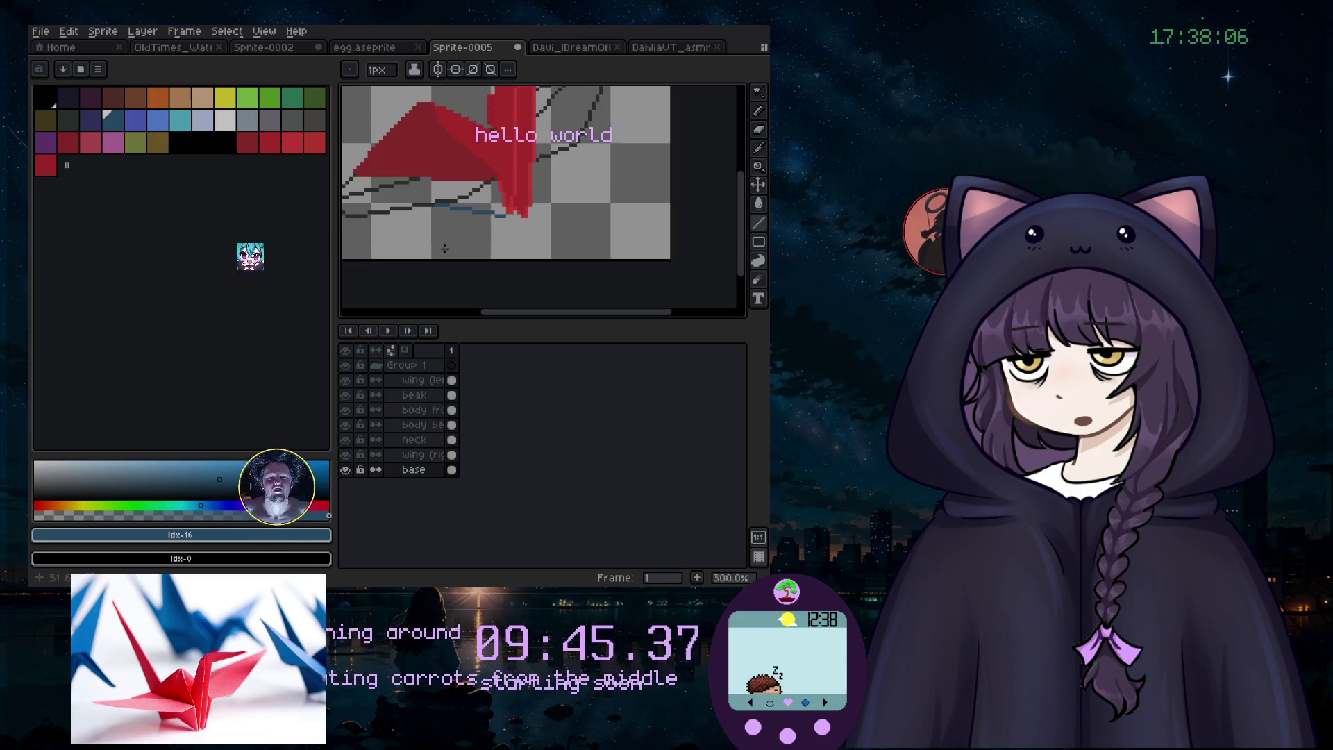
scroll(555, 234, "up", 1)
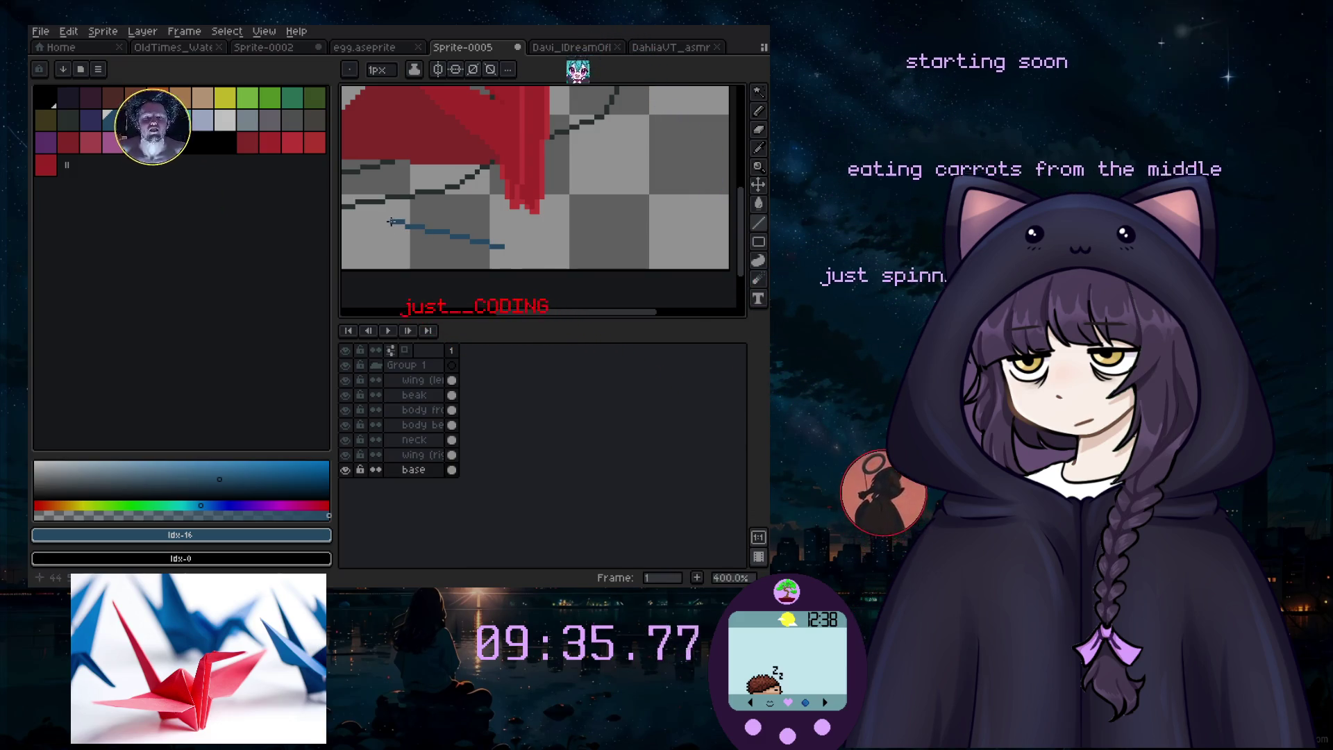
scroll(391, 222, "down", 3)
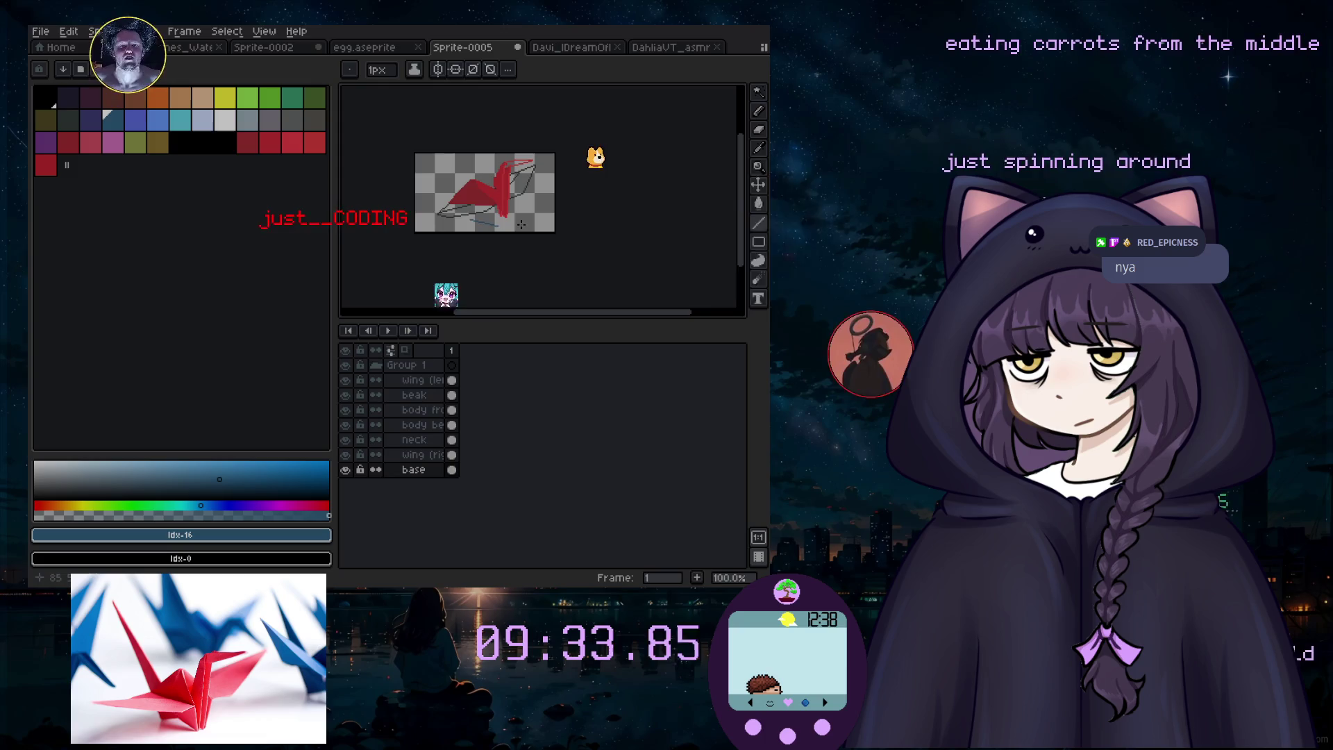
scroll(521, 224, "up", 5)
scroll(521, 225, "down", 4)
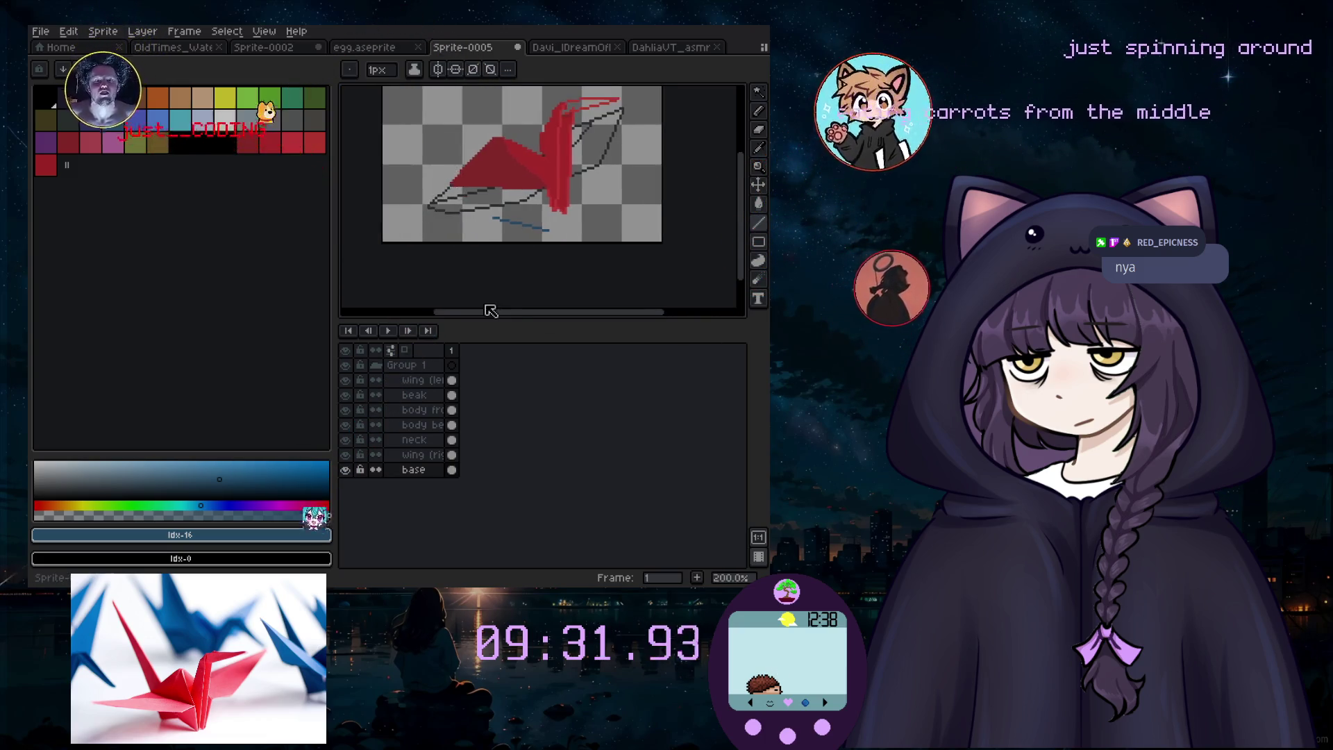
scroll(505, 209, "up", 1)
key("ctrl+z")
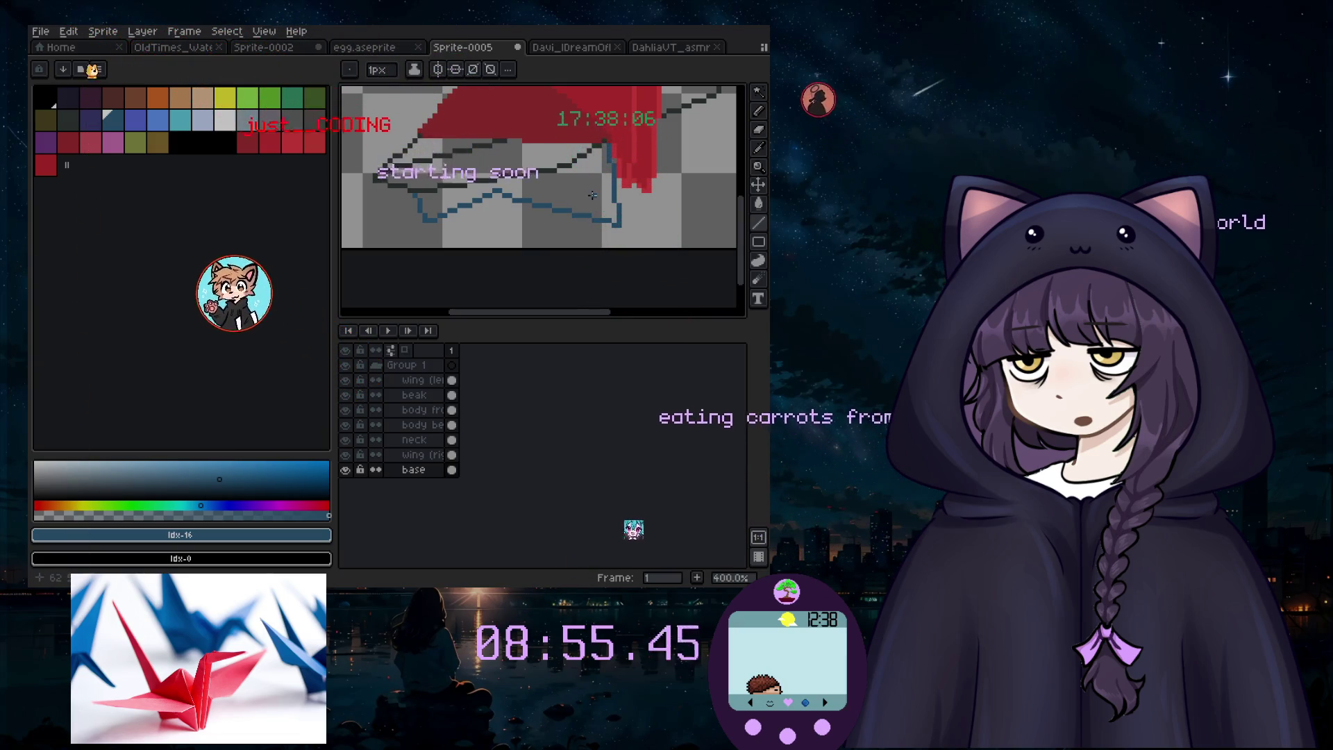
Step: Sample the red #d63636 from the crane's neck as the drawing colour
scroll(644, 180, "up", 2)
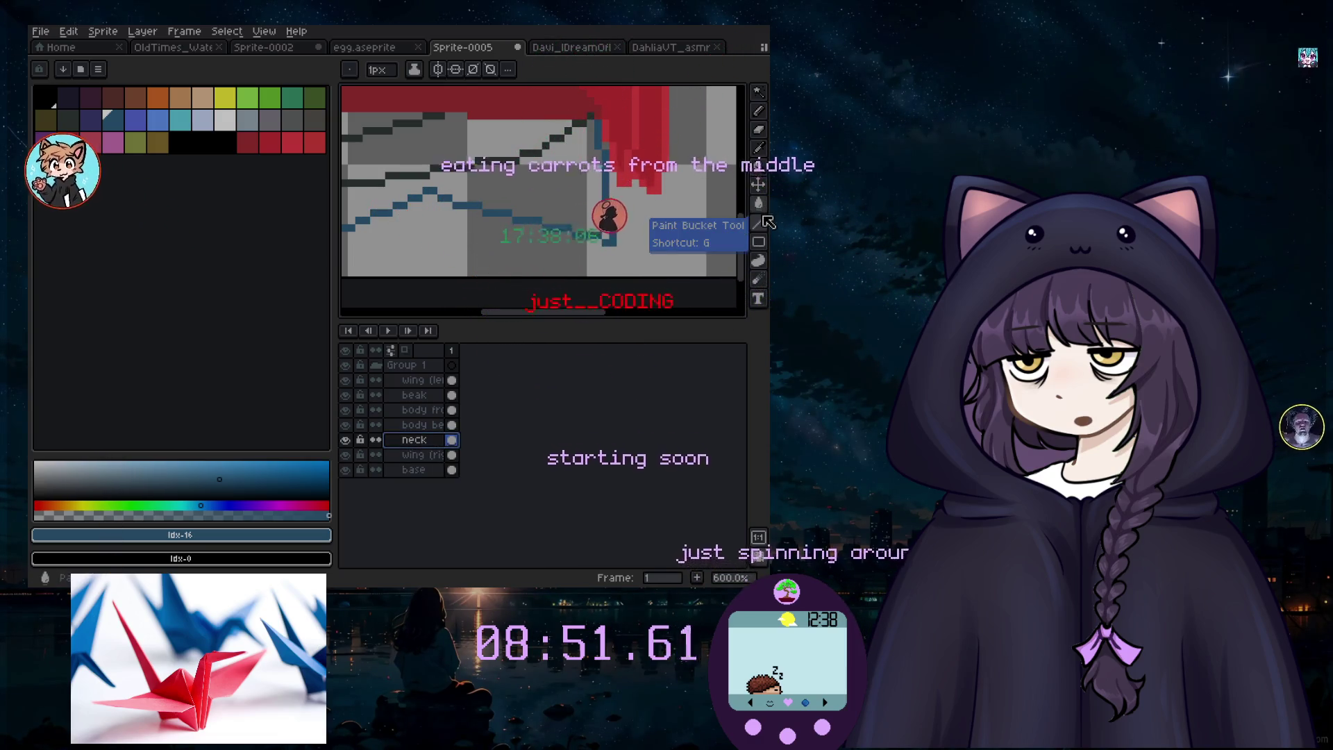
left_click(759, 147)
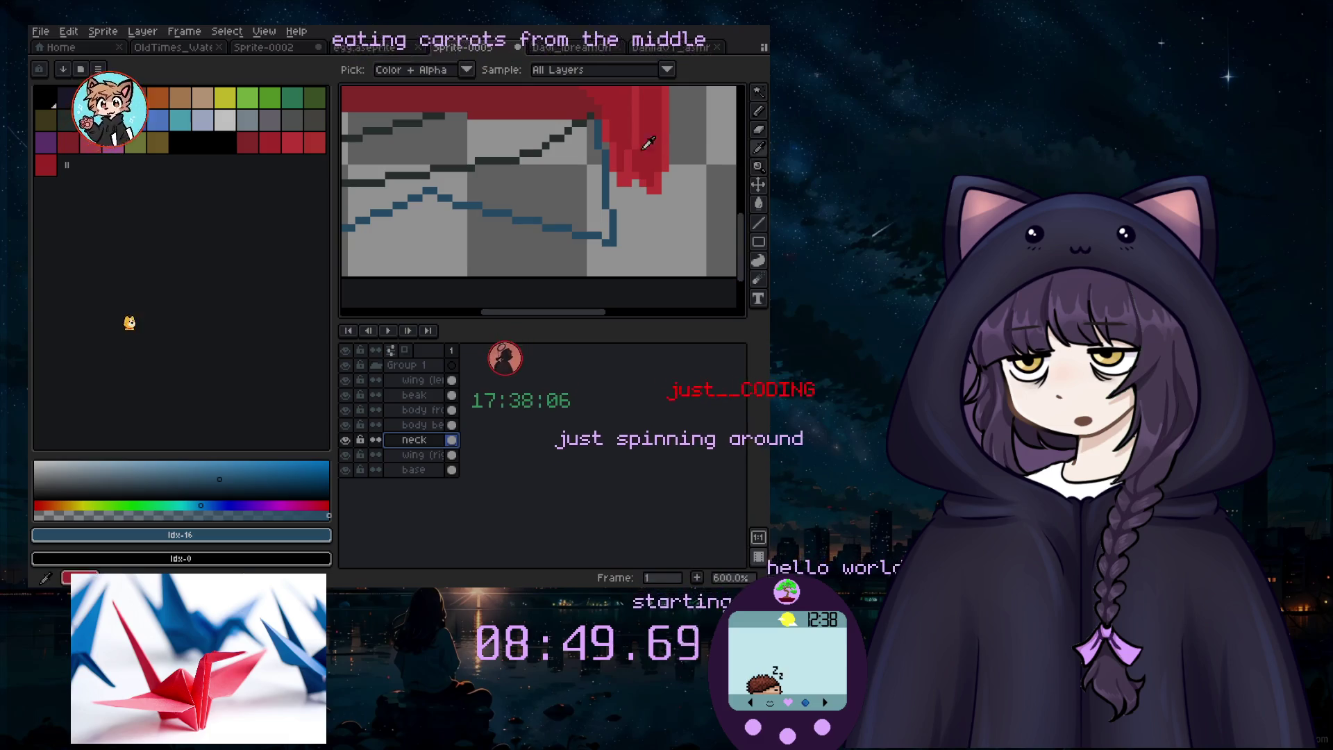
left_click(637, 142)
left_click(759, 224)
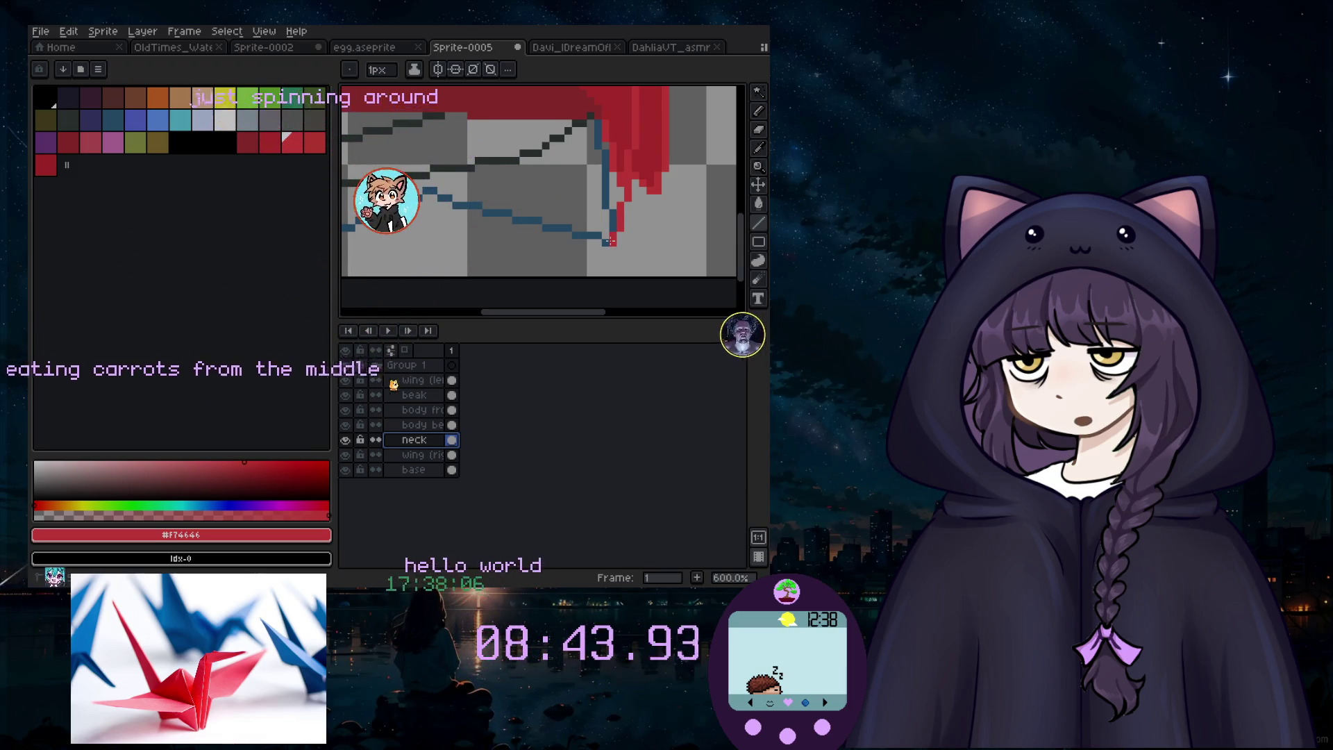
scroll(620, 248, "up", 2)
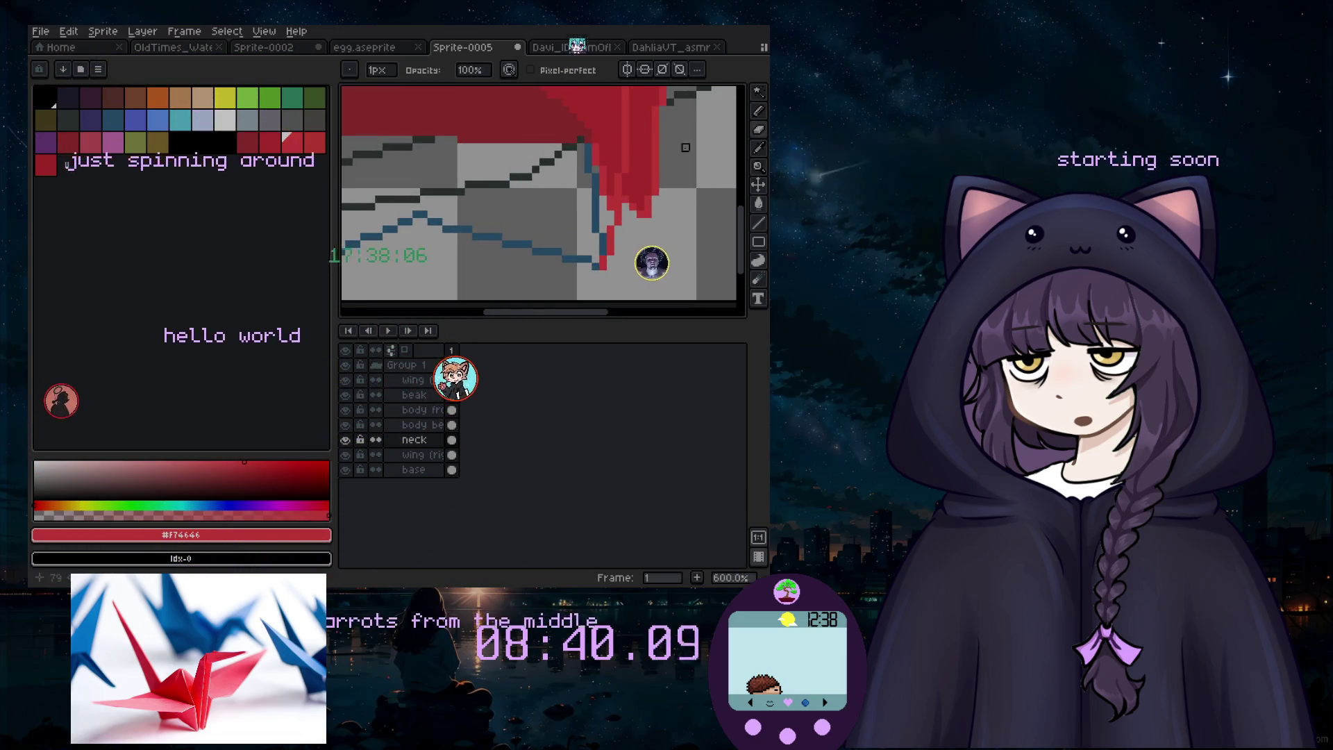
scroll(607, 169, "up", 3)
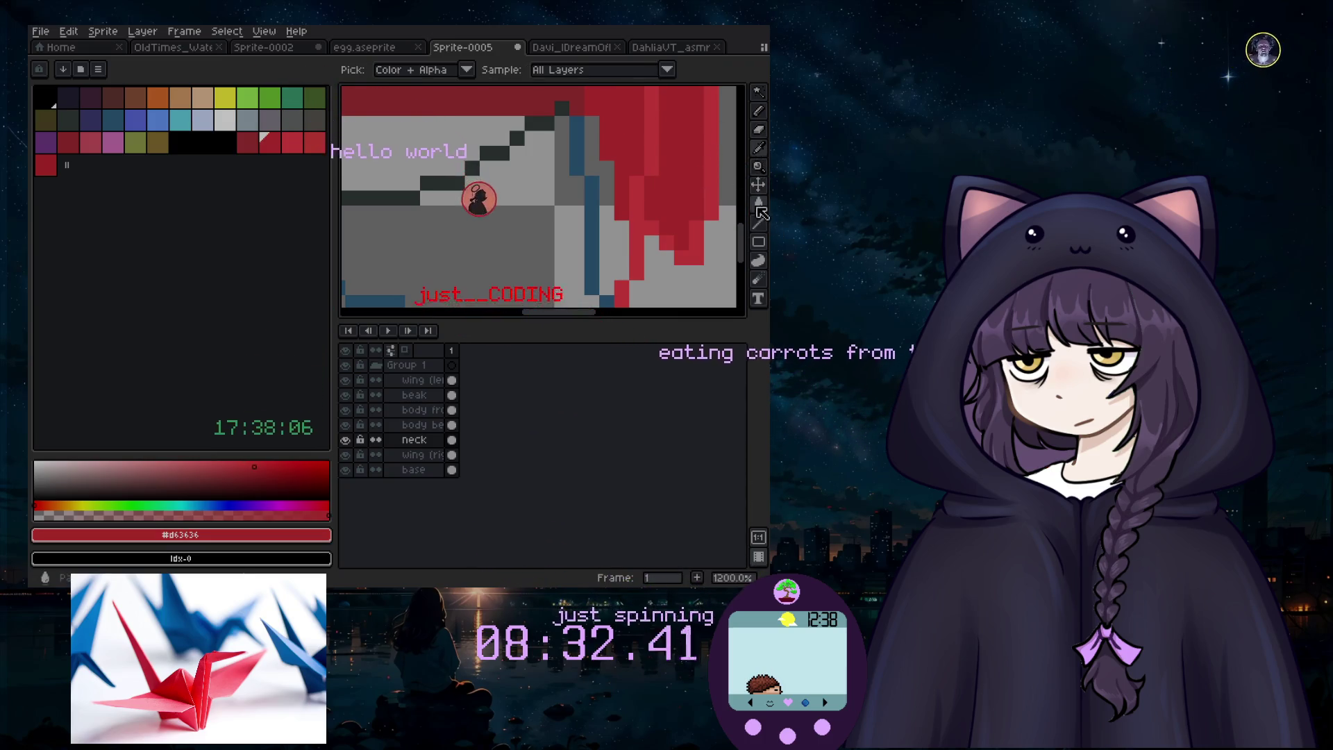
Step: Undo a mistaken red fill and reframe the view around the neck's base
left_click(589, 184)
key("ctrl+z")
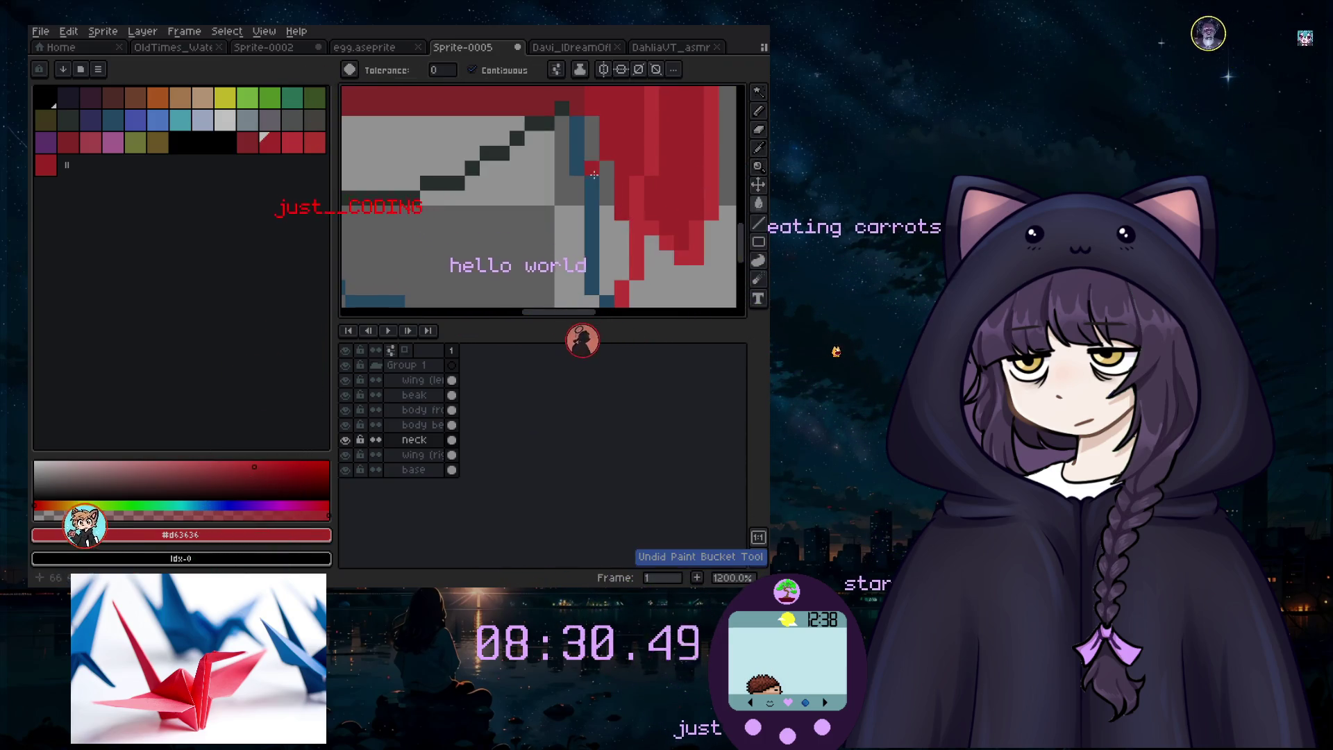
scroll(594, 175, "down", 3)
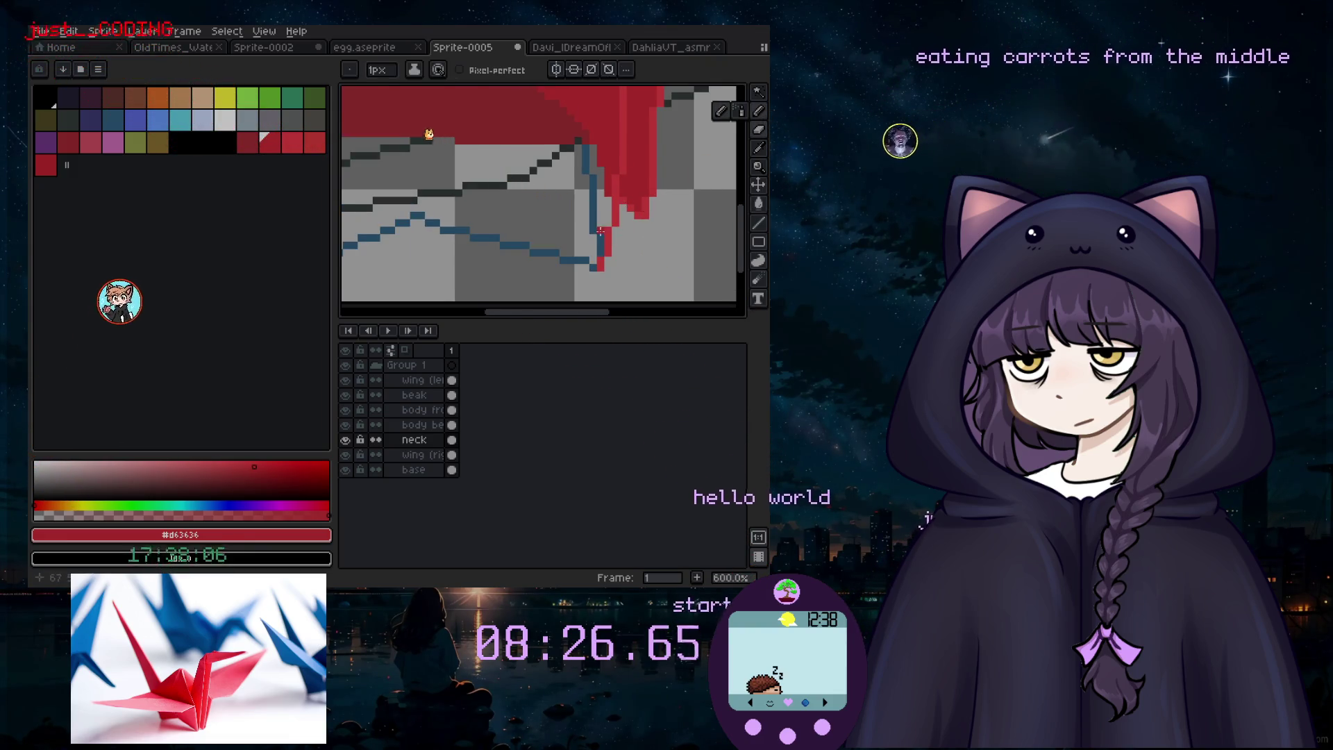
scroll(600, 231, "up", 3)
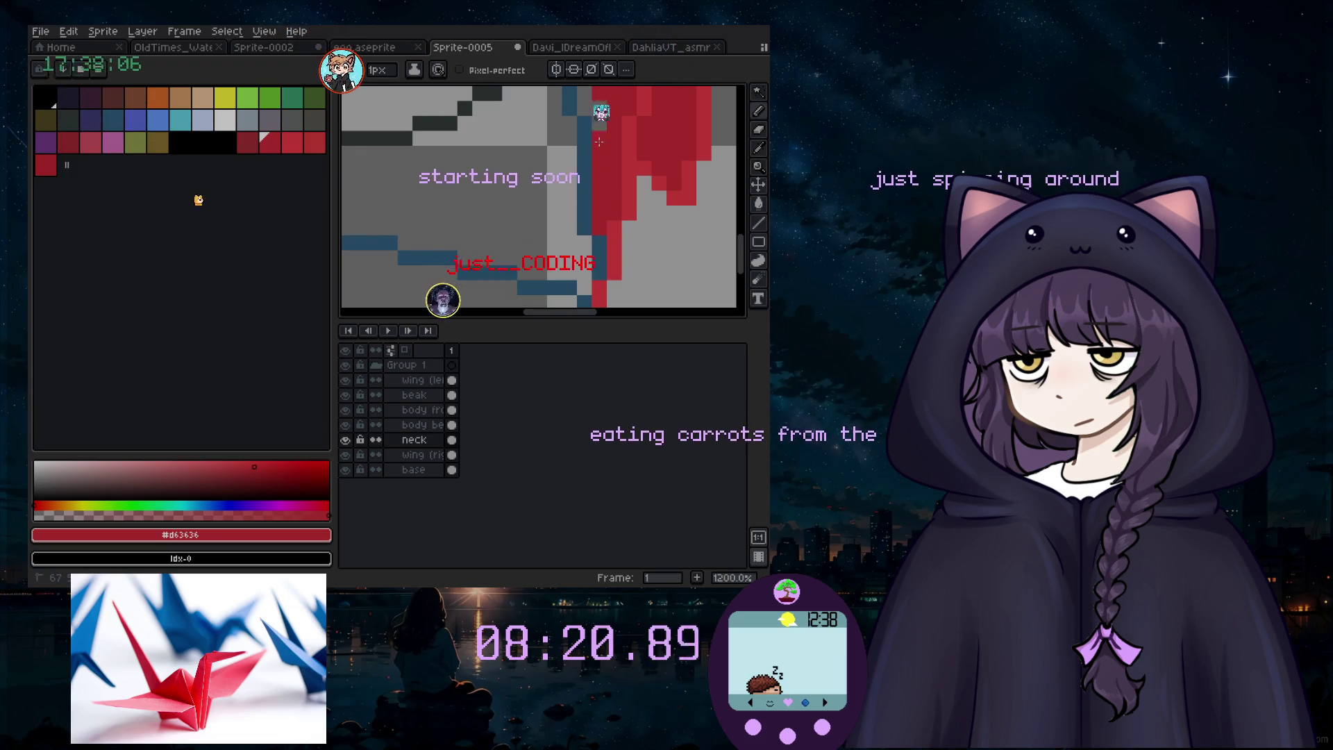
scroll(598, 109, "down", 3)
left_click_drag(741, 254, 741, 208)
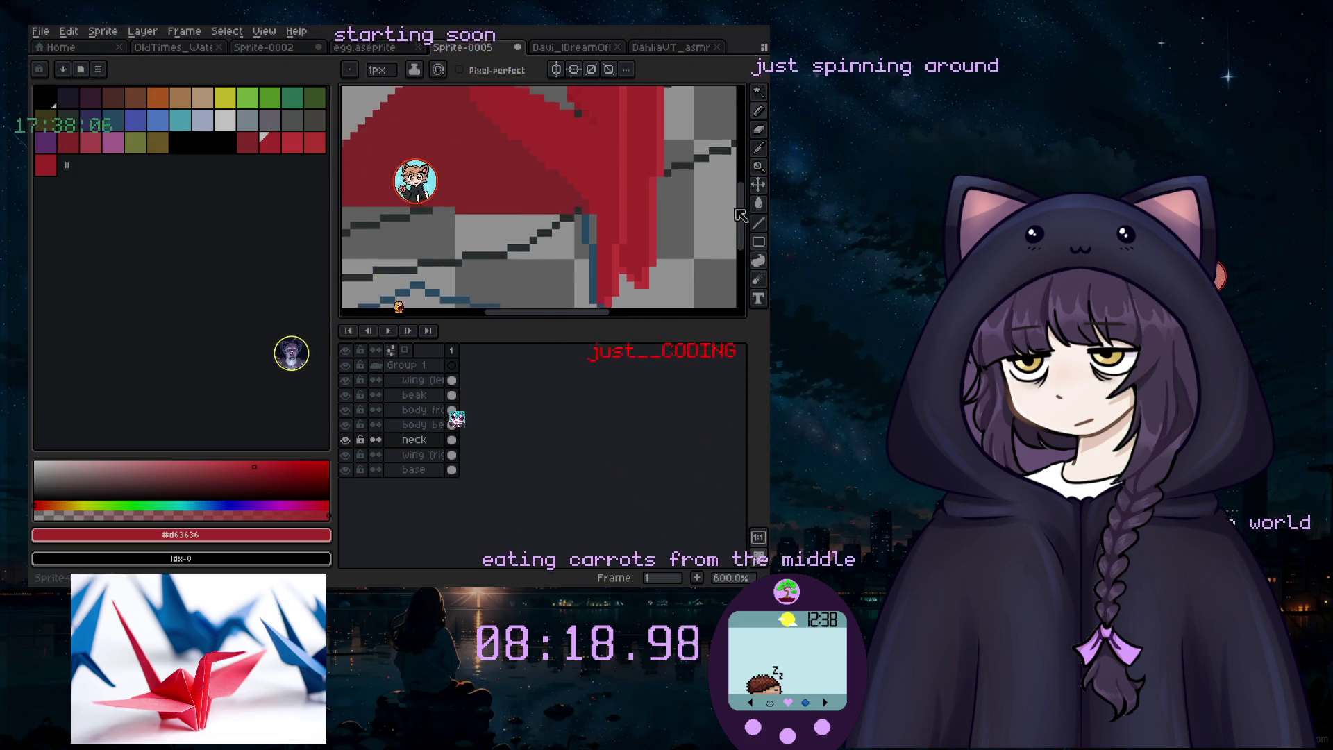
scroll(629, 254, "down", 1)
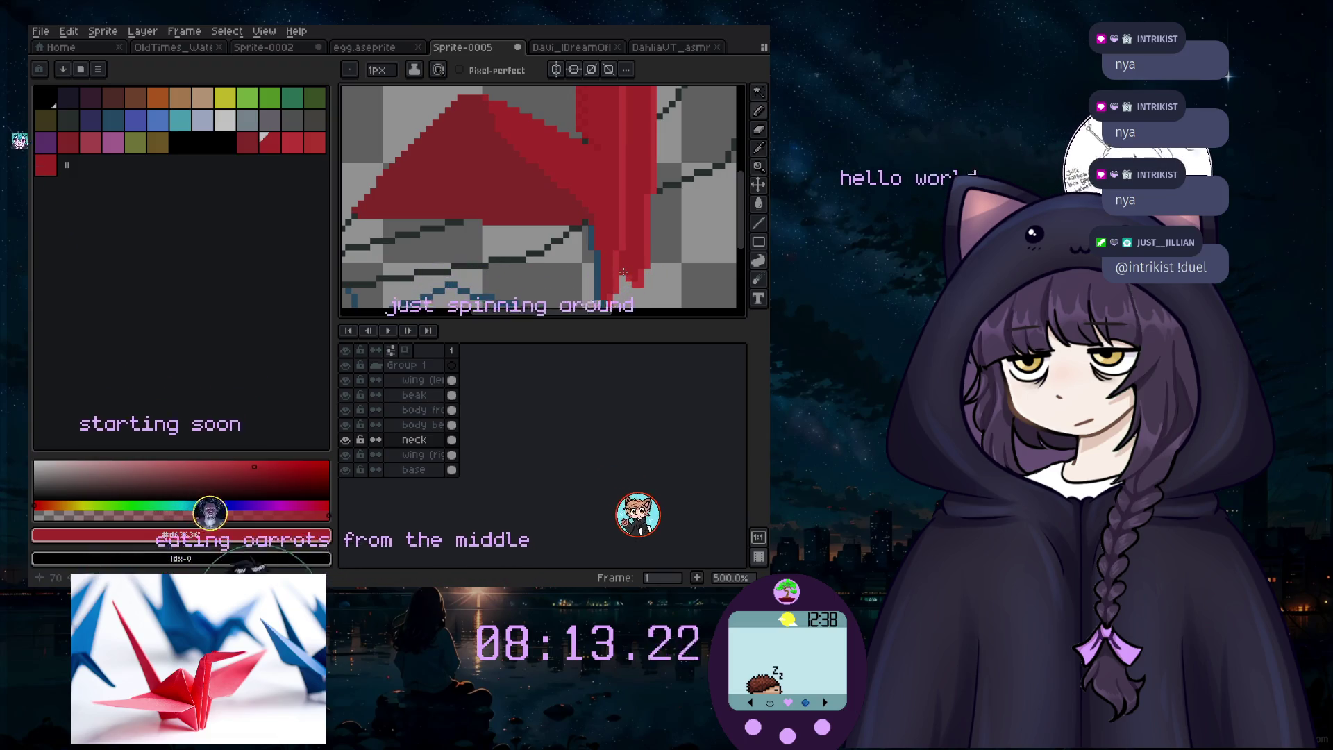
scroll(598, 263, "down", 3)
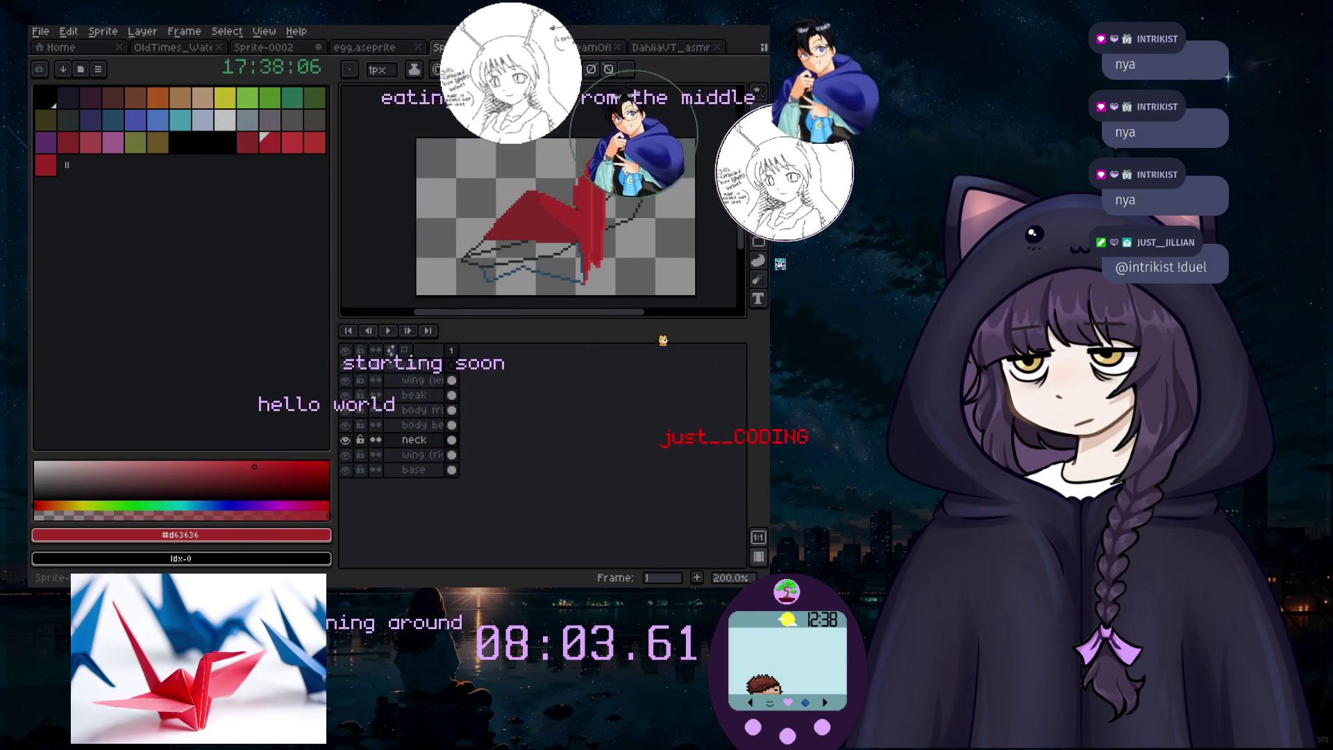
Step: Add a new layer from the Layer menu and rename it 'tail'
left_click(144, 31)
mouse_move(156, 108)
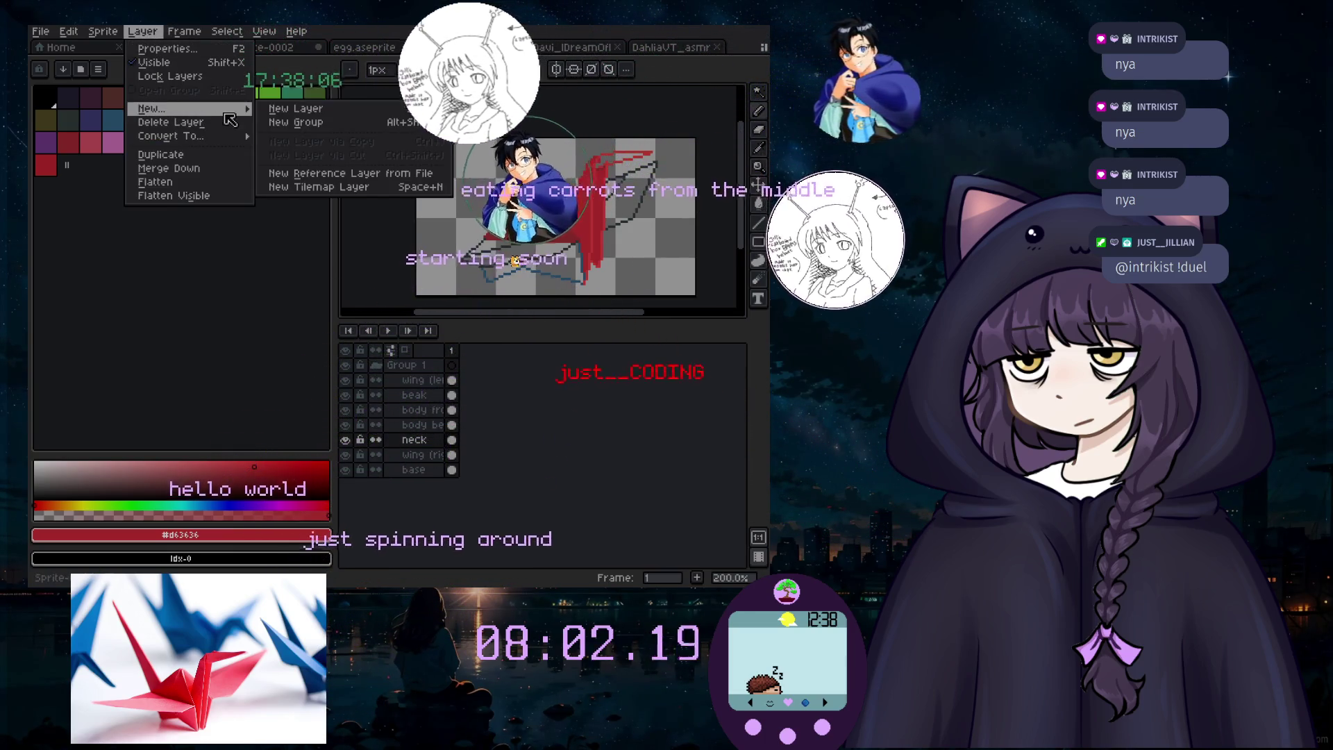
left_click(285, 110)
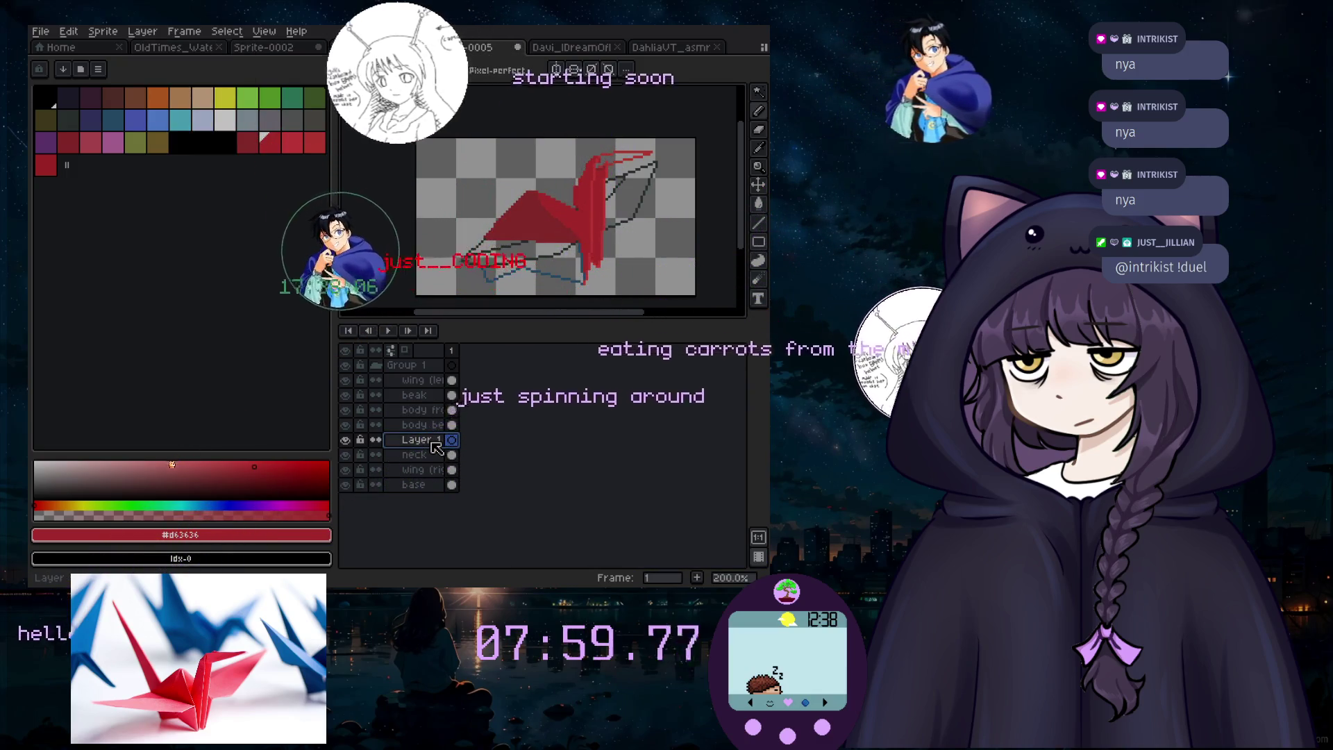
double_click(434, 441)
type("tail")
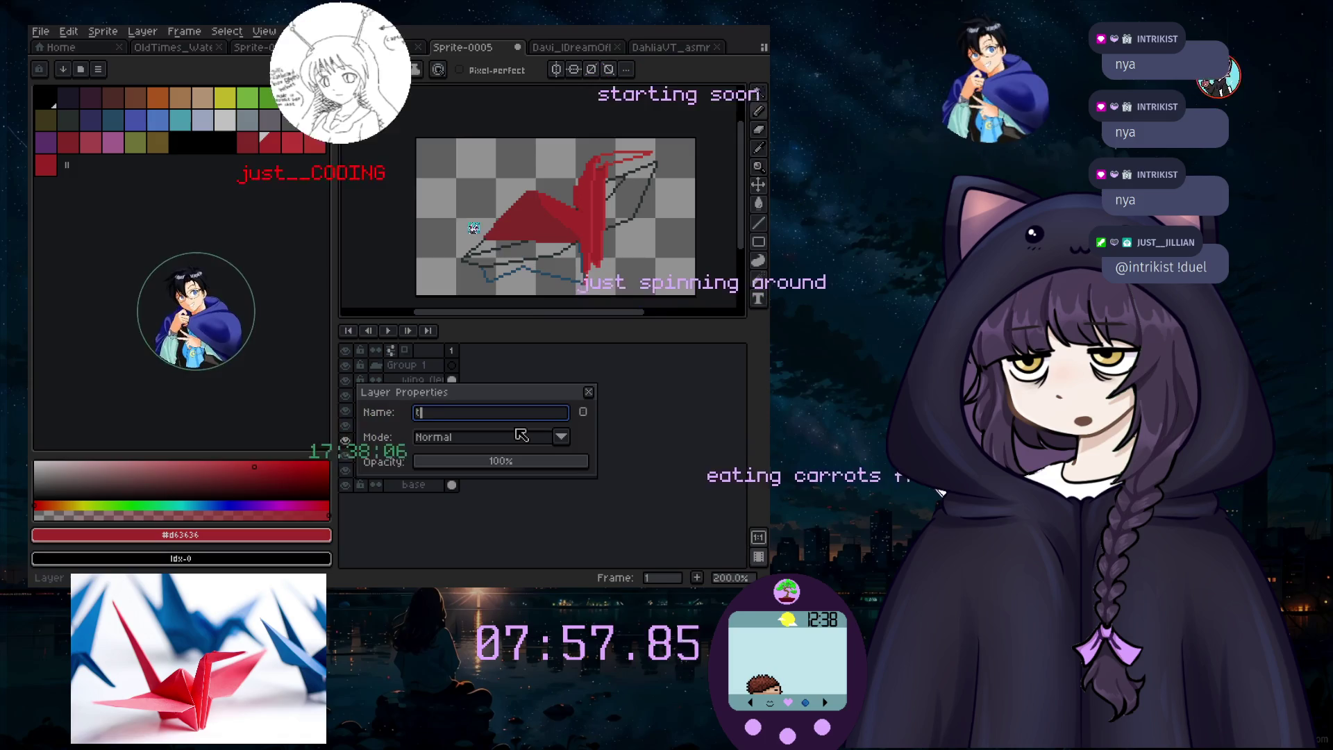
key("Return")
Step: Pick a different drawing colour from the palette
scroll(437, 268, "up", 1)
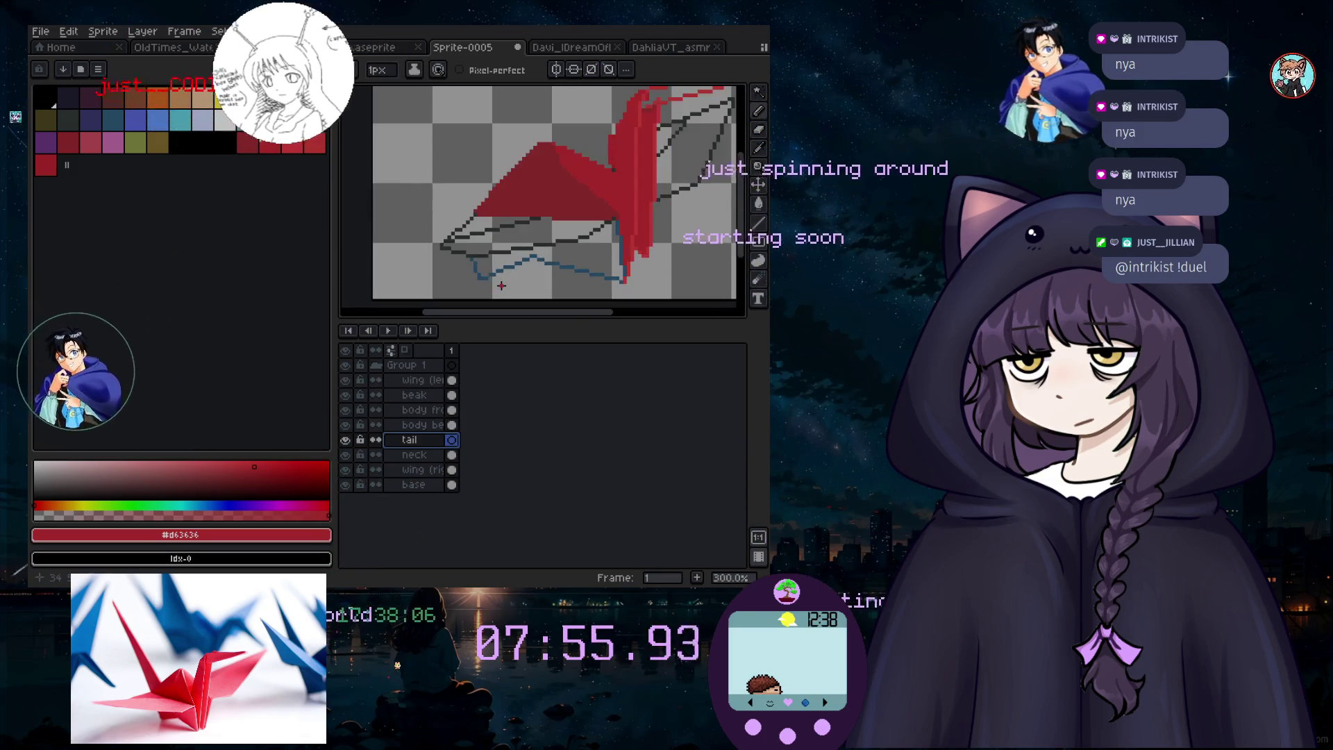
scroll(437, 268, "down", 1)
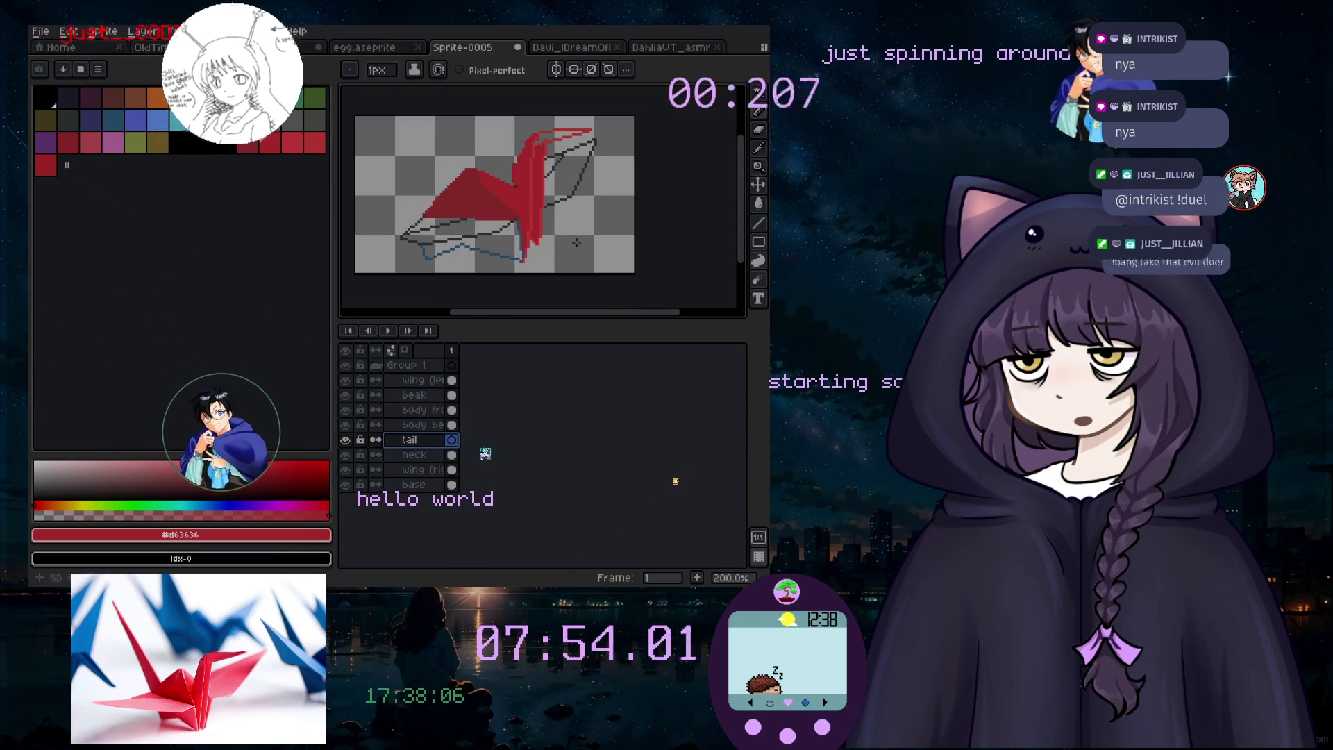
left_click(314, 120)
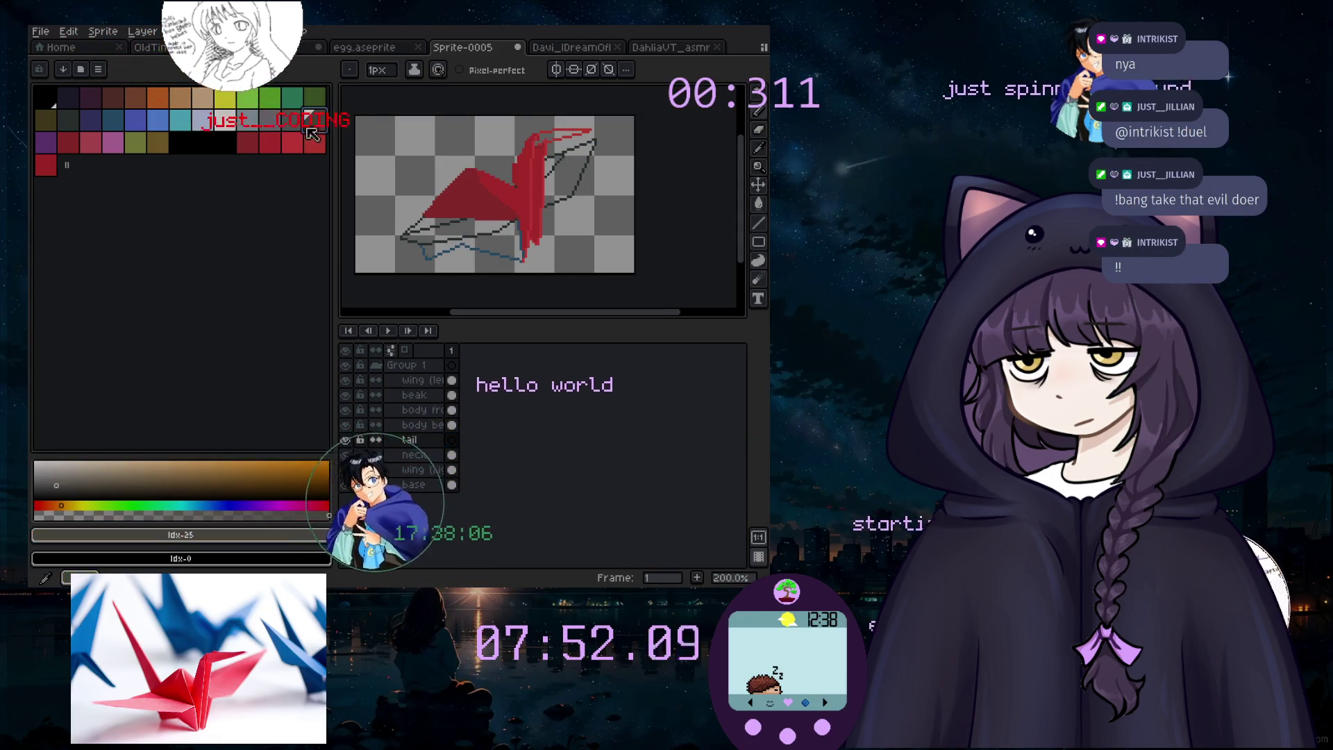
Step: Switch to the Eyedropper and undo an accidental red stroke on the tail layer
key("i")
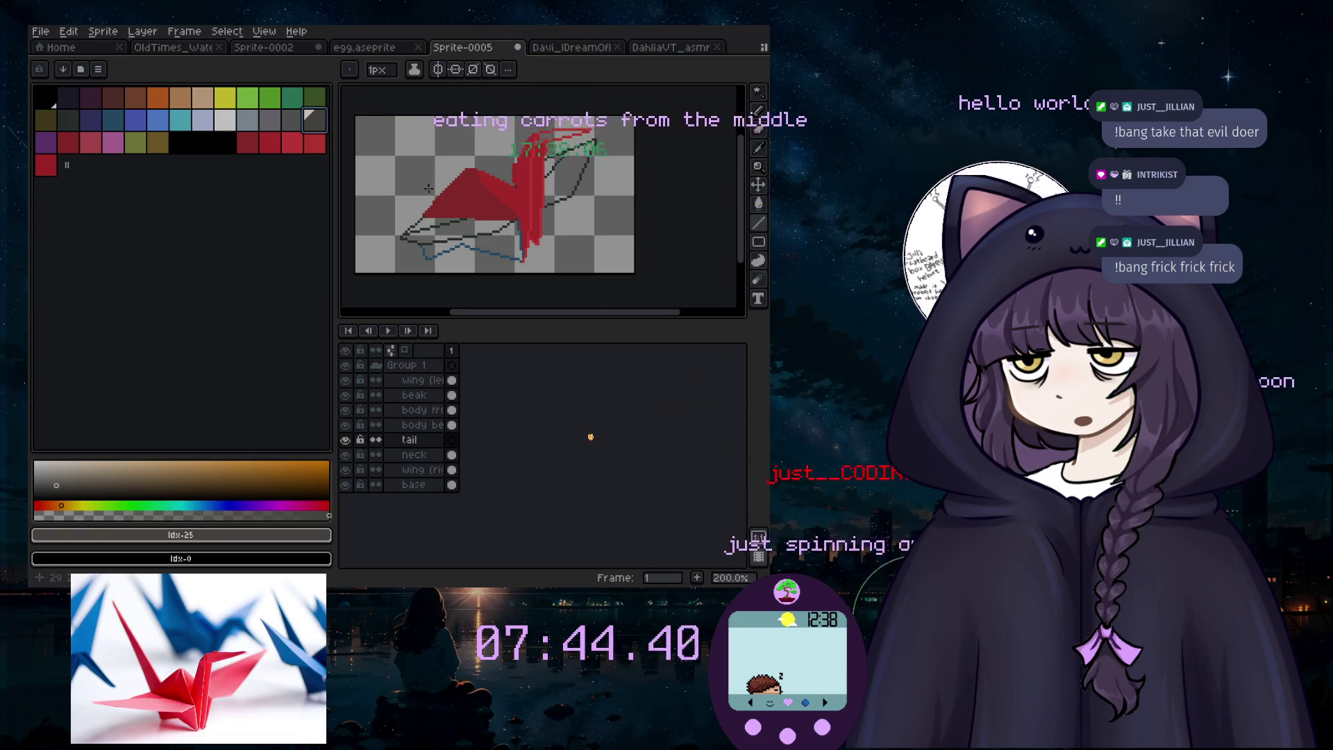
scroll(428, 188, "up", 3)
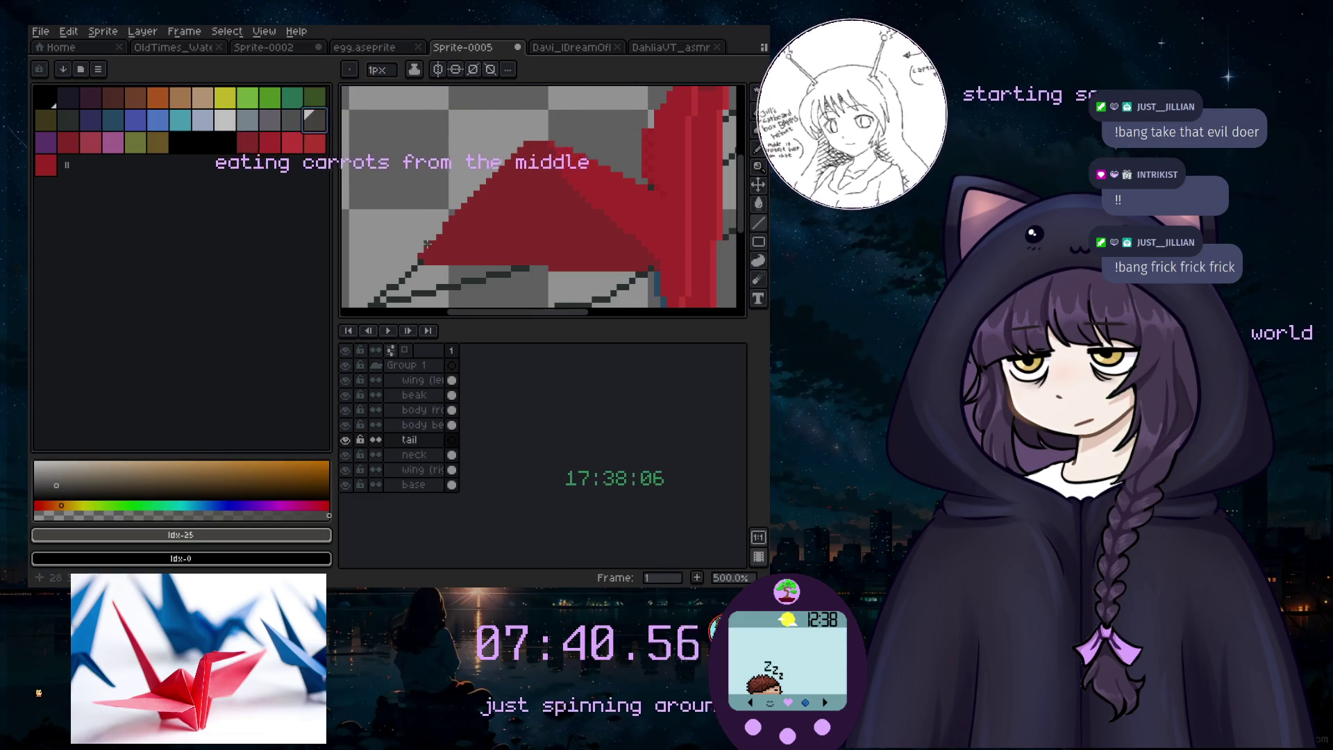
scroll(461, 114, "down", 2)
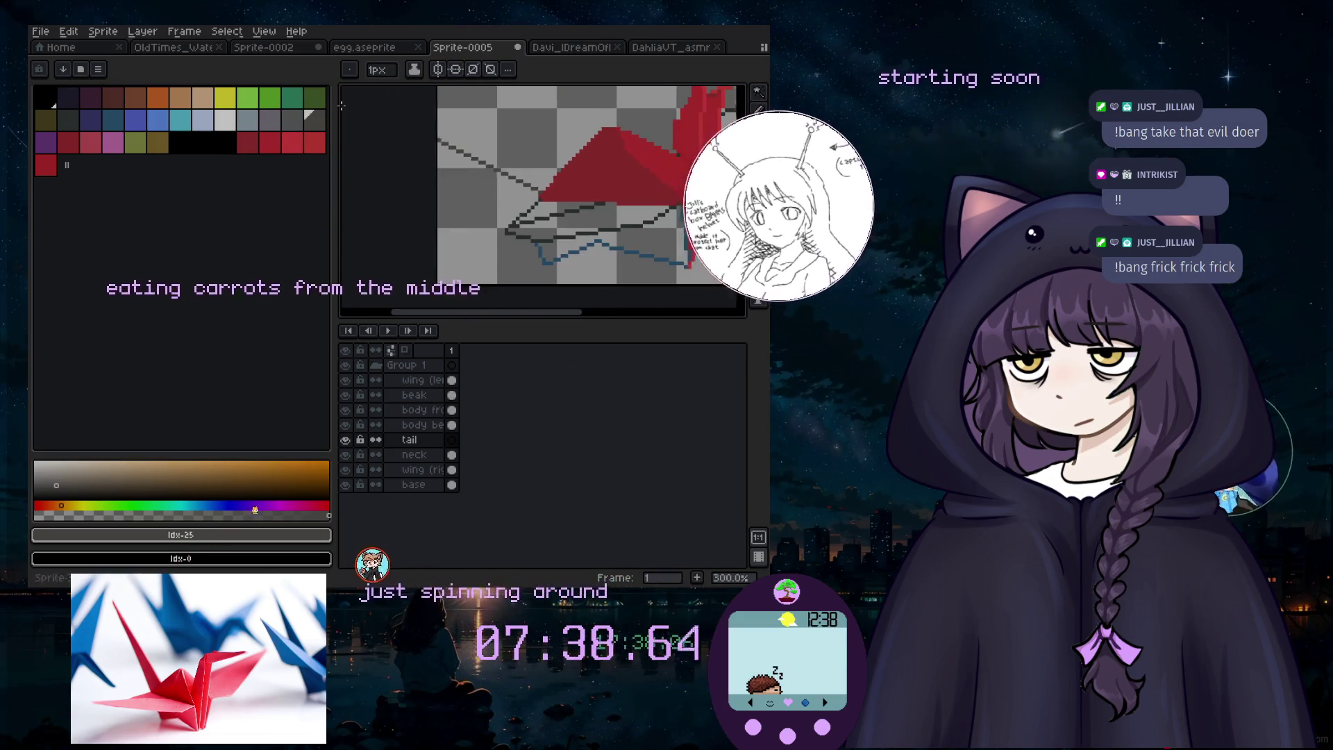
scroll(455, 98, "up", 1)
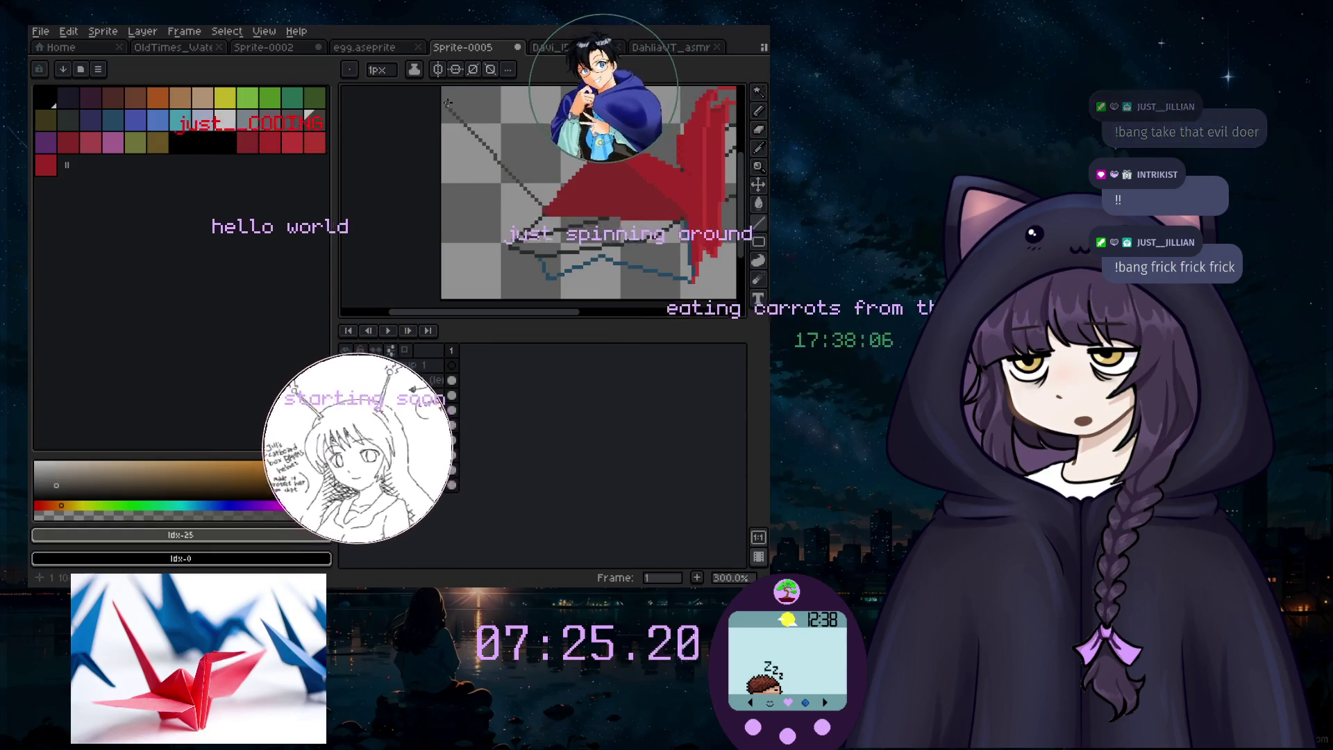
key("ctrl+z")
scroll(450, 102, "up", 3)
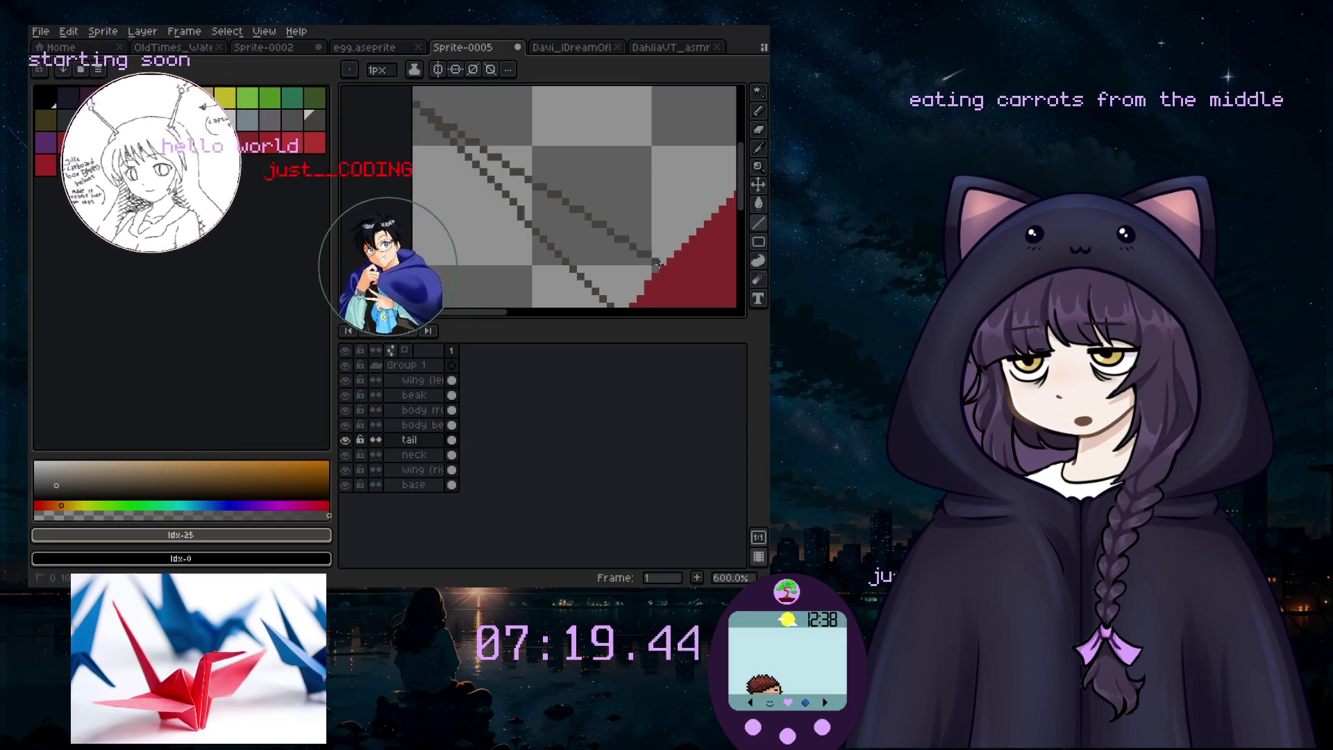
Step: Draw a second grey diagonal line parallel to the first along the tail's edge
left_click_drag(416, 104, 654, 269)
scroll(654, 269, "down", 2)
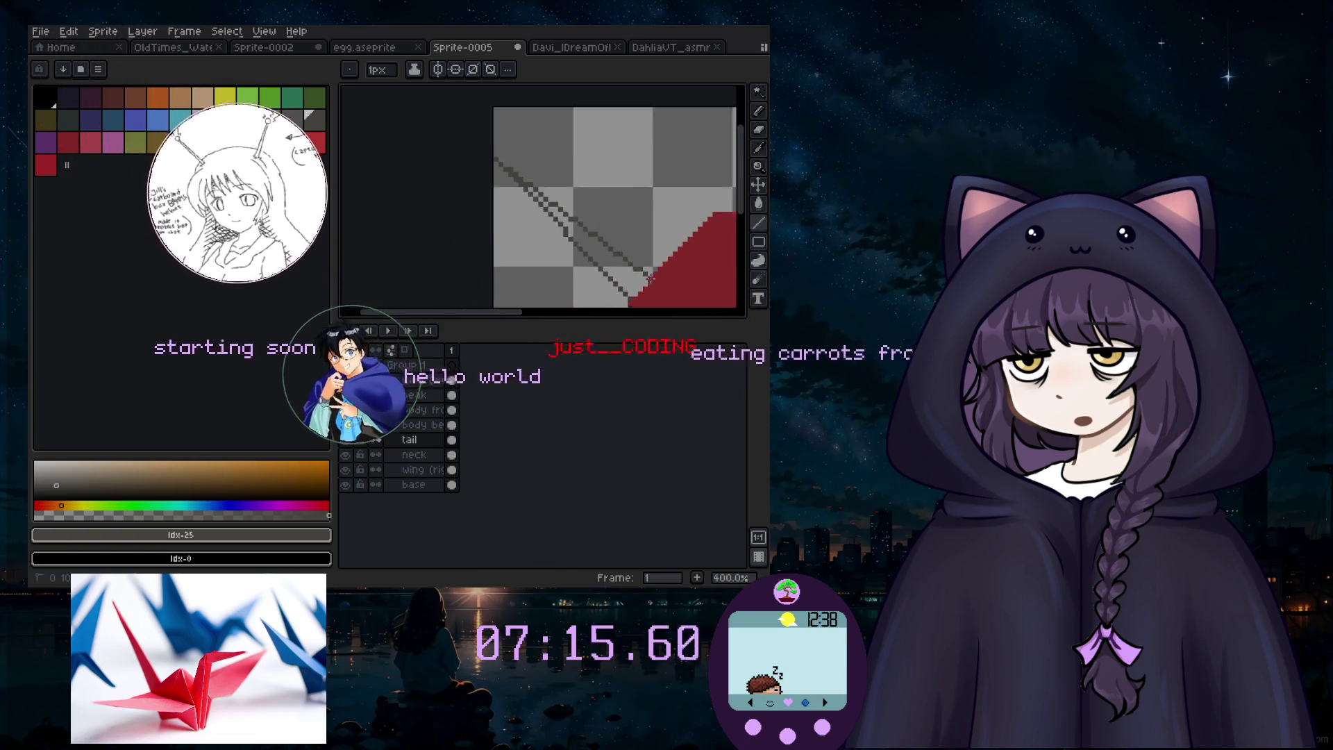
scroll(638, 251, "up", 1)
scroll(653, 277, "down", 4)
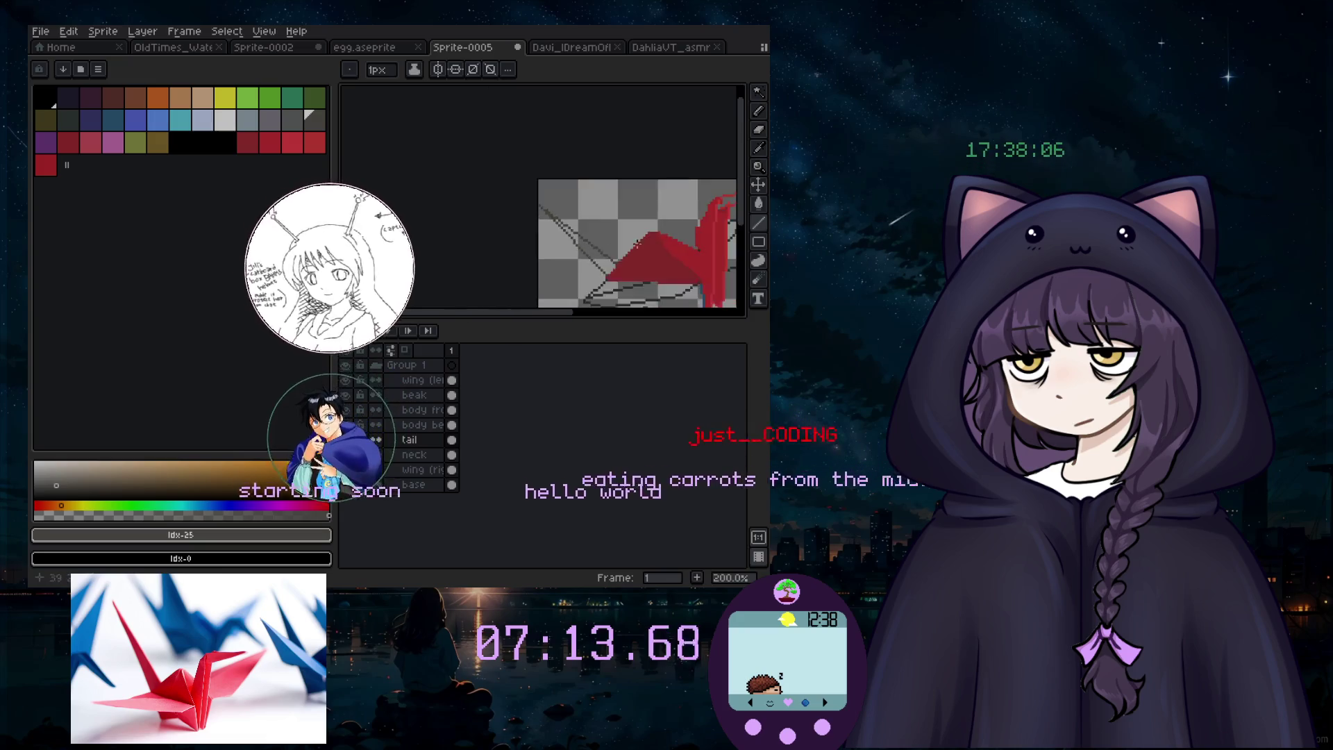
scroll(644, 237, "up", 2)
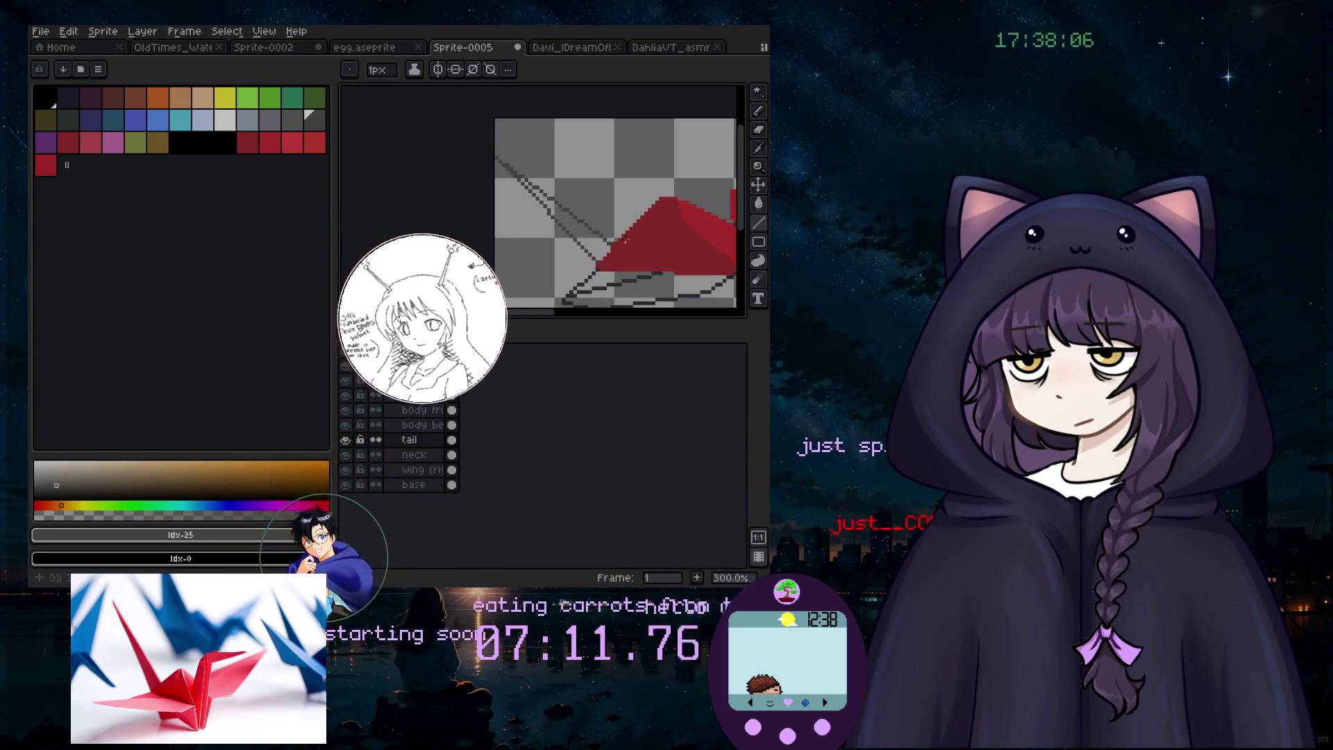
scroll(537, 273, "up", 4)
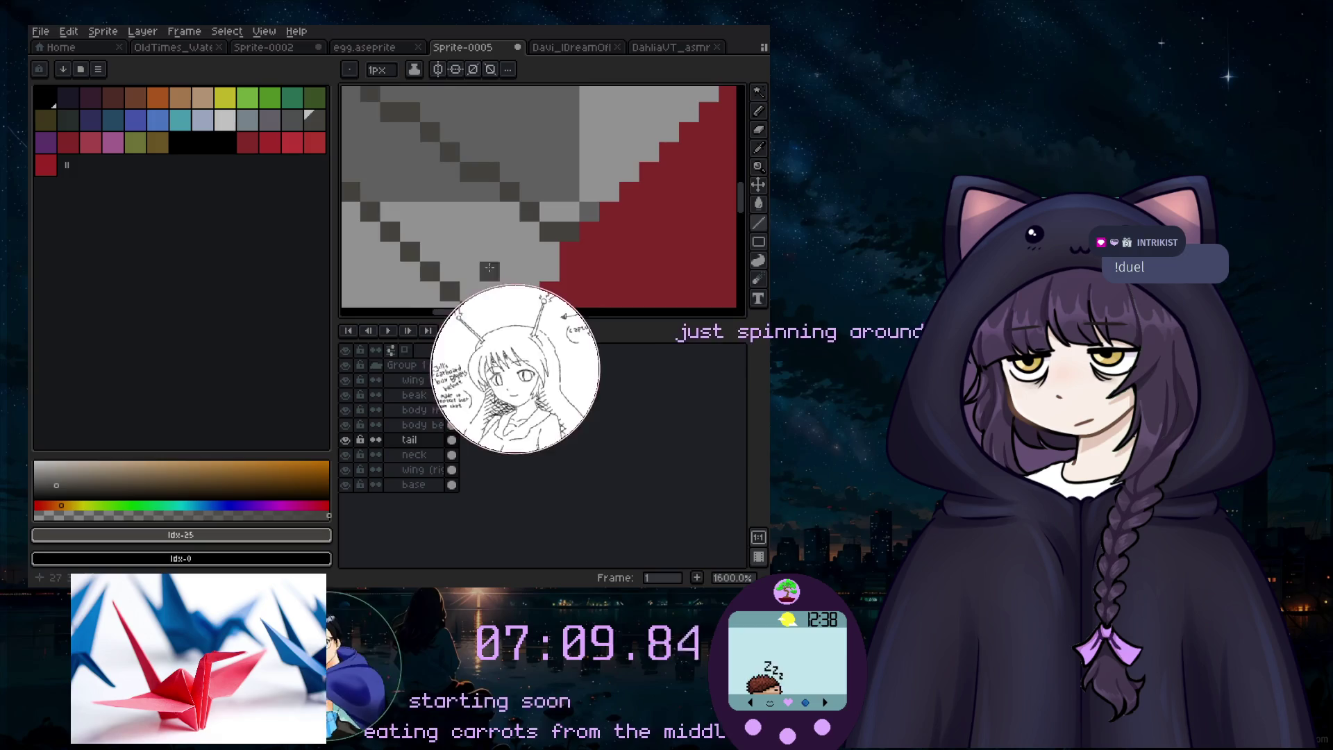
Step: Switch back to the Pencil and zoom in to inspect the tail wedge
key("b")
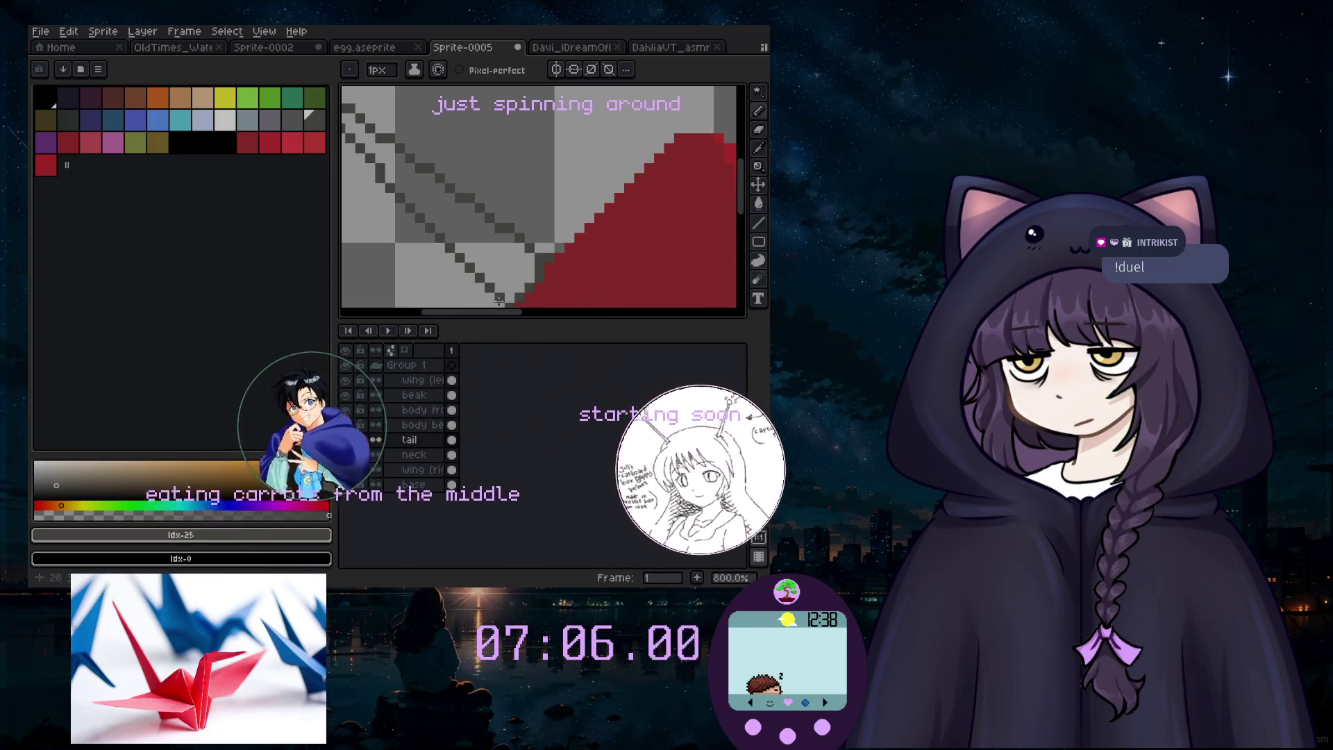
scroll(419, 209, "down", 5)
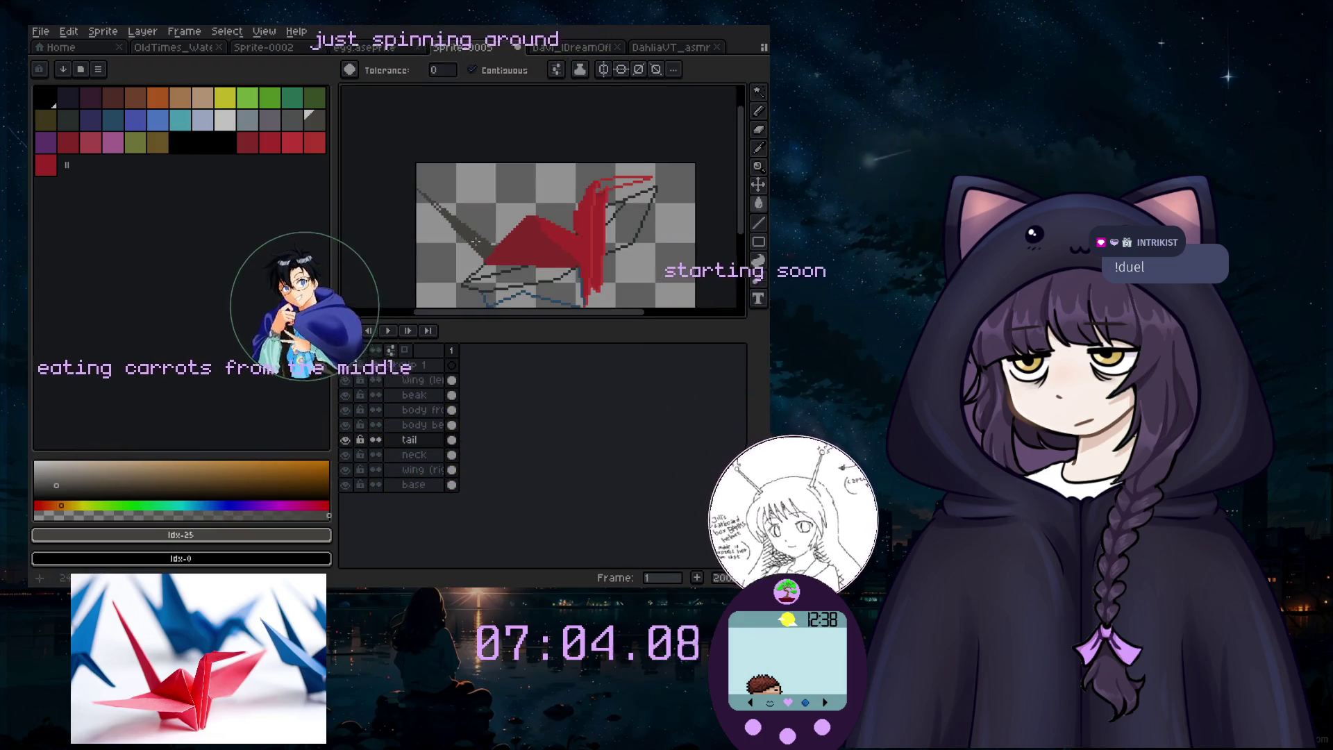
scroll(419, 208, "up", 3)
scroll(419, 209, "up", 1)
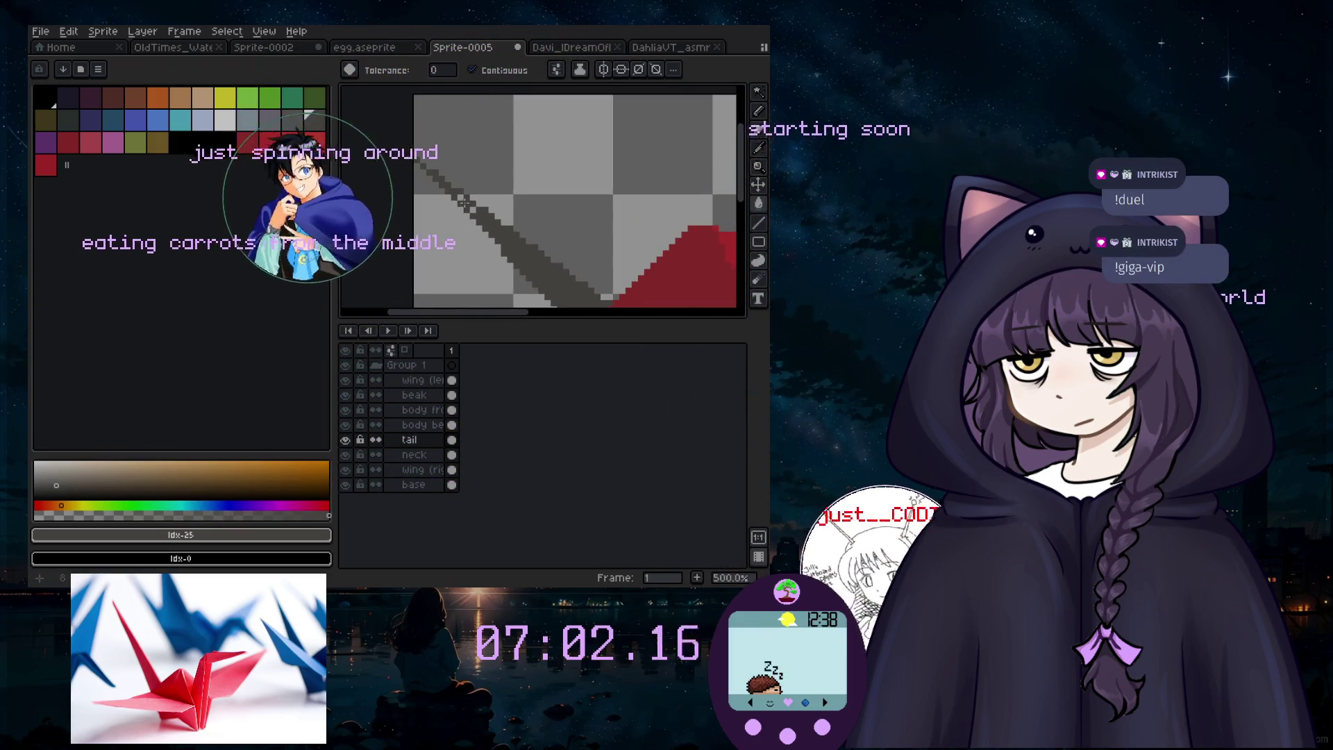
scroll(595, 267, "down", 5)
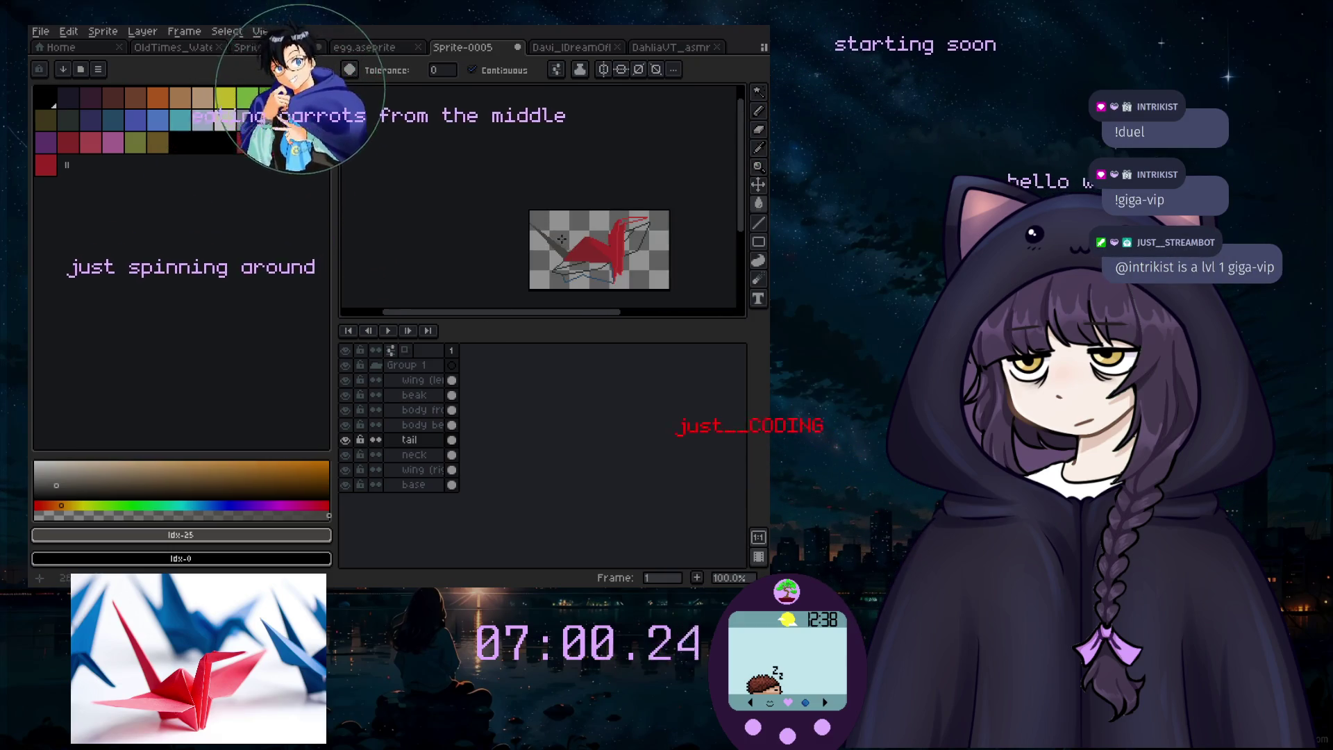
scroll(596, 267, "up", 3)
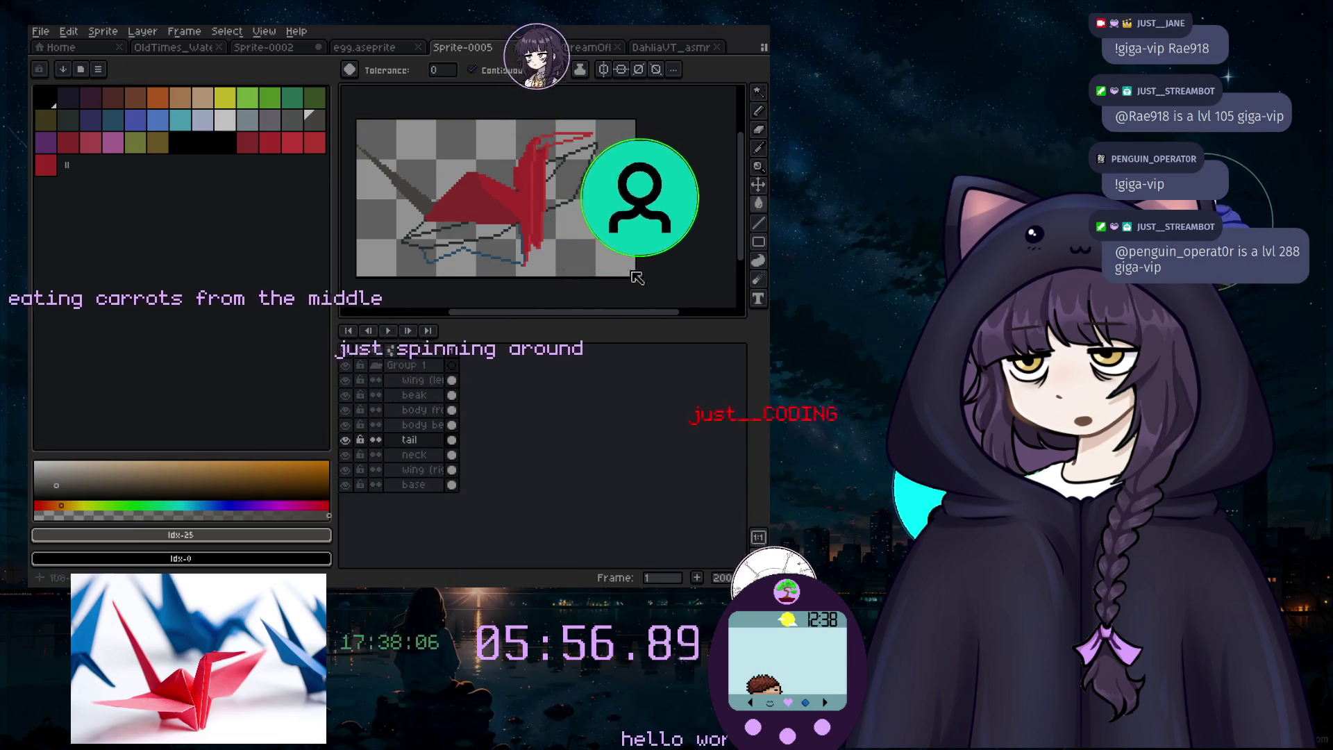
Step: Pan and zoom to the crane's blue outline and switch to the Eyedropper to sample it
left_click_drag(534, 297, 547, 324)
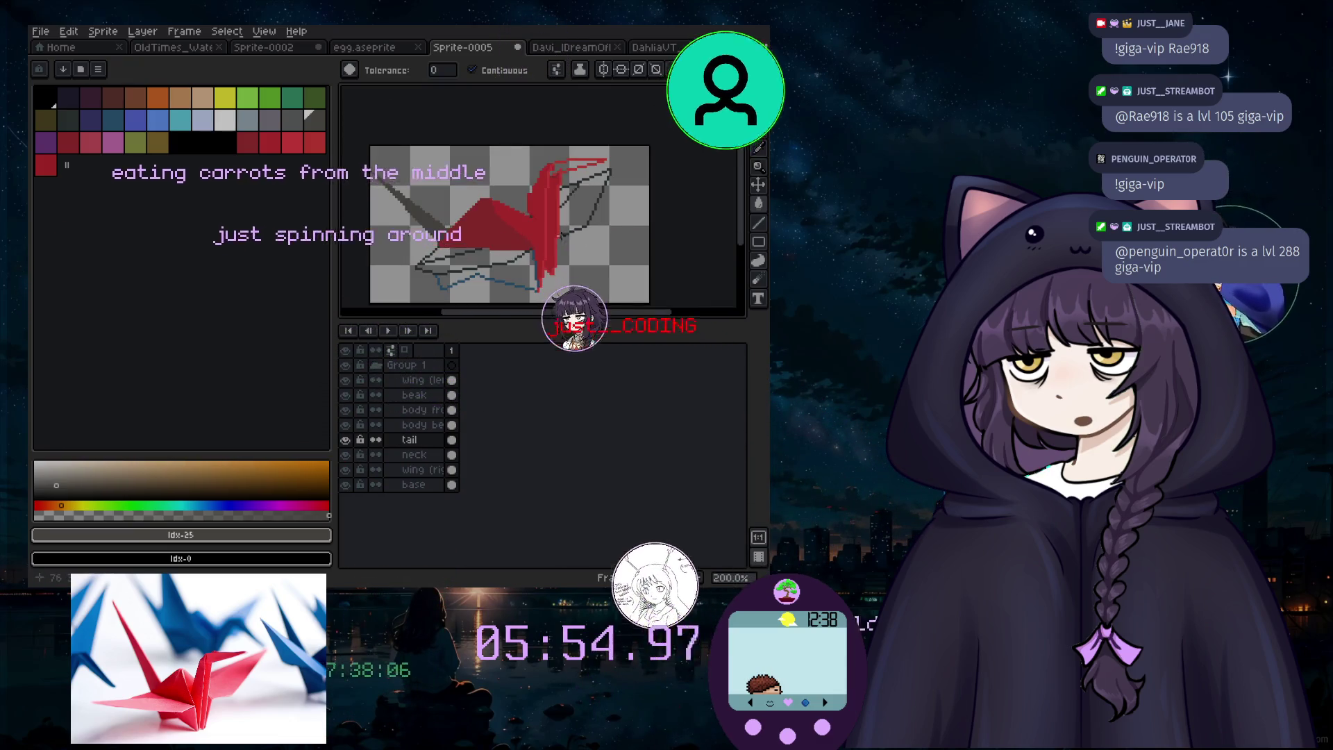
scroll(549, 295, "up", 3)
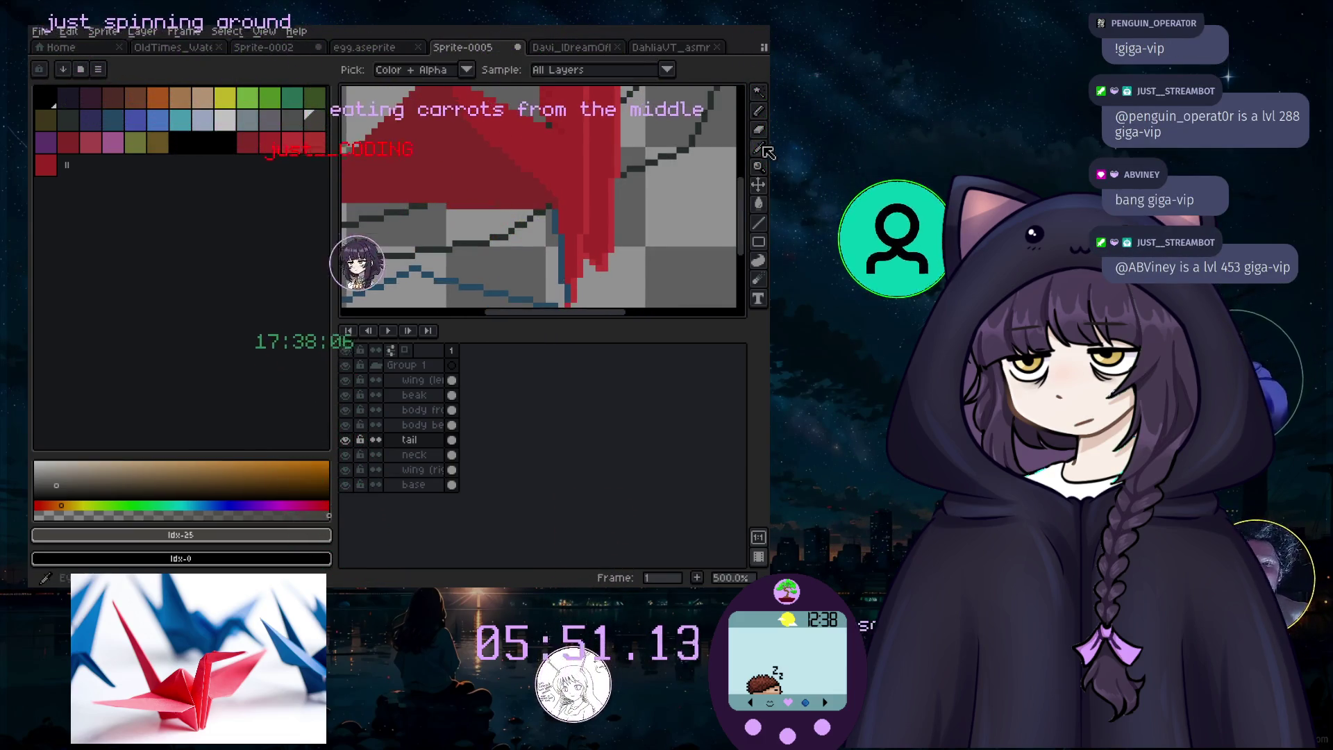
key("i")
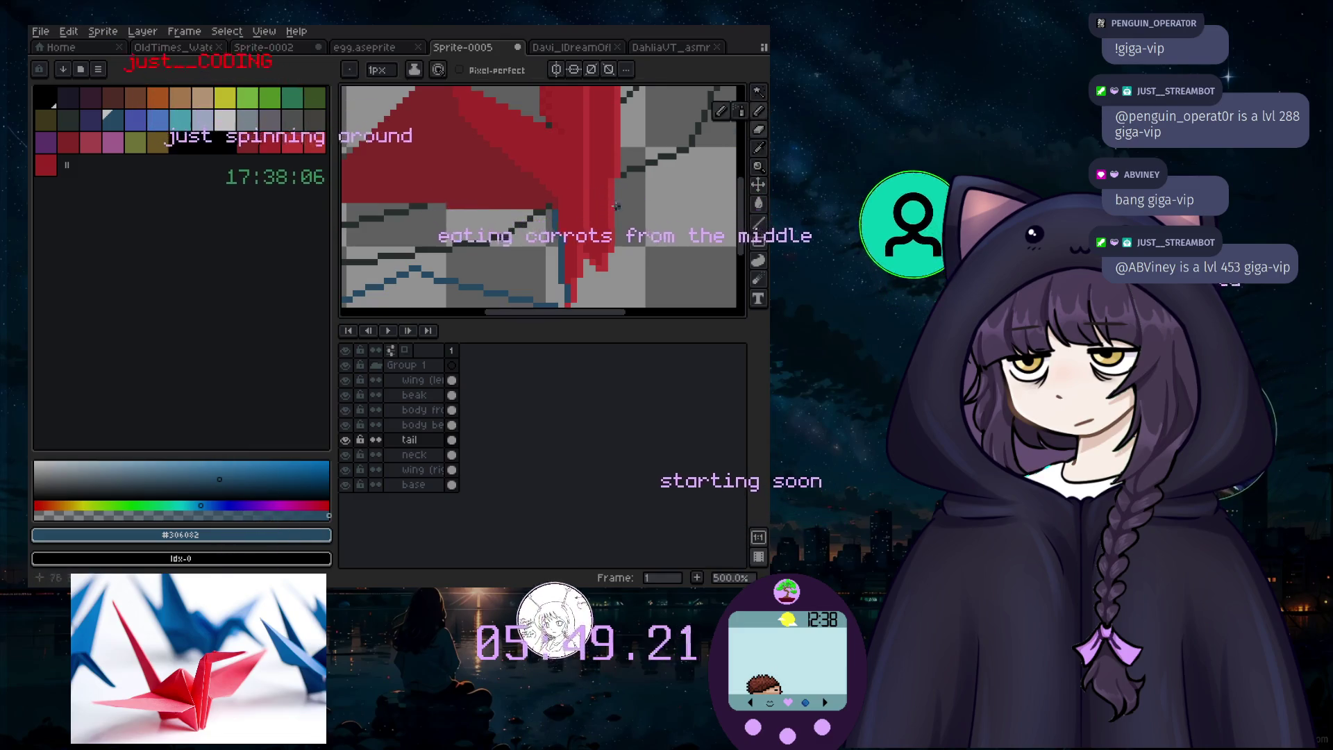
Step: Paint a dark blue patch below the red body, shrink the brush, then undo the stroke
scroll(533, 246, "up", 1)
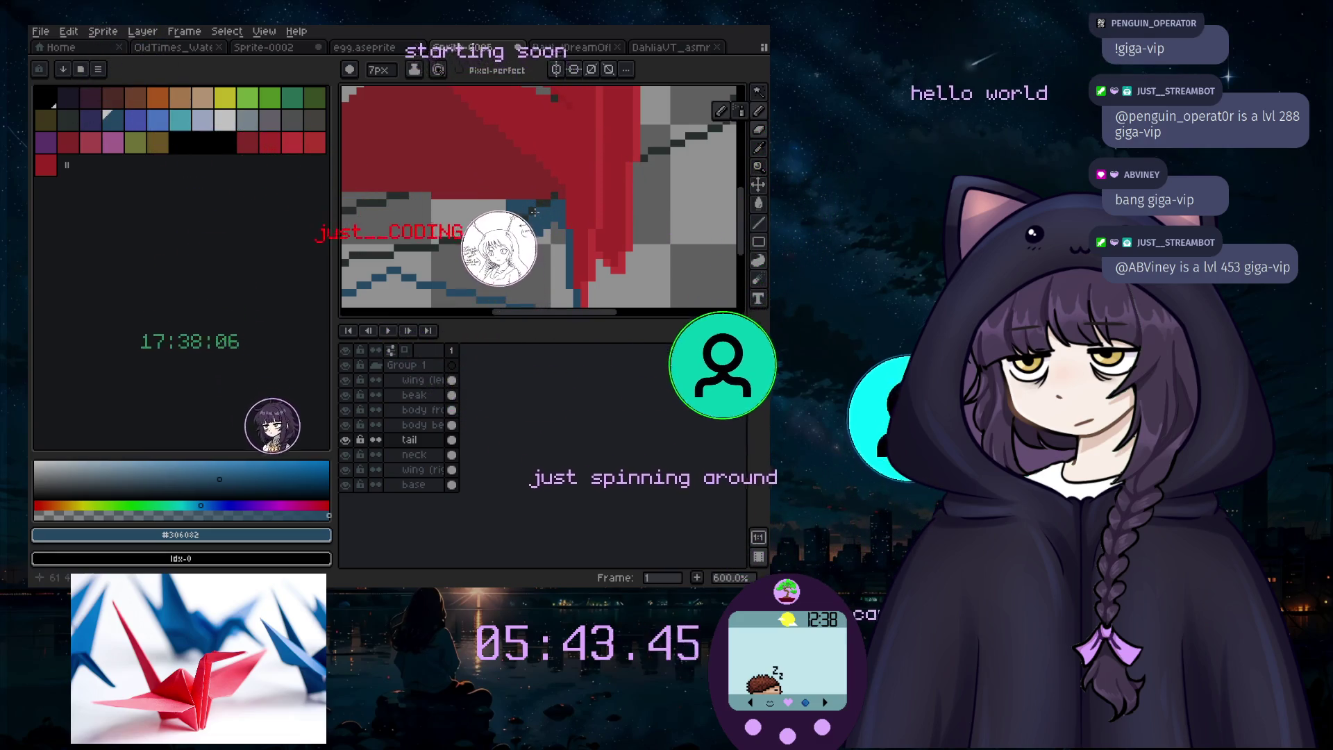
left_click_drag(533, 209, 528, 231)
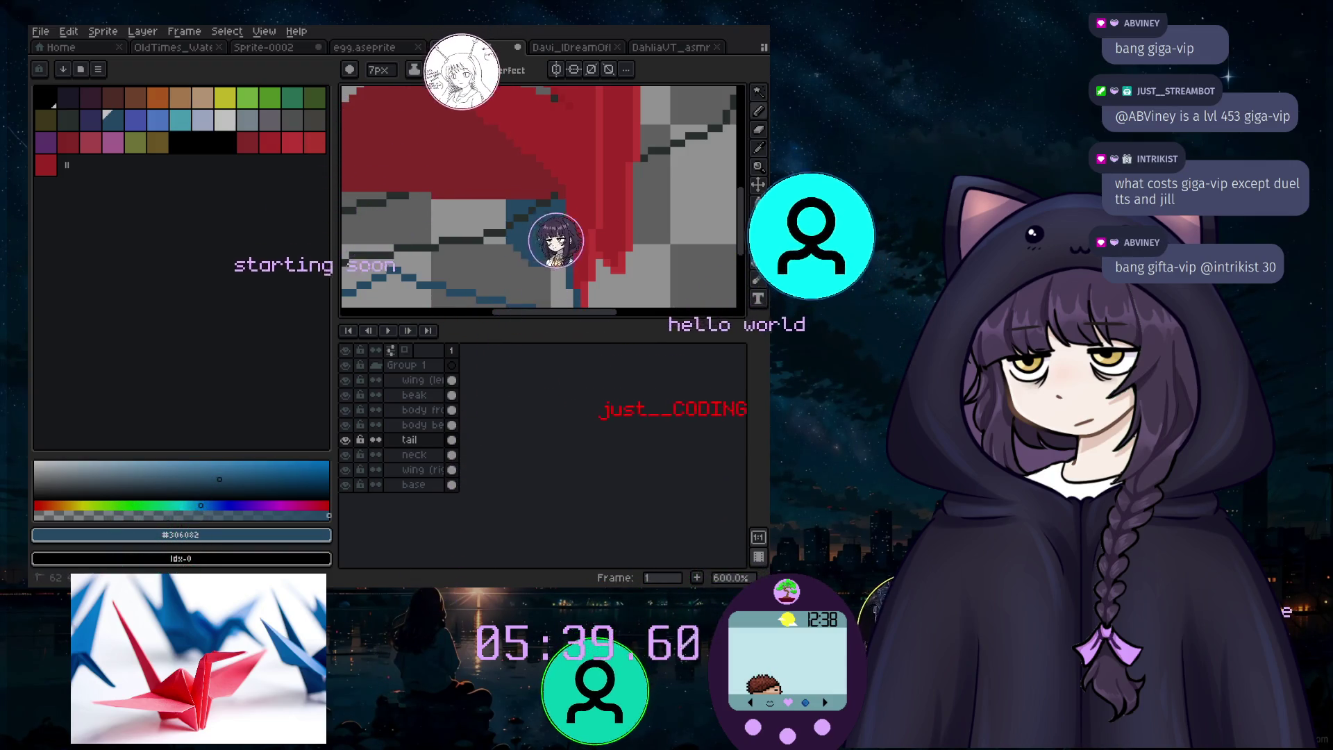
scroll(518, 271, "down", 2)
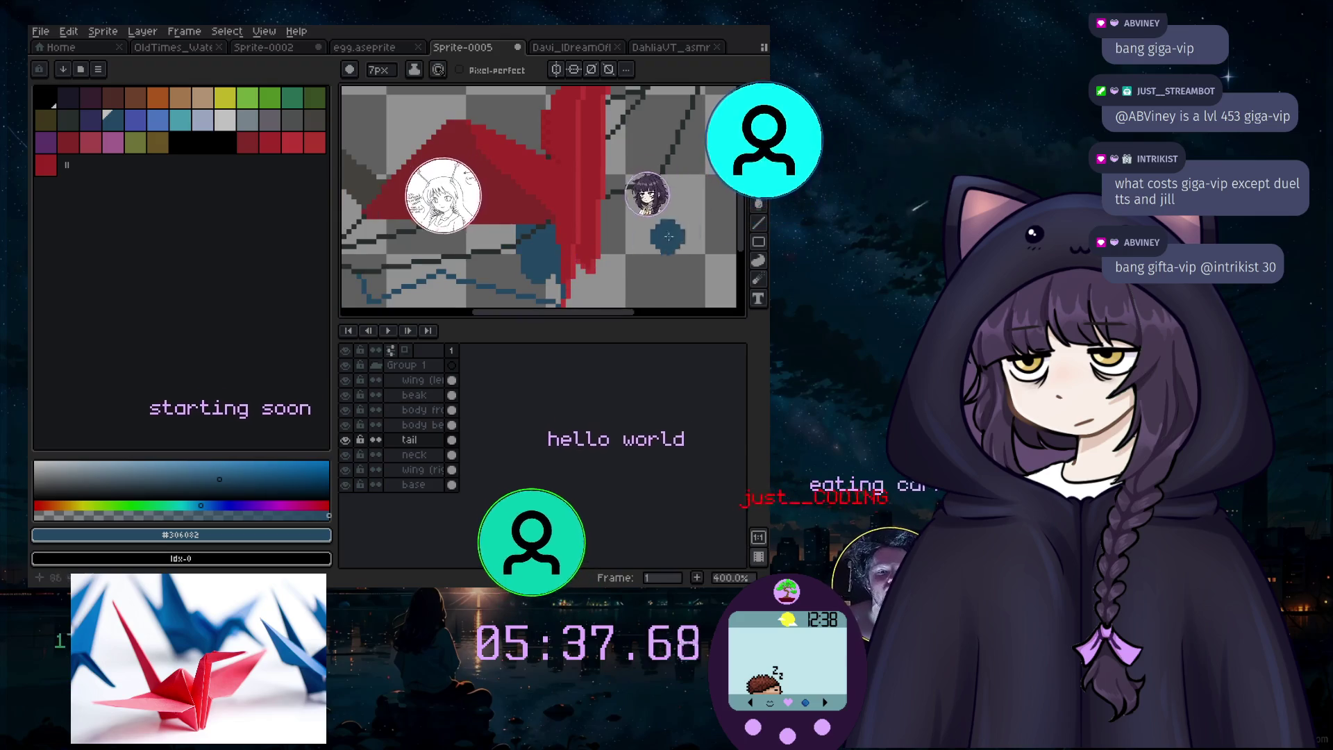
scroll(542, 217, "up", 2)
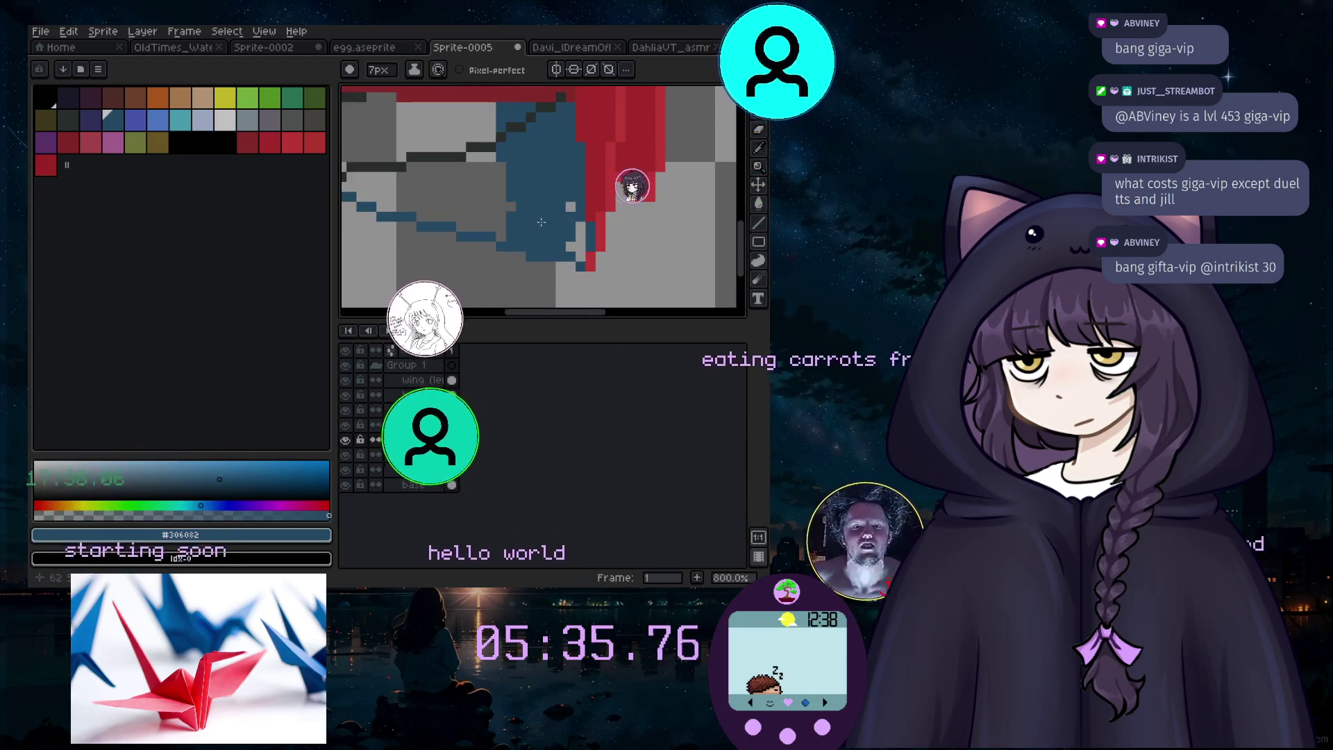
key("minus")
key("minus")
key("minus")
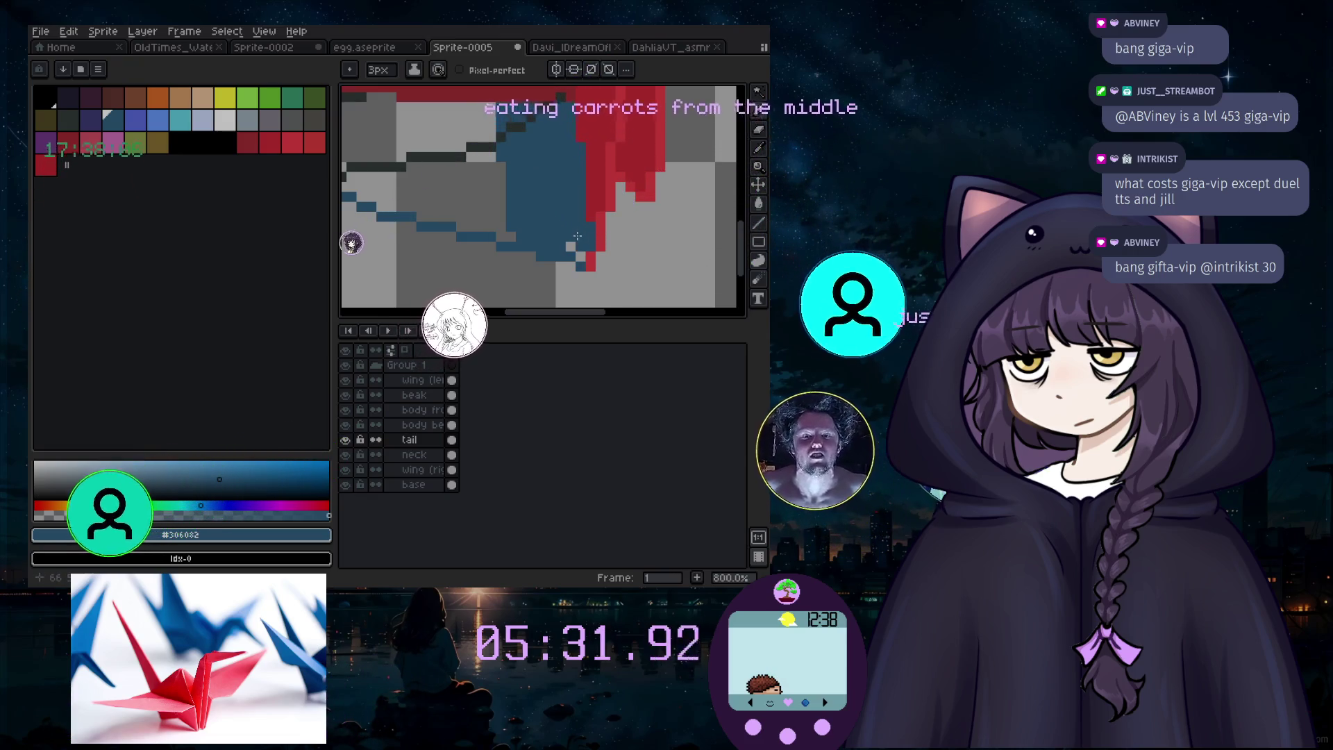
key("ctrl+z")
Step: Make the base layer active and return to the Pencil with a larger brush
key("v")
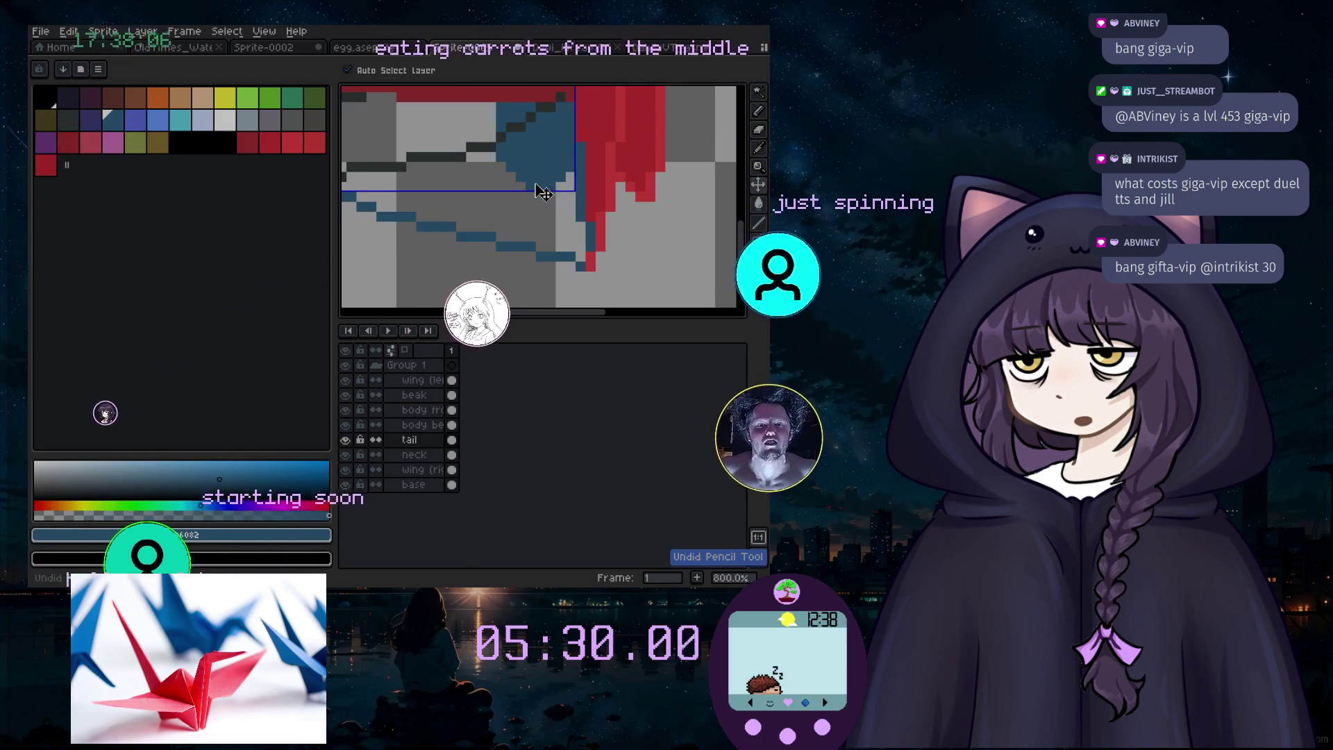
left_click(502, 156)
key("b")
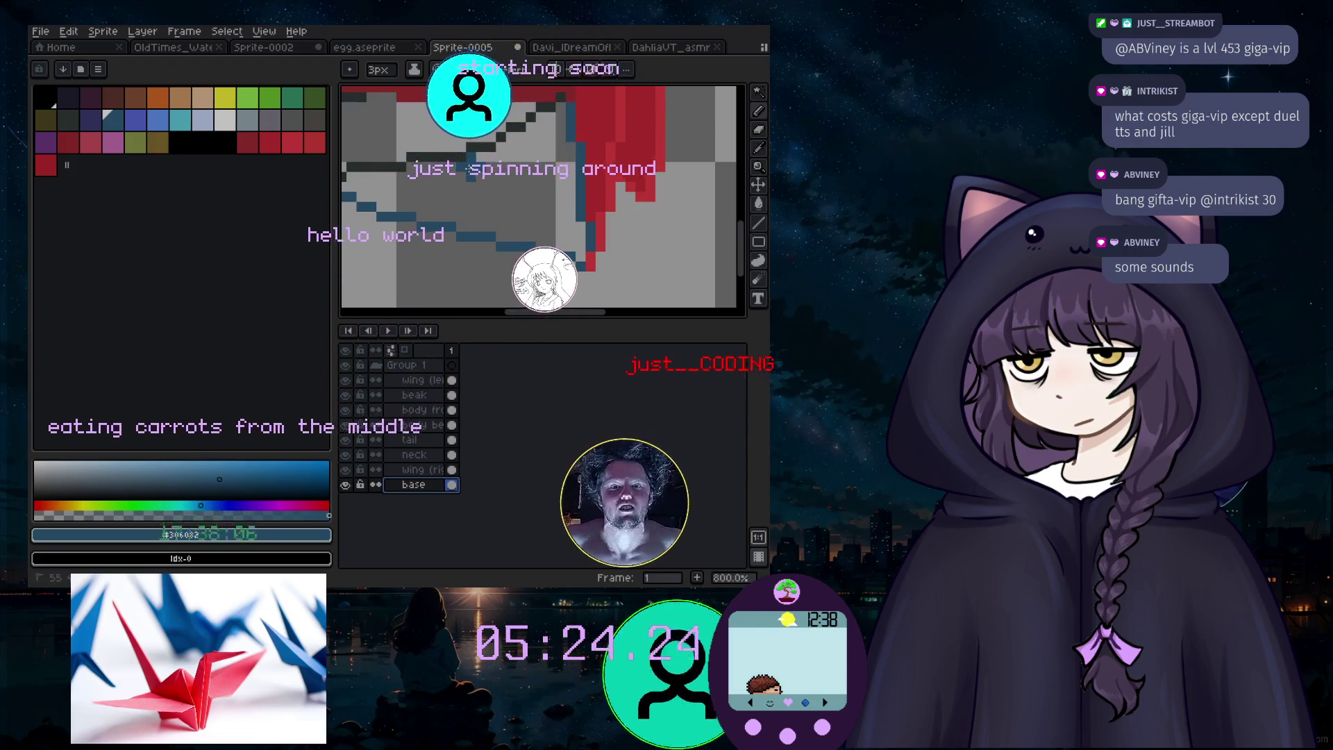
key("plus")
key("plus")
key("plus")
Step: Paint dark blue over the grey area under the red body, shrinking the brush to 1px
left_click_drag(488, 174, 544, 144)
key("minus")
key("minus")
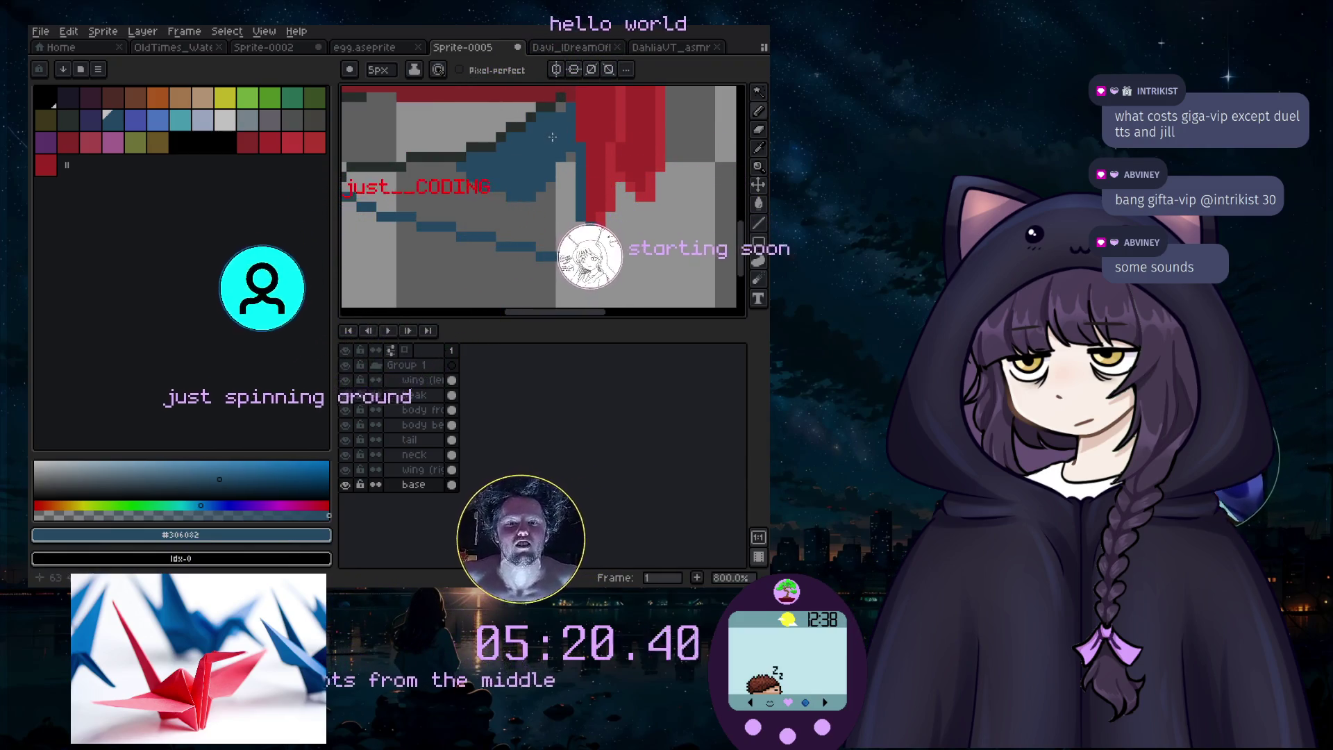
key("minus")
key("minus")
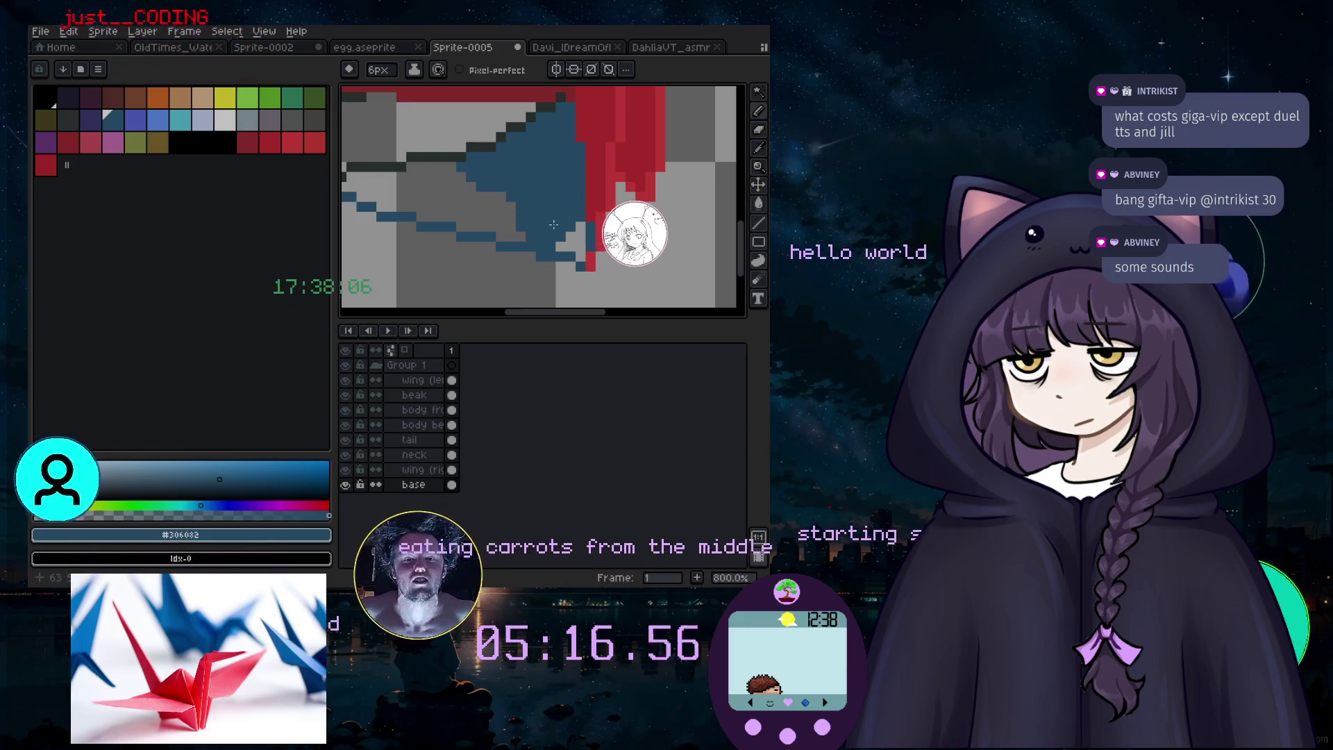
key("minus")
key("minus")
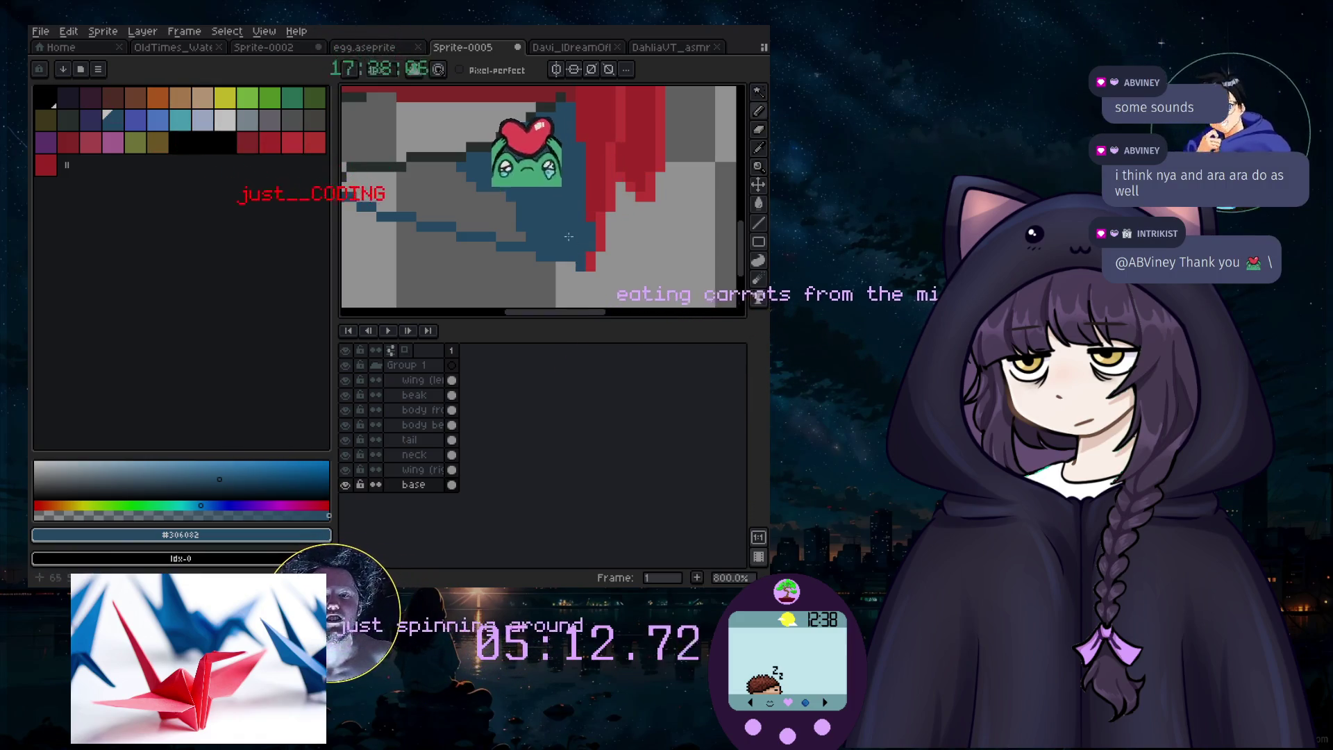
mouse_move(475, 193)
left_mouse_down()
mouse_move(494, 226)
mouse_move(486, 187)
mouse_move(453, 201)
mouse_move(475, 192)
mouse_move(448, 174)
mouse_move(455, 149)
mouse_move(464, 167)
left_mouse_up()
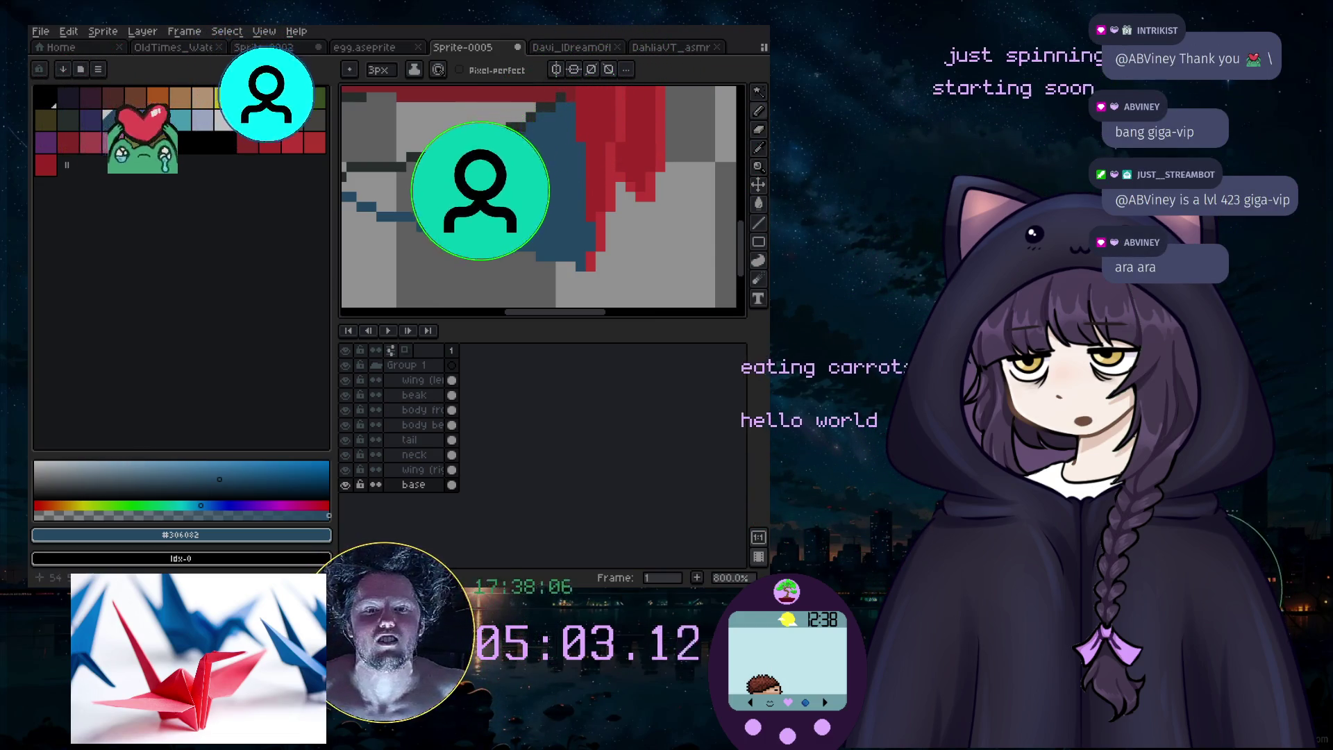
mouse_move(464, 167)
left_mouse_down()
mouse_move(531, 300)
mouse_move(540, 290)
left_mouse_up()
Step: Extend the blue underside shading leftward and dab blue over remaining grey spots
left_click_drag(595, 231, 572, 183)
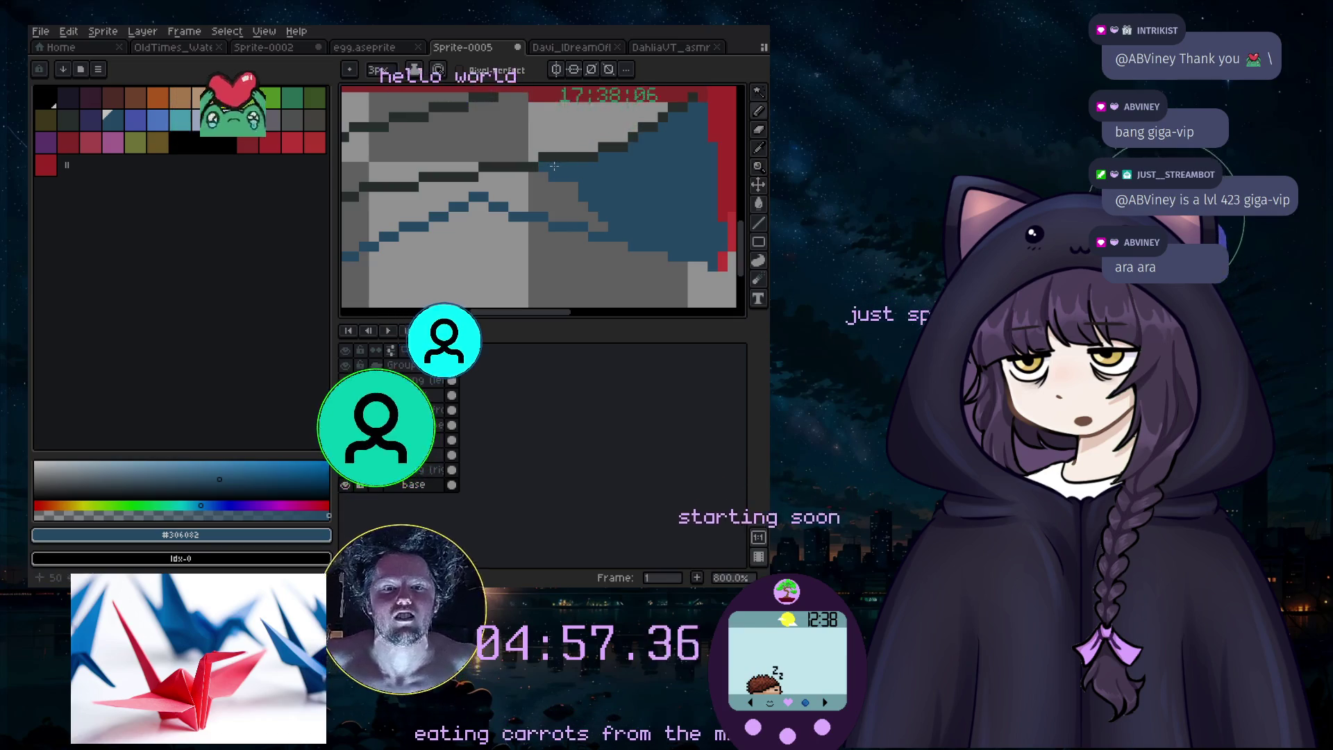
mouse_move(605, 210)
left_mouse_down()
mouse_move(564, 184)
mouse_move(460, 194)
left_mouse_up()
key("minus")
key("minus")
key("minus")
key("minus")
key("minus")
key("minus")
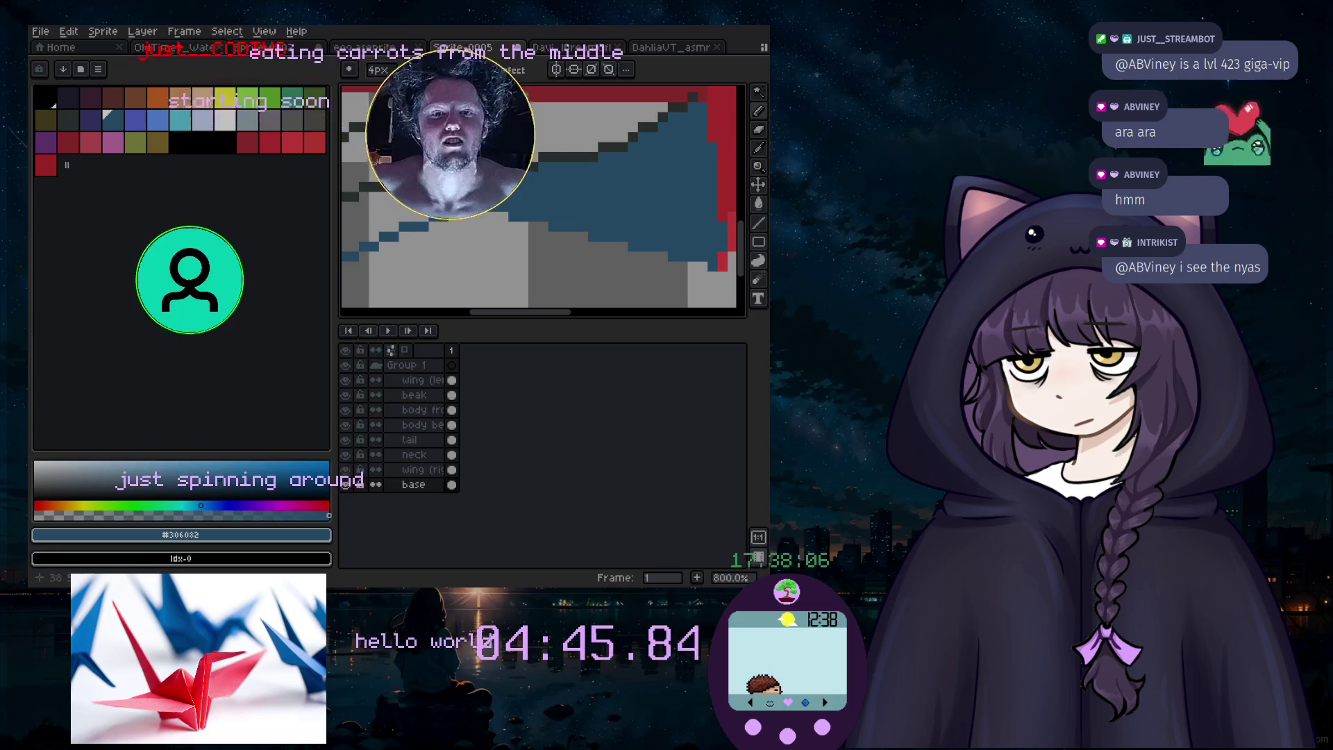
left_click_drag(461, 194, 421, 204)
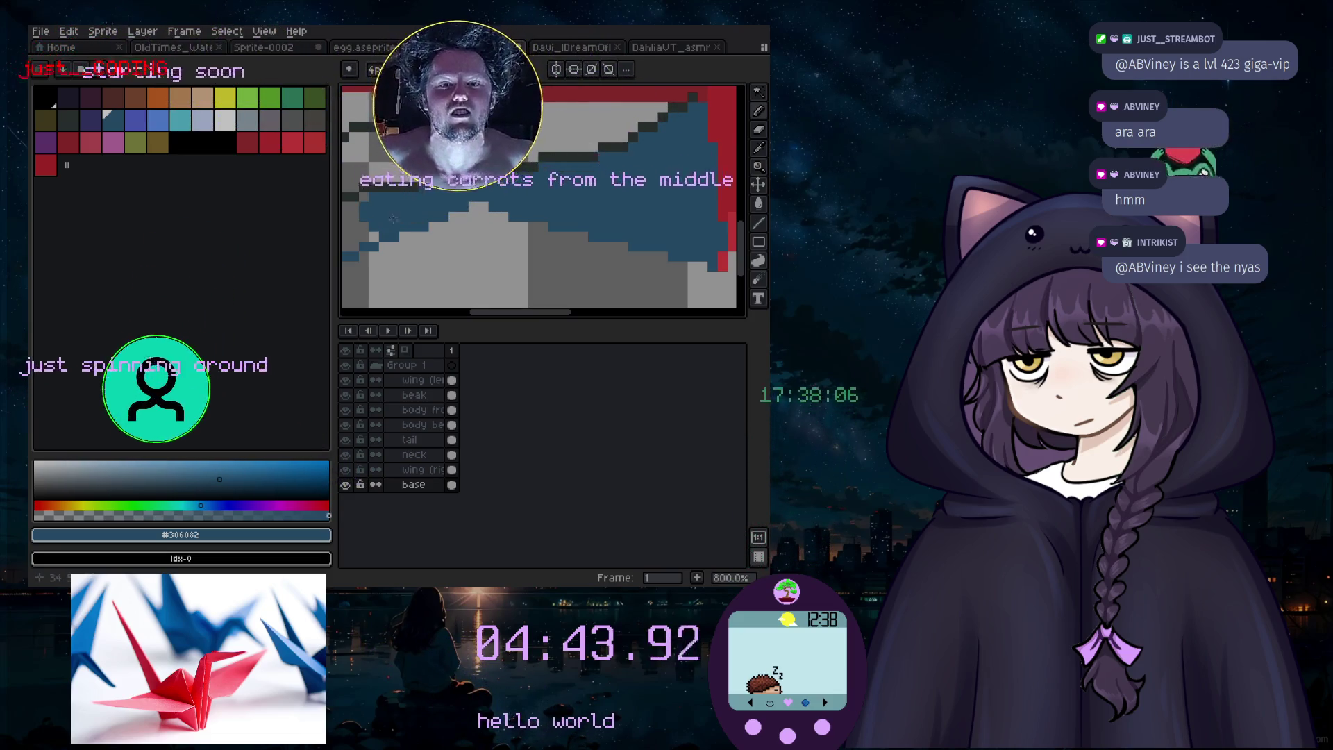
left_click_drag(509, 317, 456, 317)
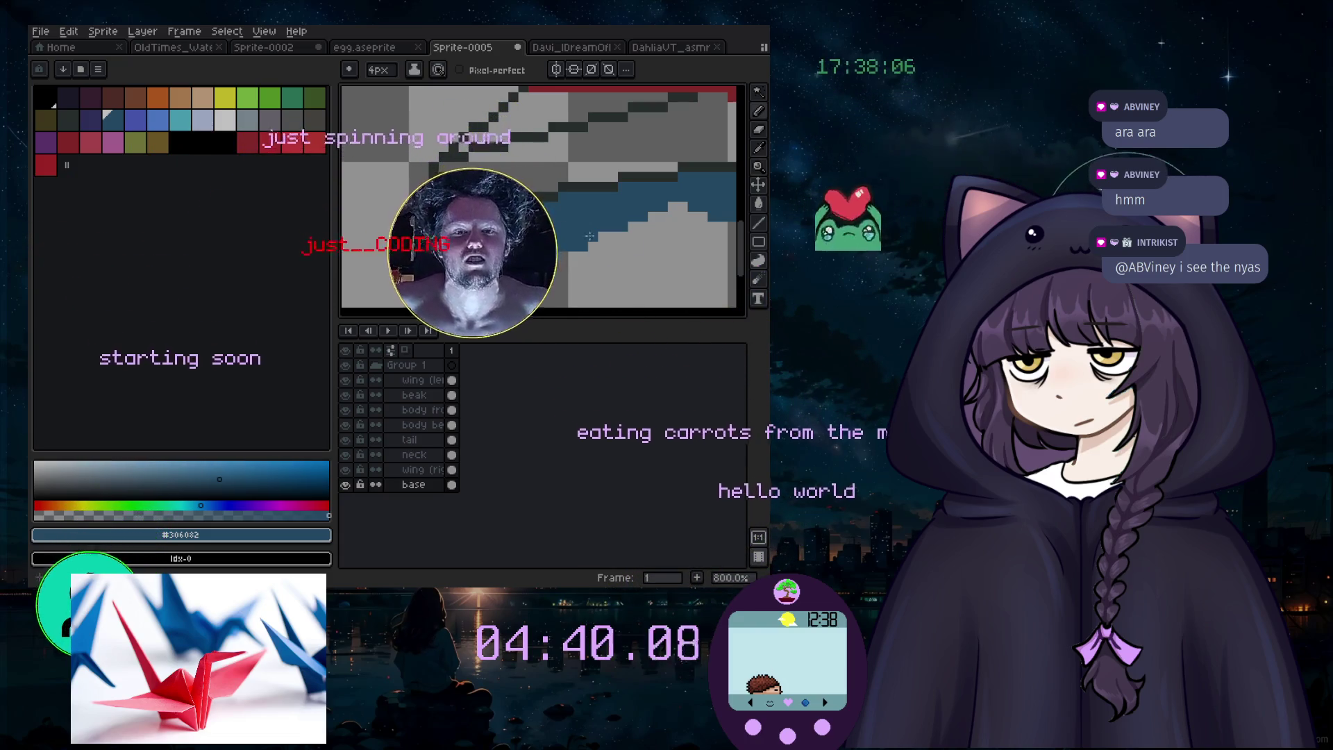
left_click(668, 281)
scroll(676, 284, "right", 5)
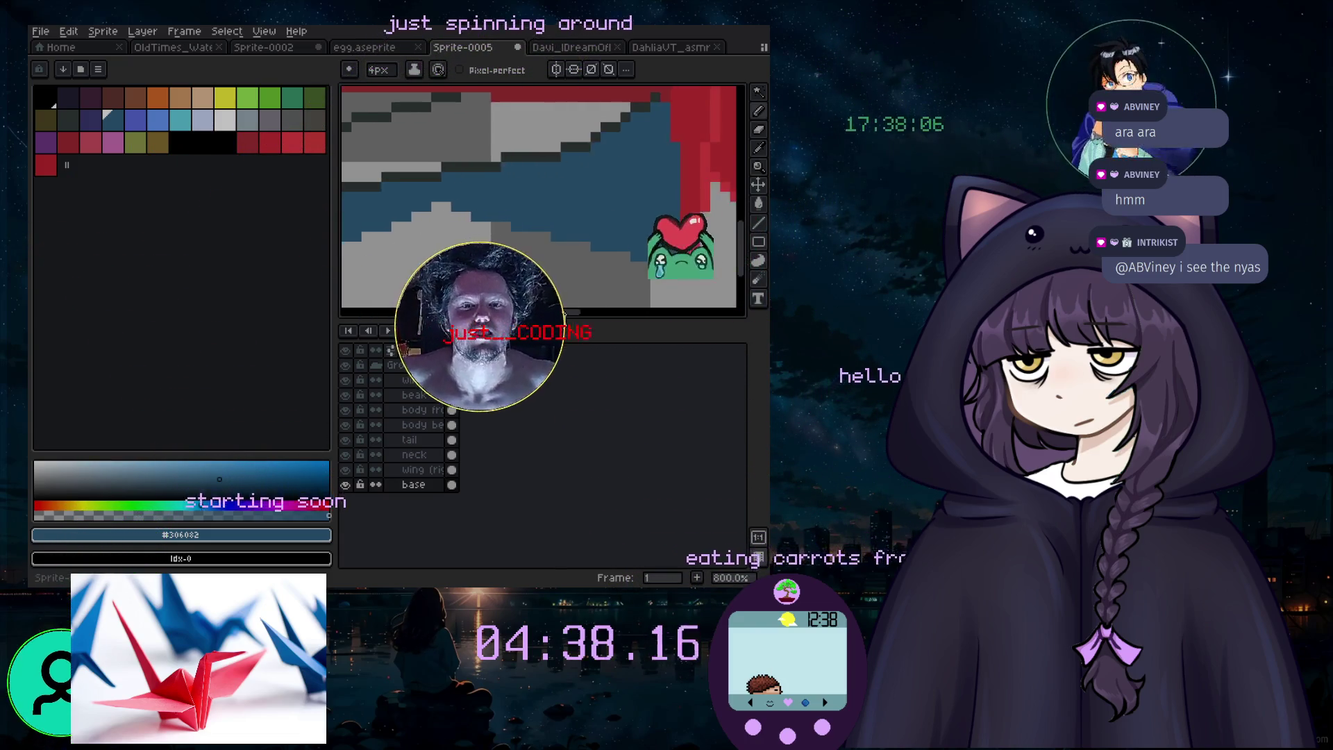
scroll(582, 250, "down", 3)
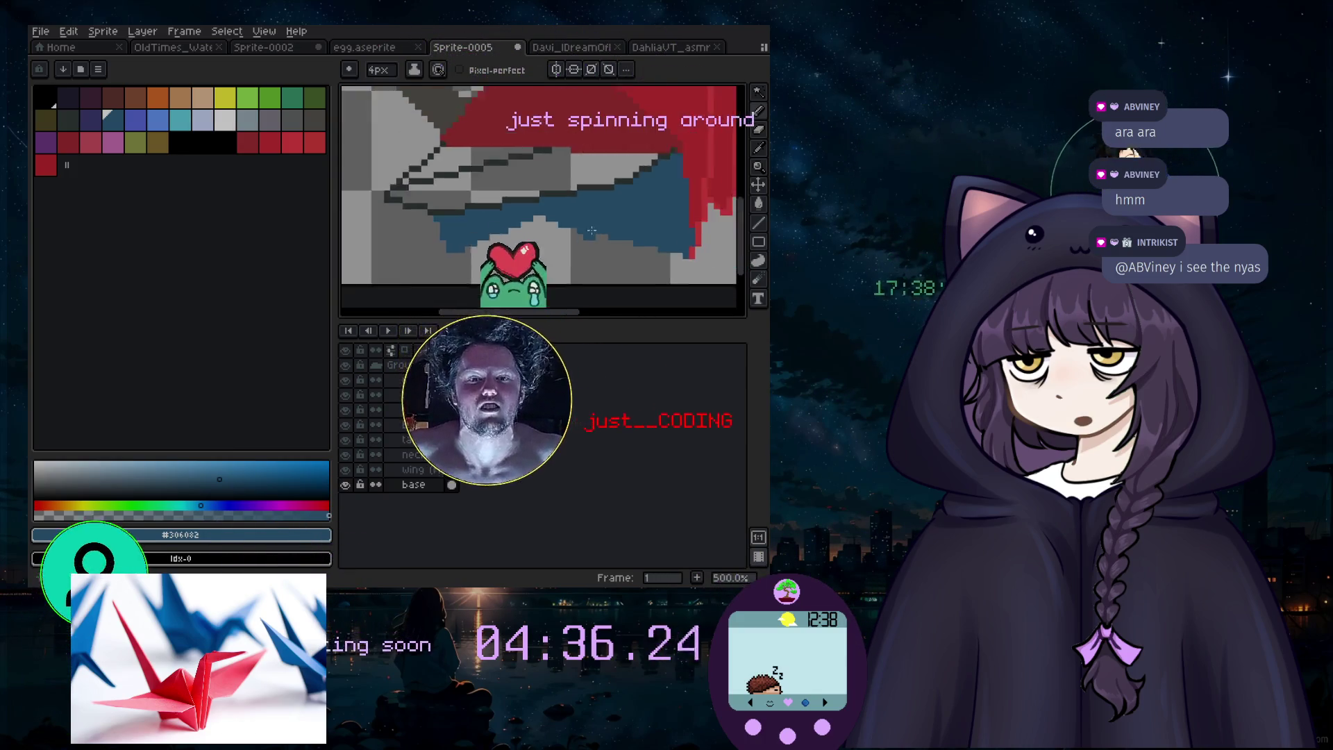
Step: Sample the blue shading, then pick red from the palette and return to the Pencil
key("i")
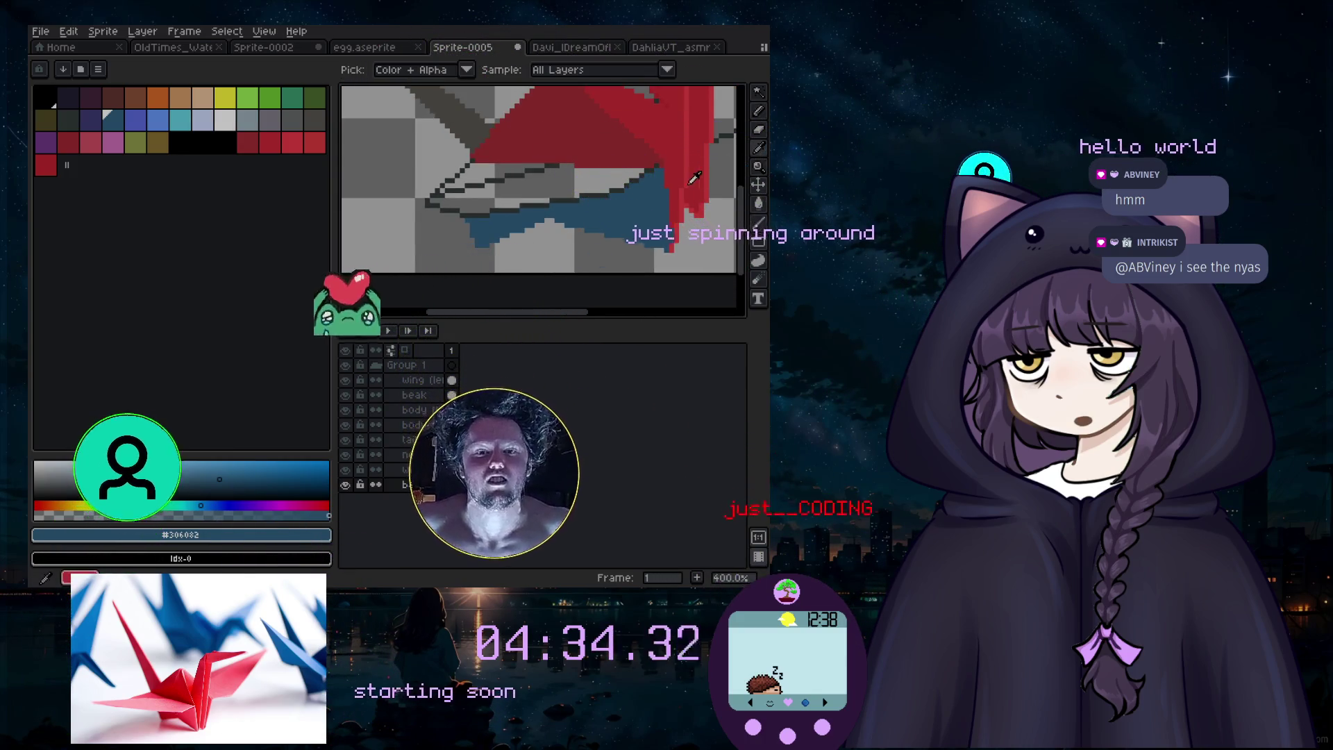
left_click(628, 192)
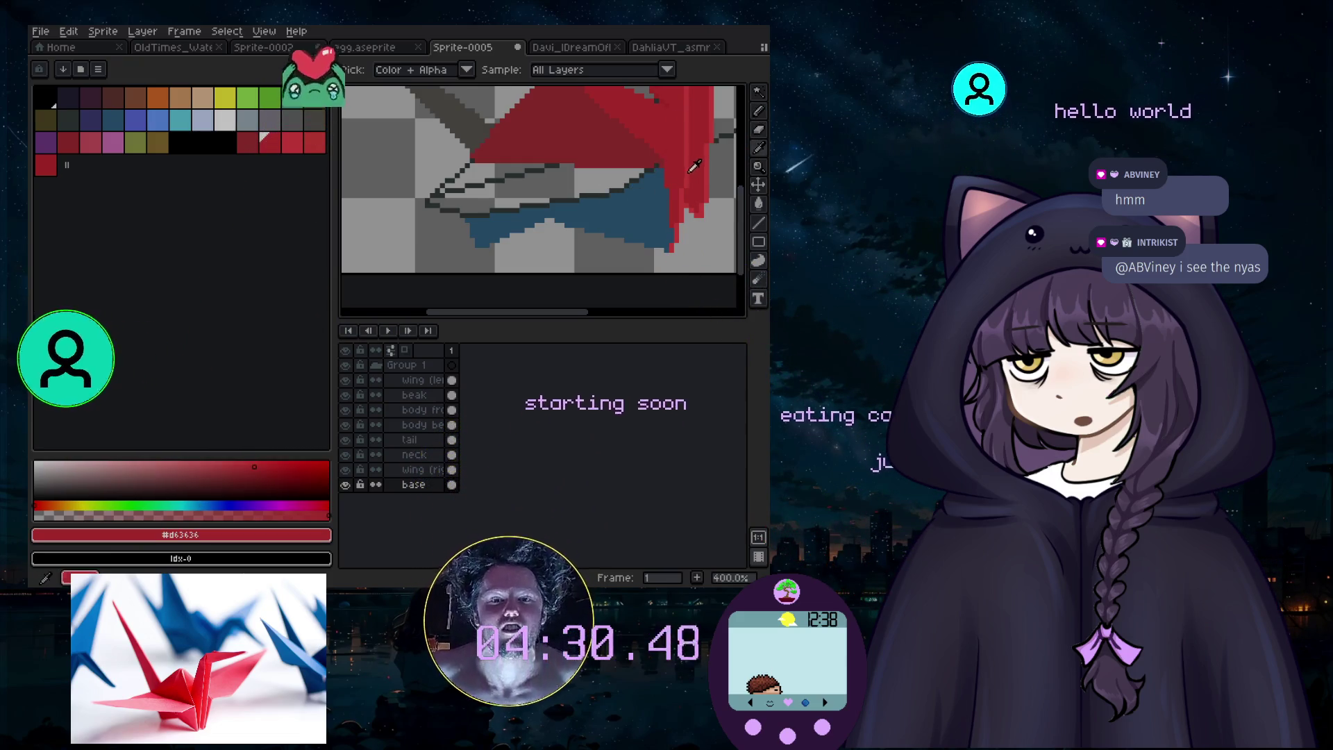
left_click(54, 165)
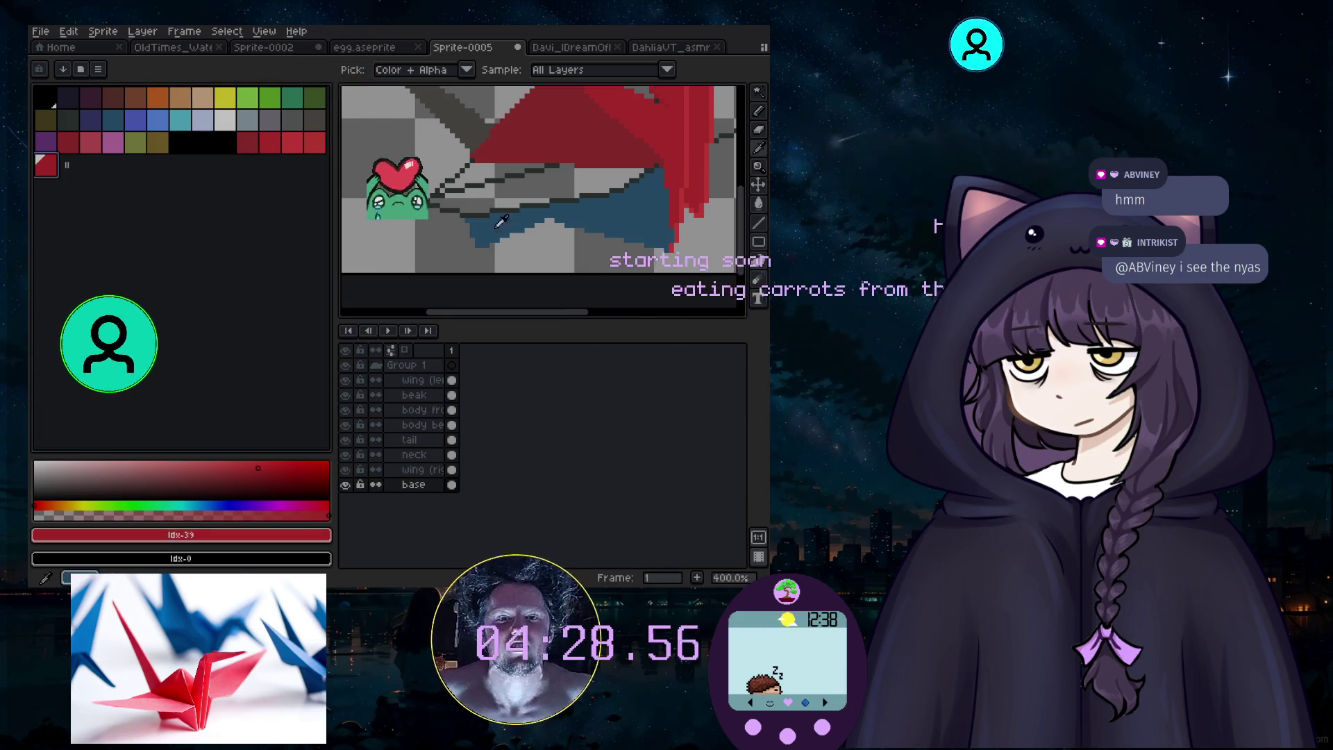
left_click(757, 111)
scroll(674, 206, "up", 2)
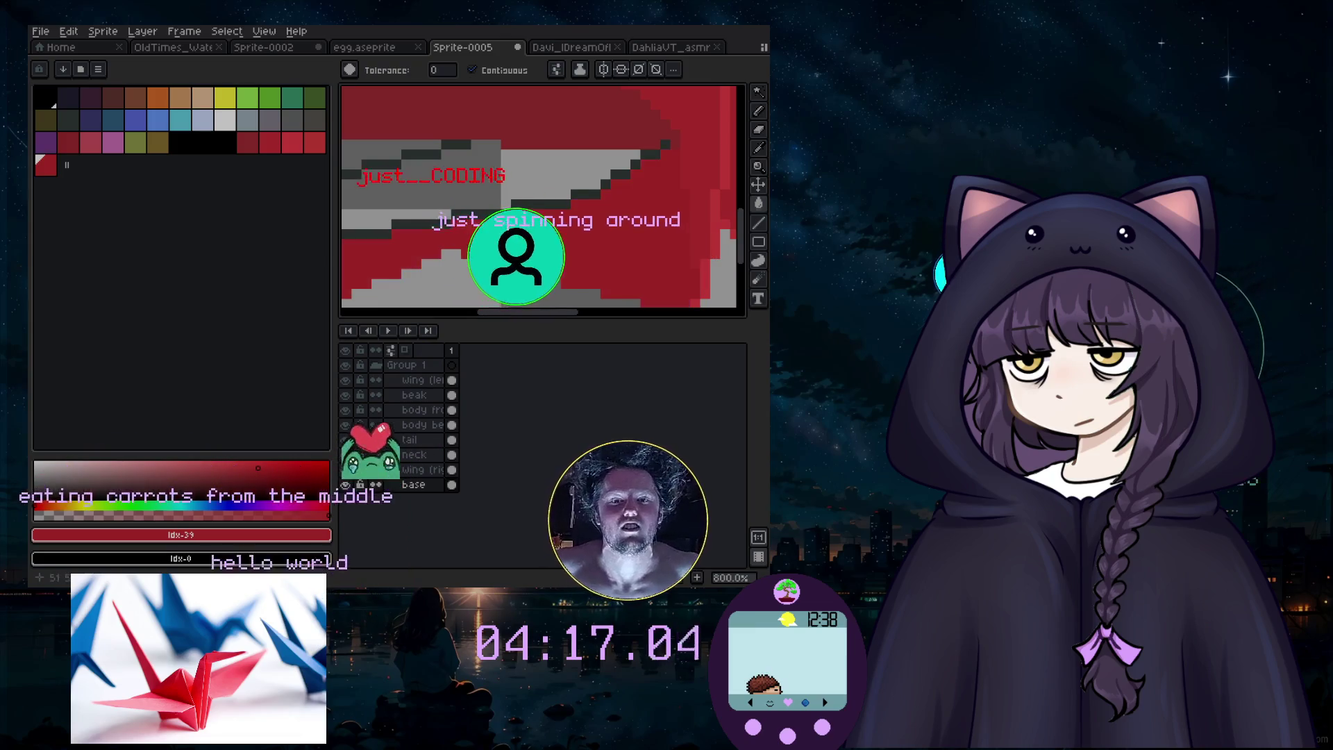
scroll(635, 257, "down", 3)
scroll(671, 277, "up", 2)
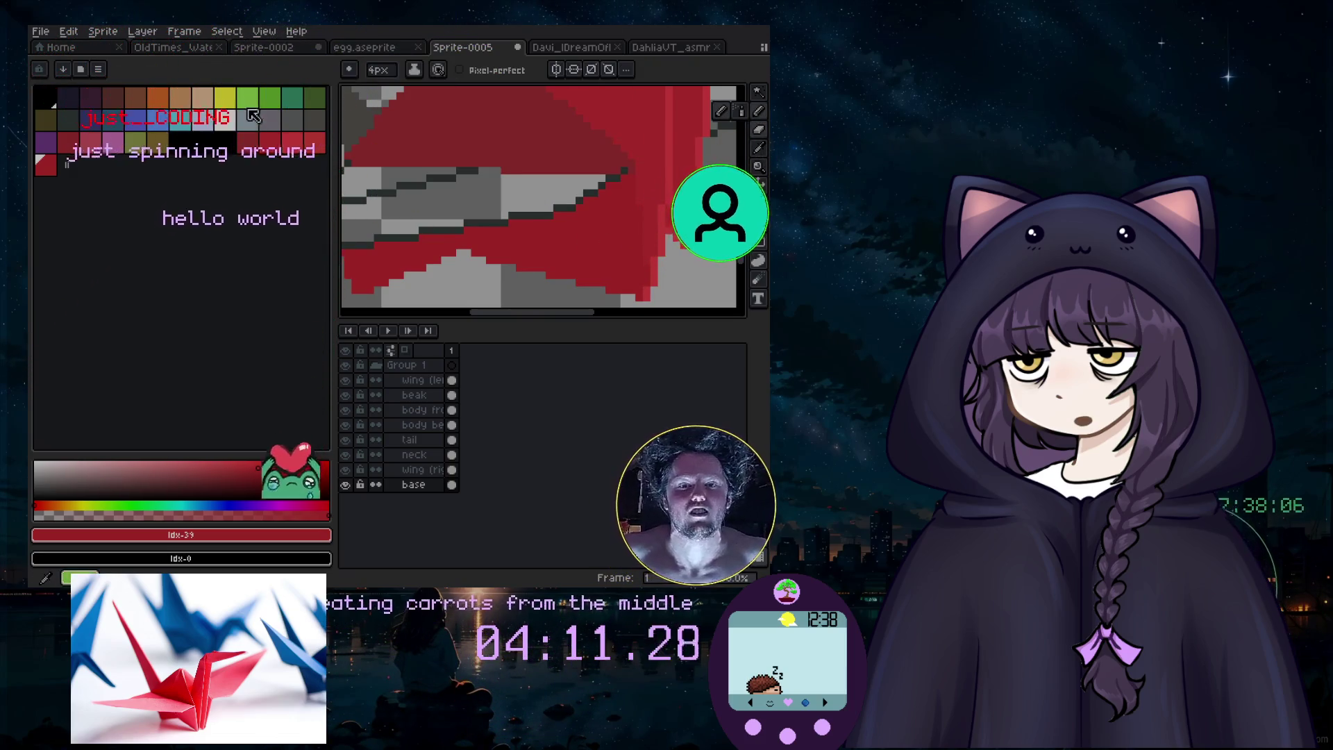
Step: Pick light grey Idx-21 and draw a 1px crease down the red wing's fold
left_click(225, 120)
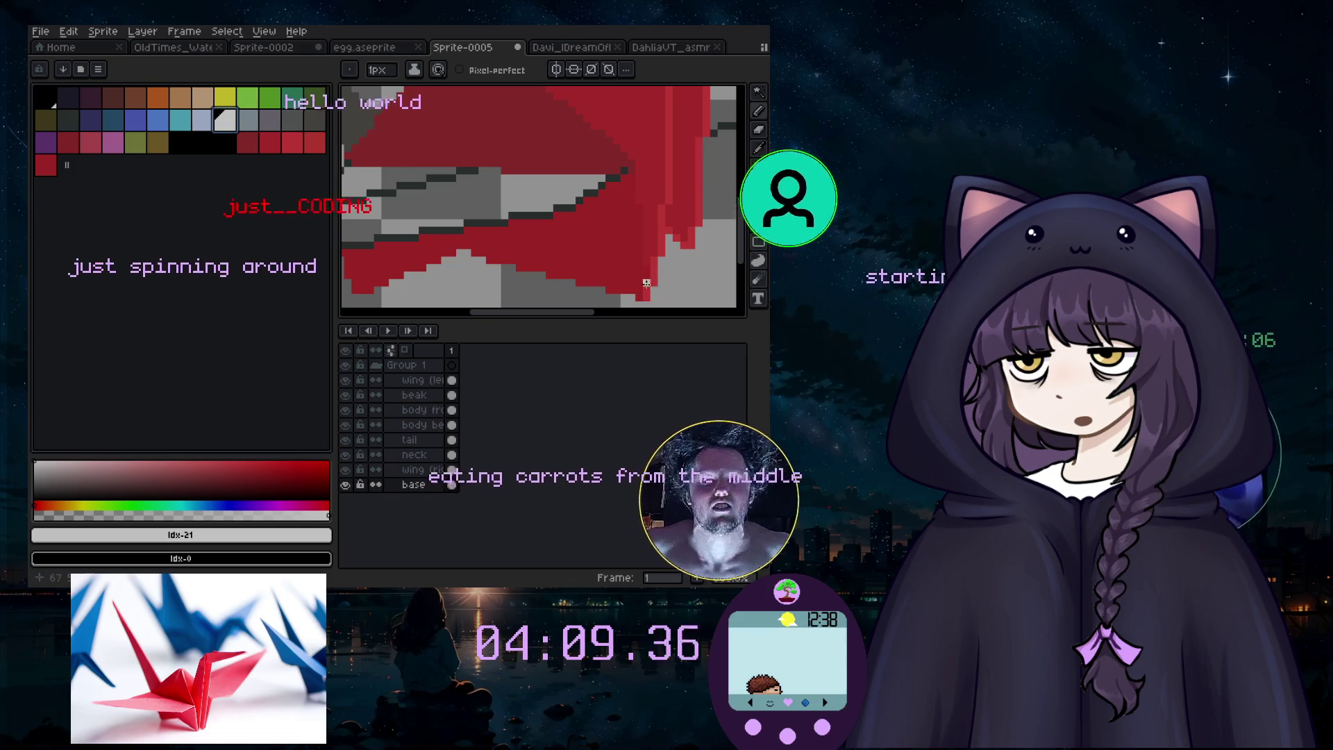
scroll(659, 266, "up", 2)
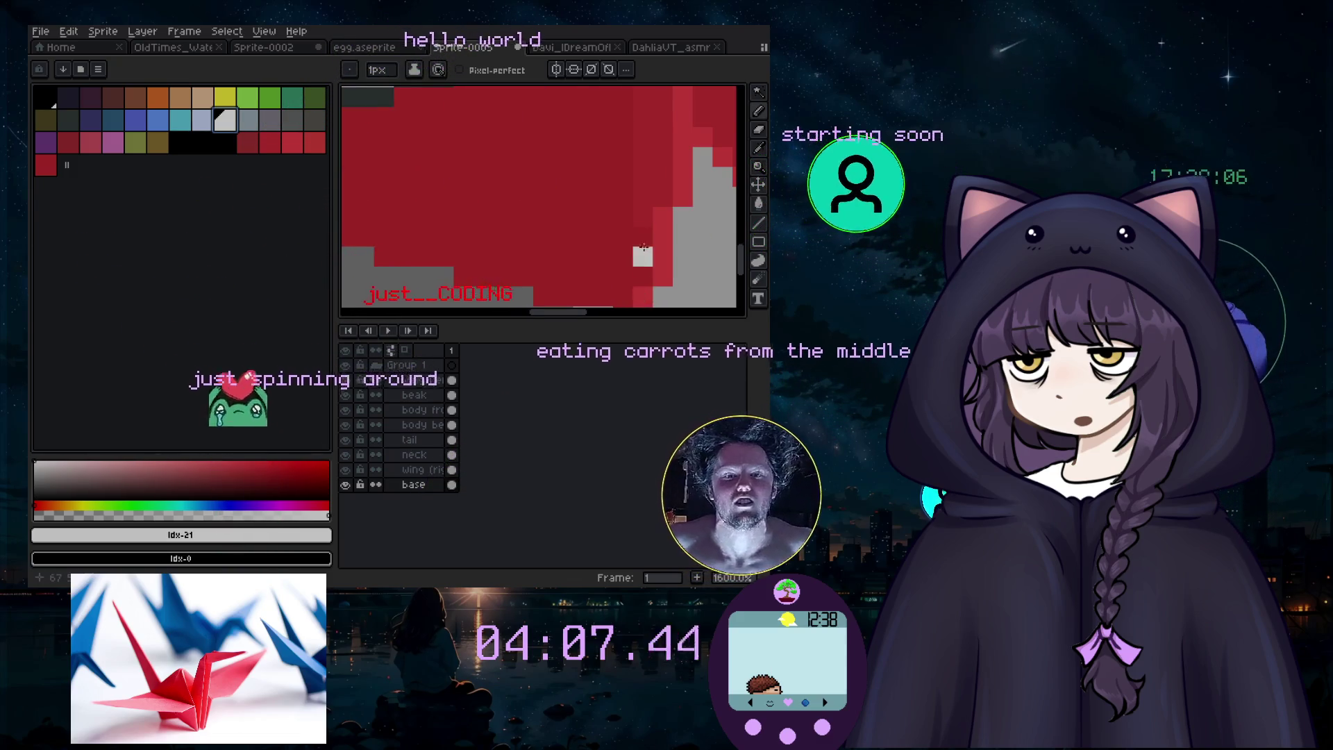
scroll(643, 254, "down", 1)
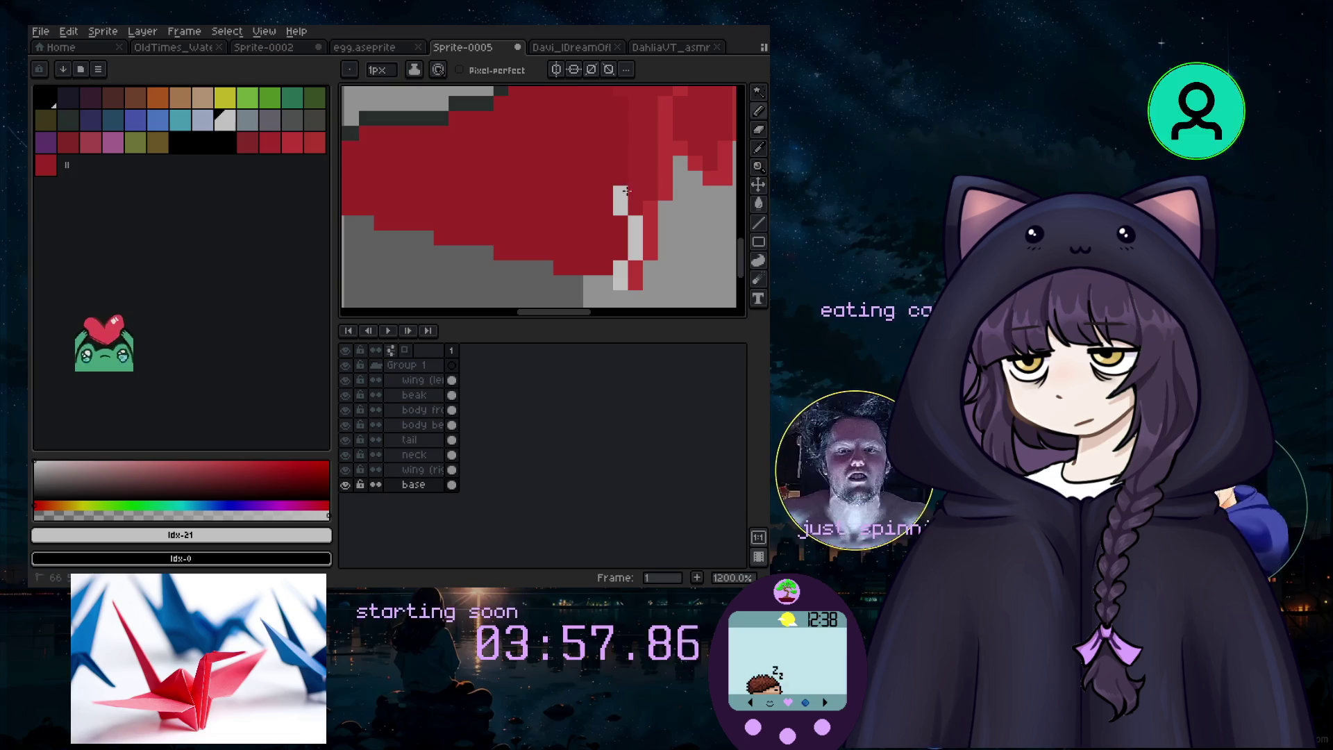
scroll(626, 191, "down", 1)
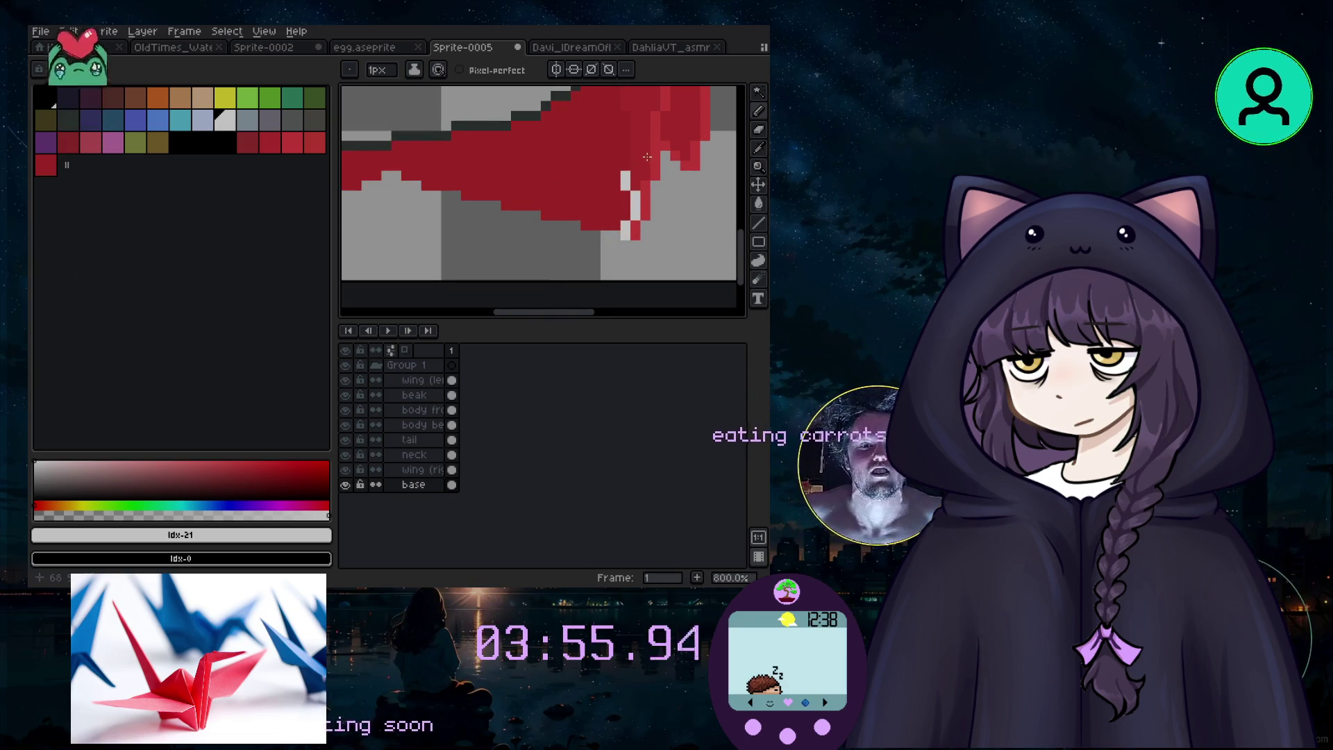
scroll(647, 157, "up", 2)
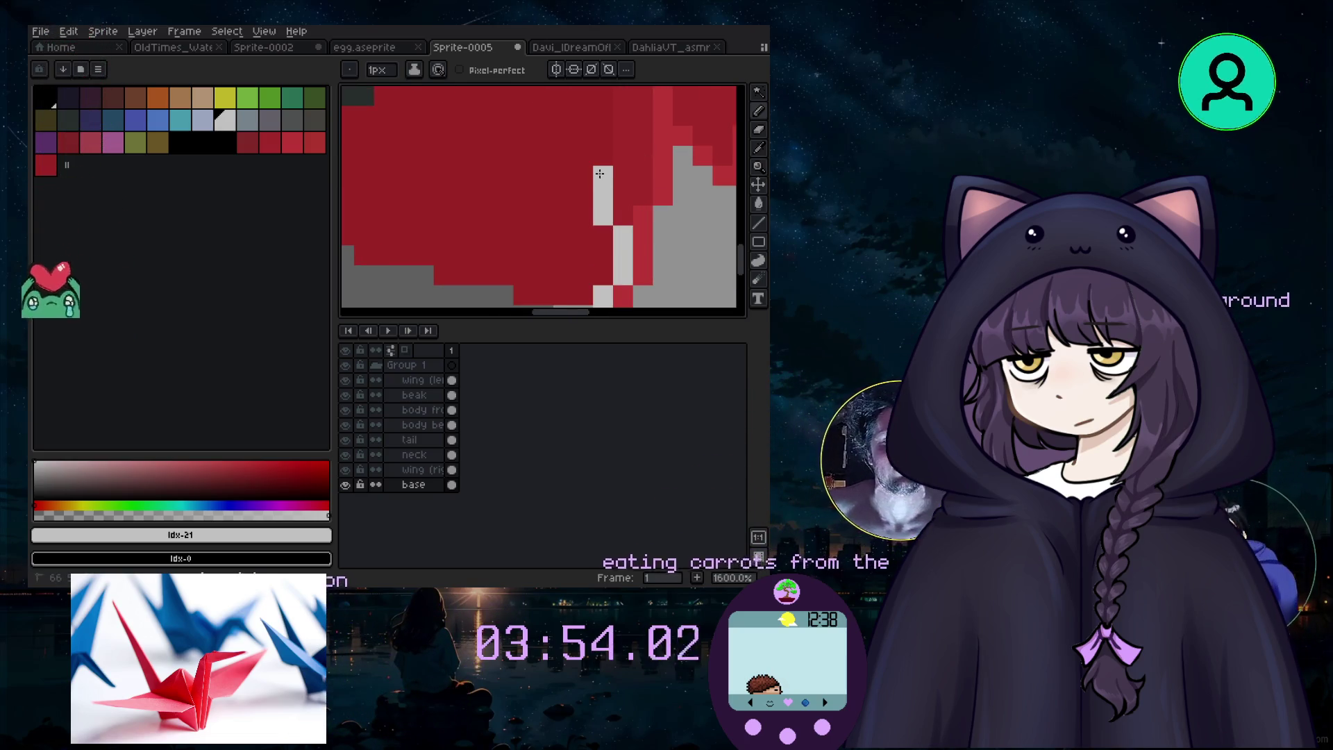
scroll(599, 111, "down", 2)
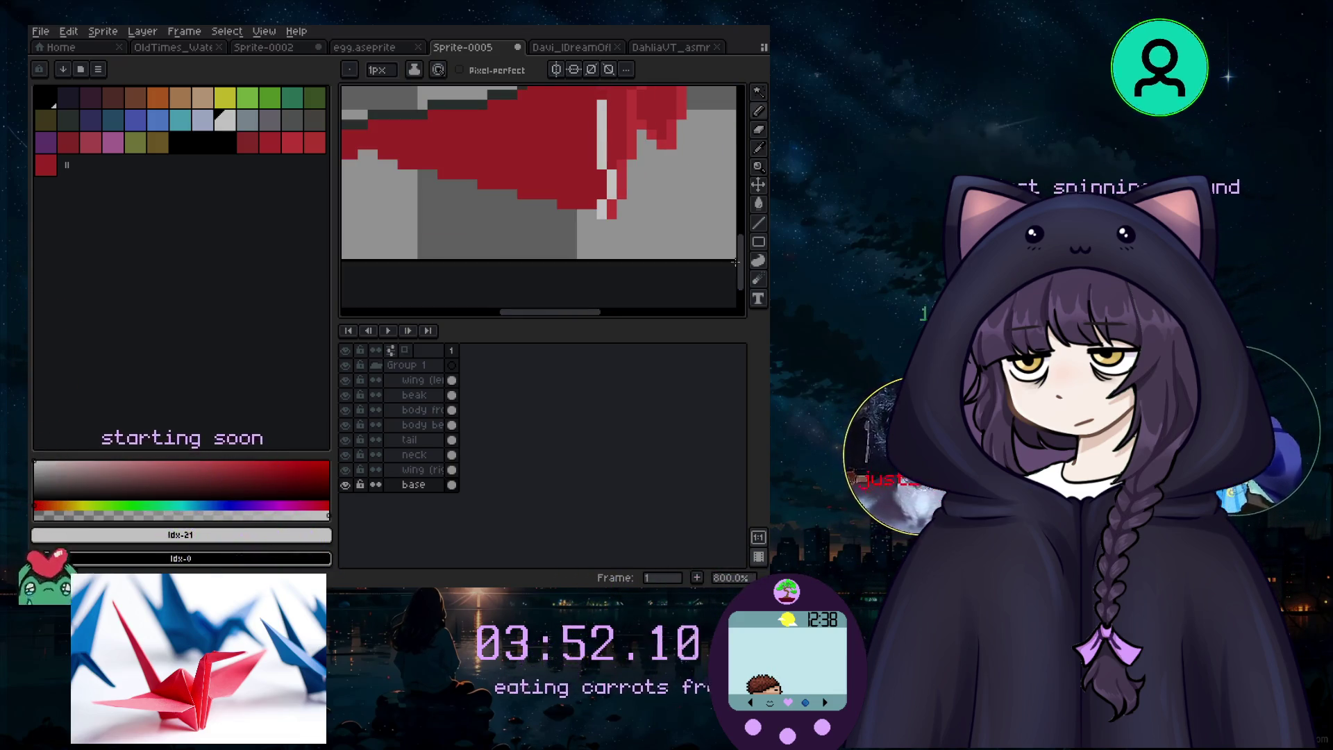
left_click_drag(735, 262, 746, 245)
Step: Eyedrop the red from the crane's wing to make it the drawing colour again
scroll(597, 186, "up", 2)
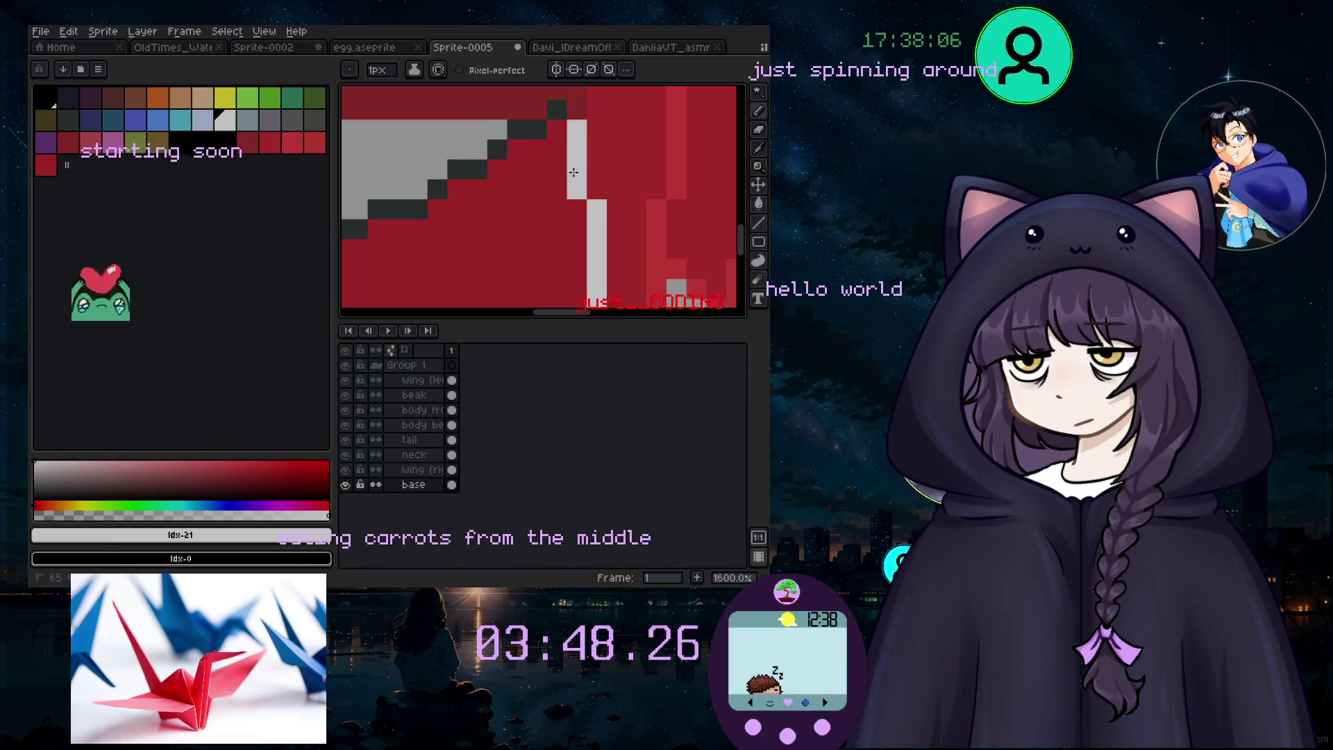
scroll(556, 160, "down", 4)
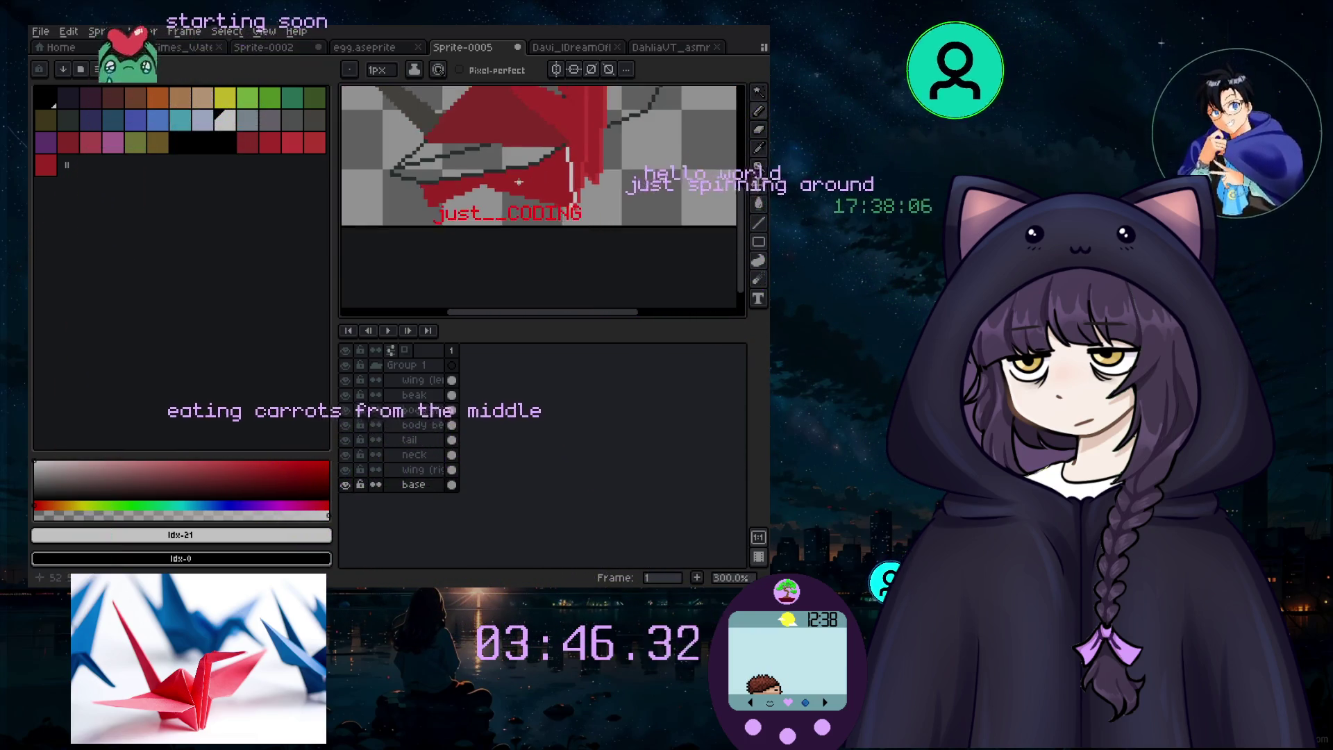
scroll(540, 177, "down", 2)
scroll(528, 162, "up", 2)
scroll(527, 162, "up", 1)
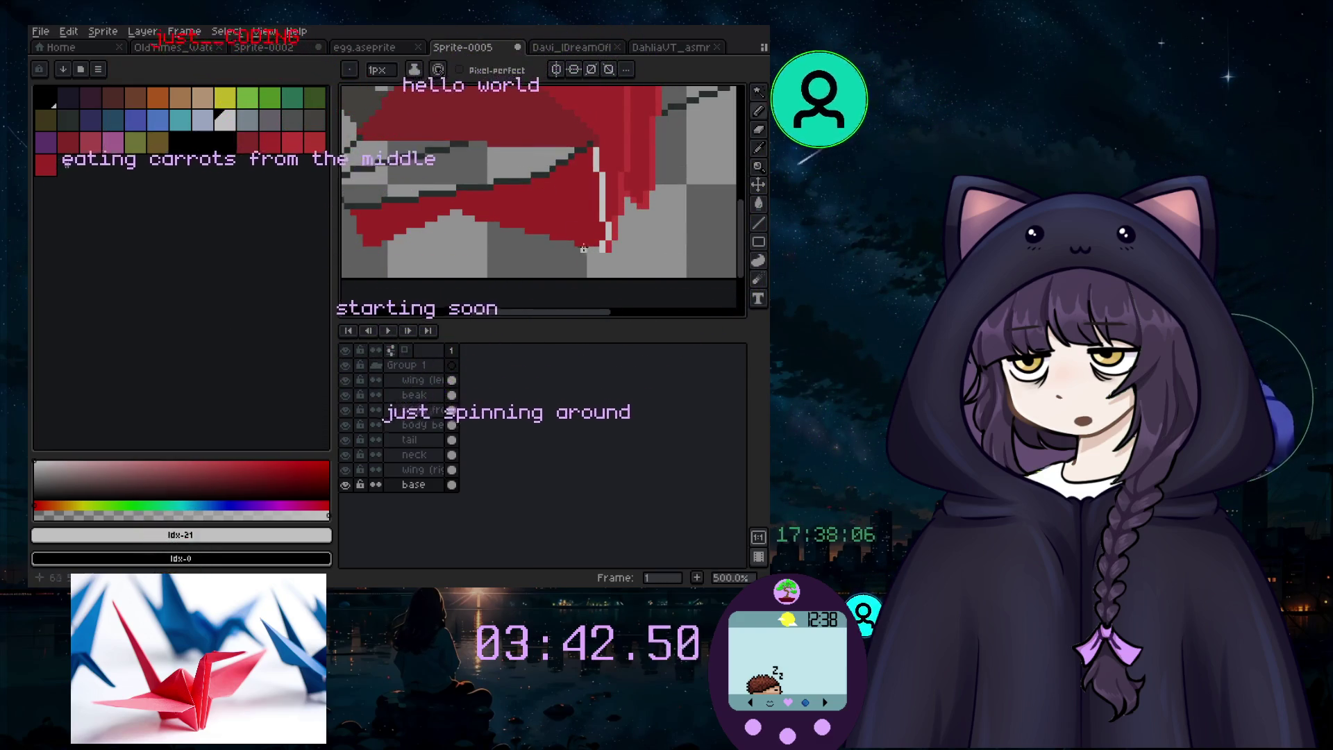
left_click(539, 210)
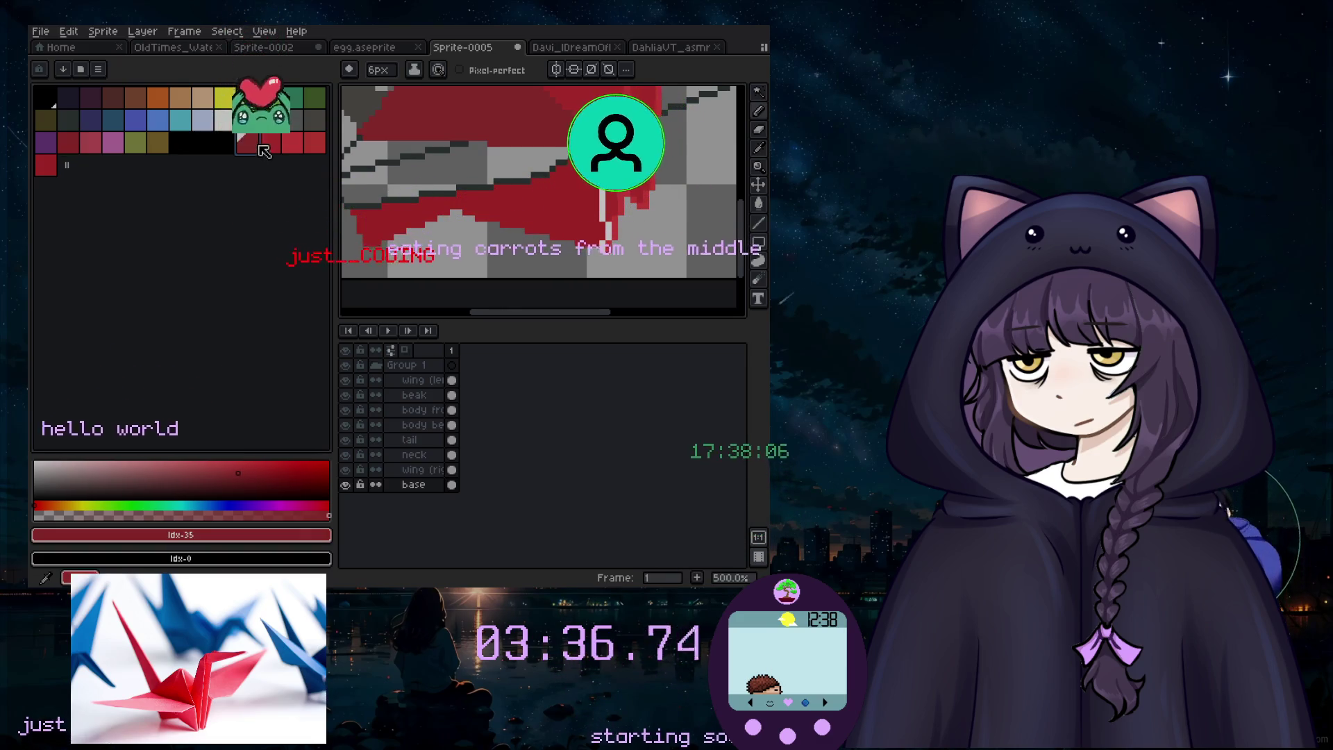
Step: Paint darker red pixels along the wing edge with a 1px brush
scroll(425, 261, "up", 4)
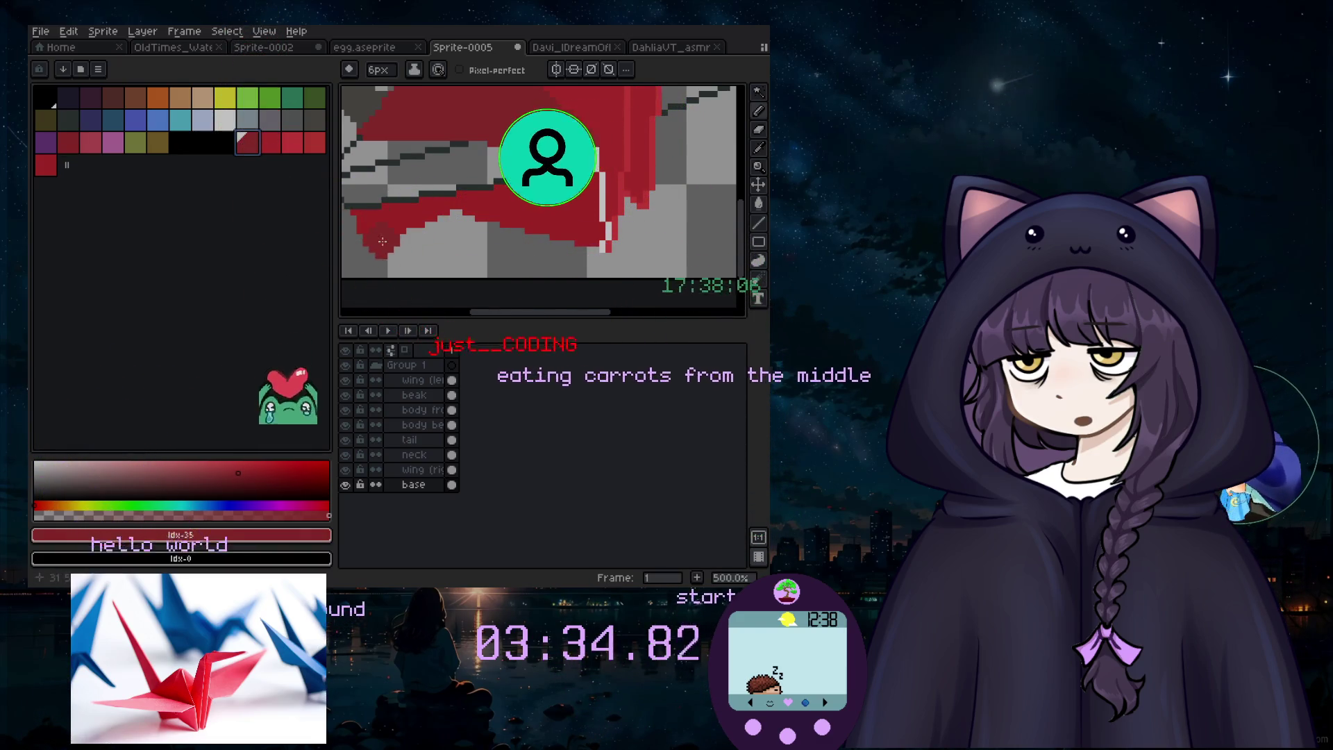
scroll(509, 219, "down", 2)
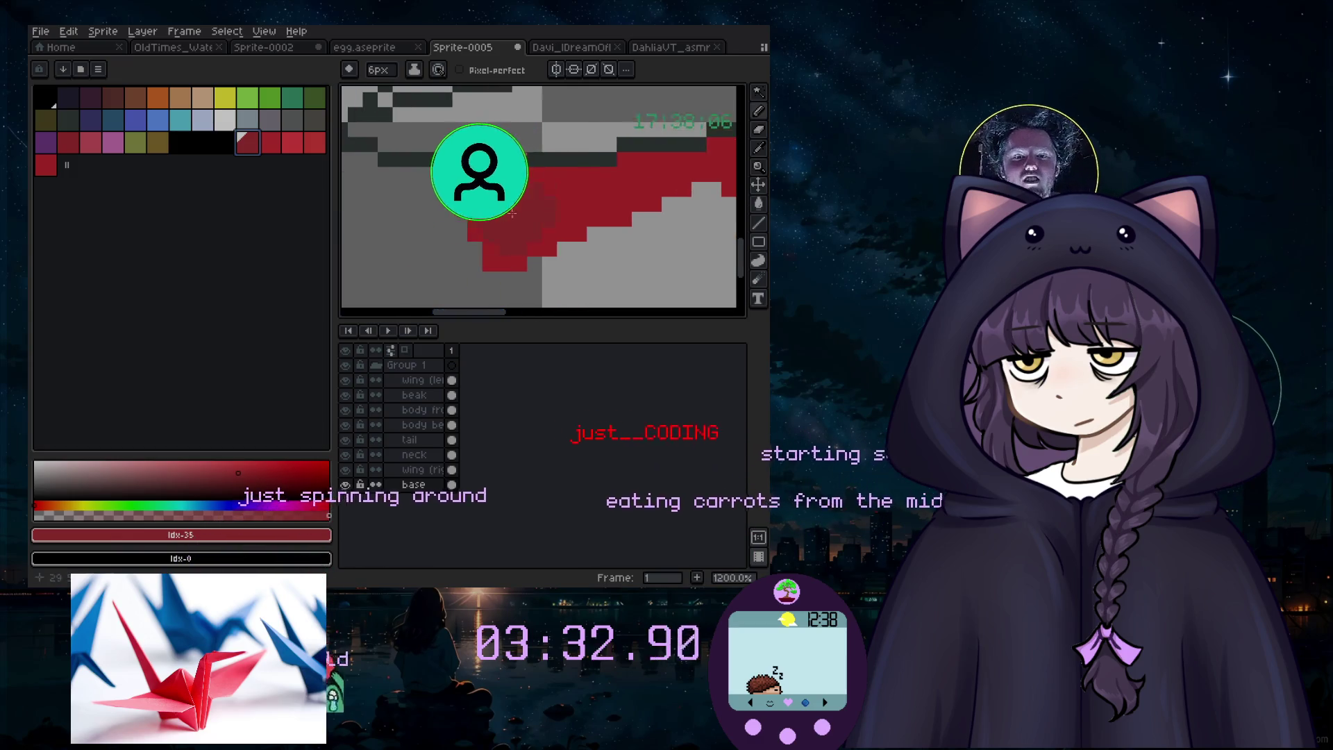
key("minus")
key("minus")
key("minus")
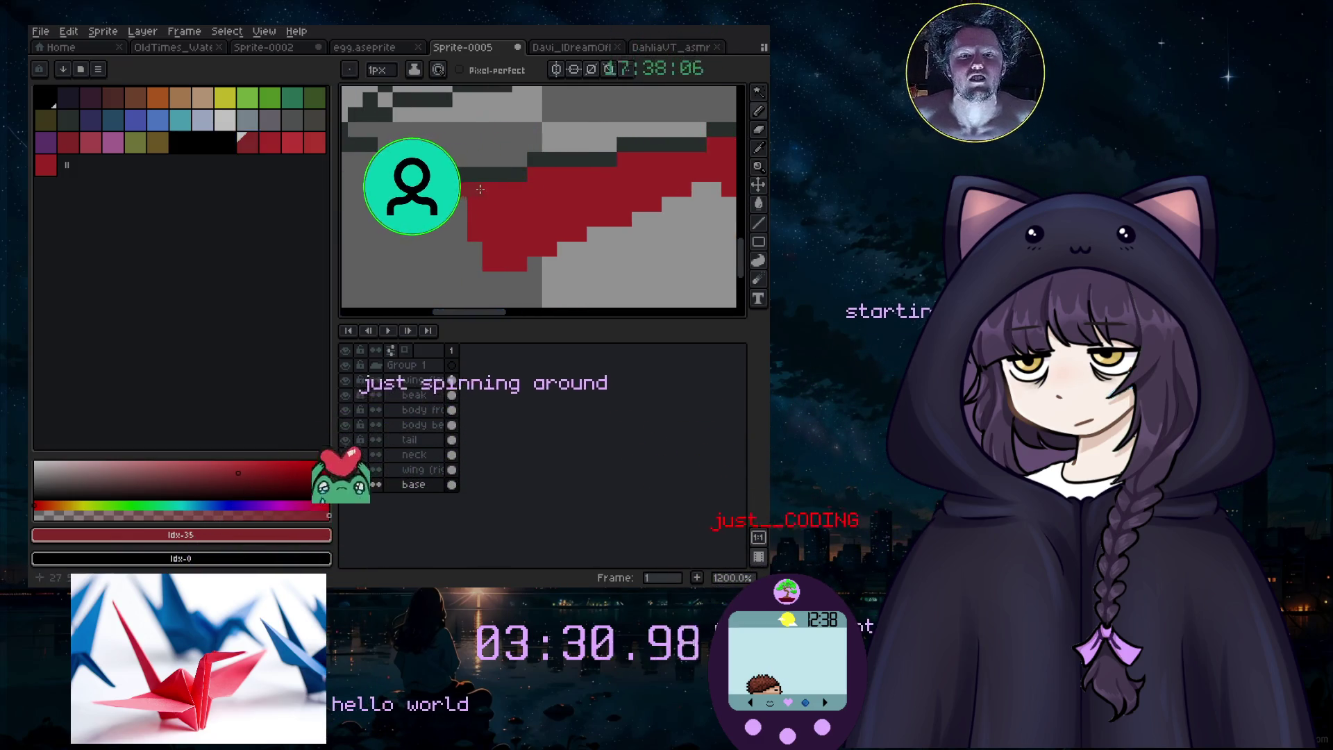
left_click_drag(479, 212, 498, 246)
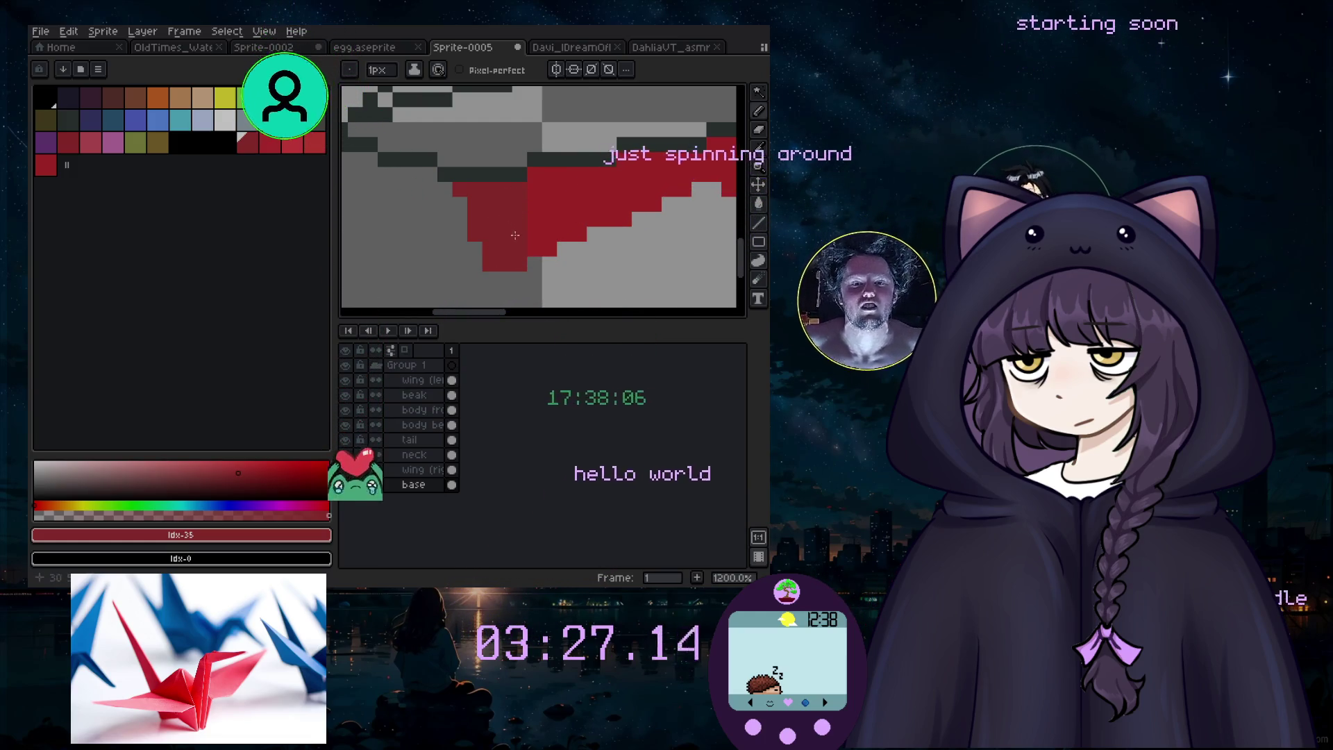
key("plus")
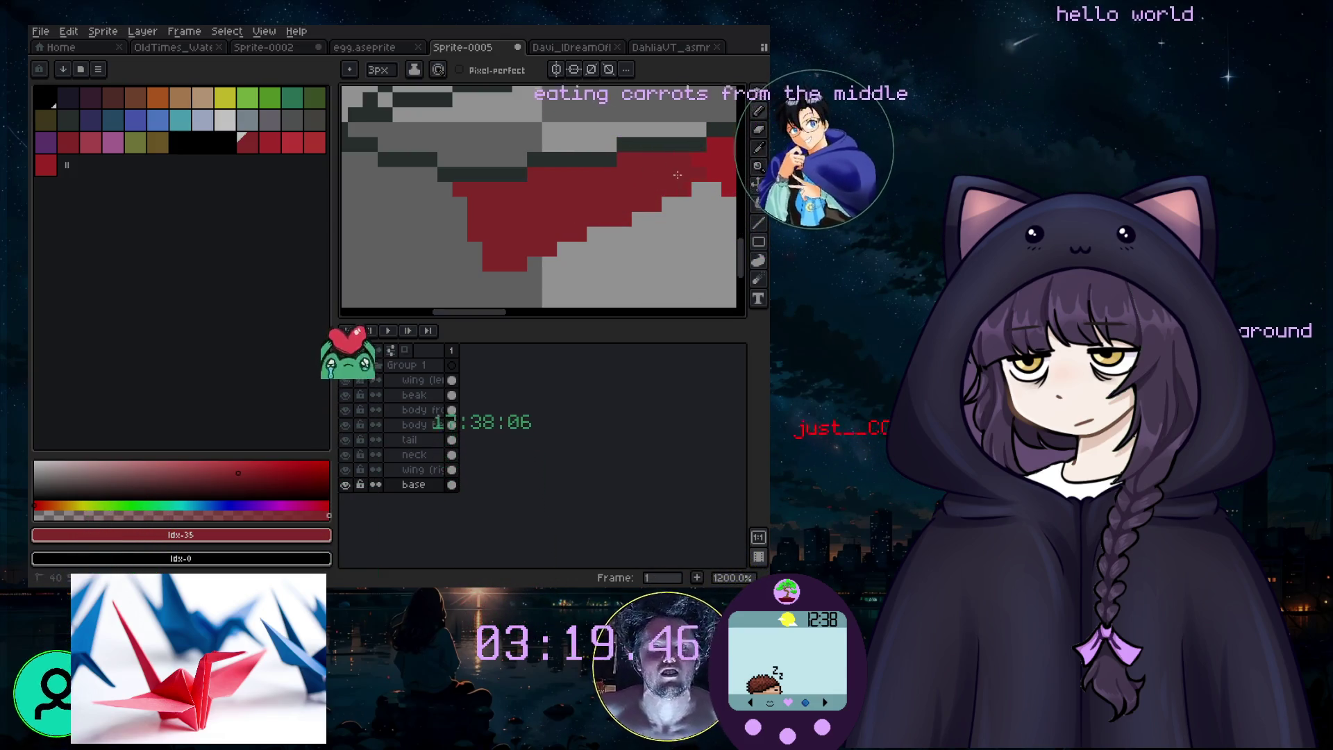
scroll(704, 161, "down", 4)
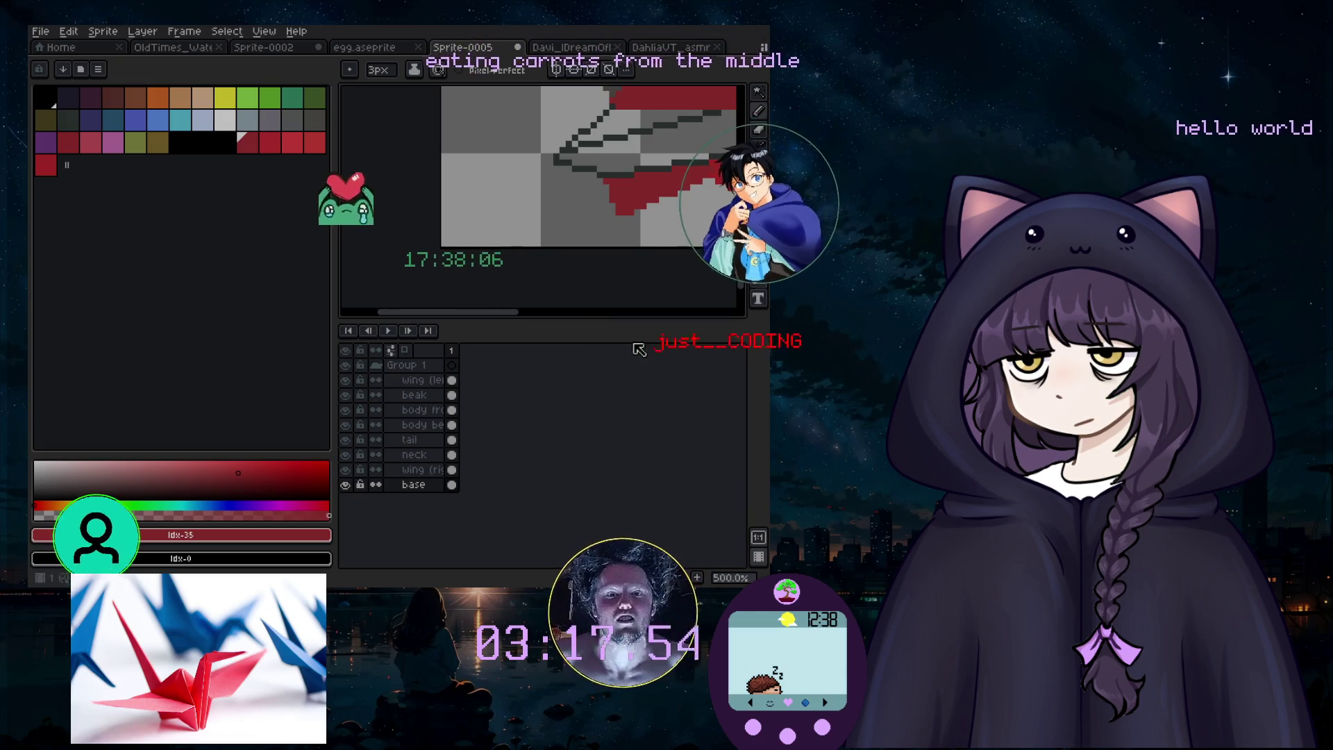
scroll(581, 159, "up", 4)
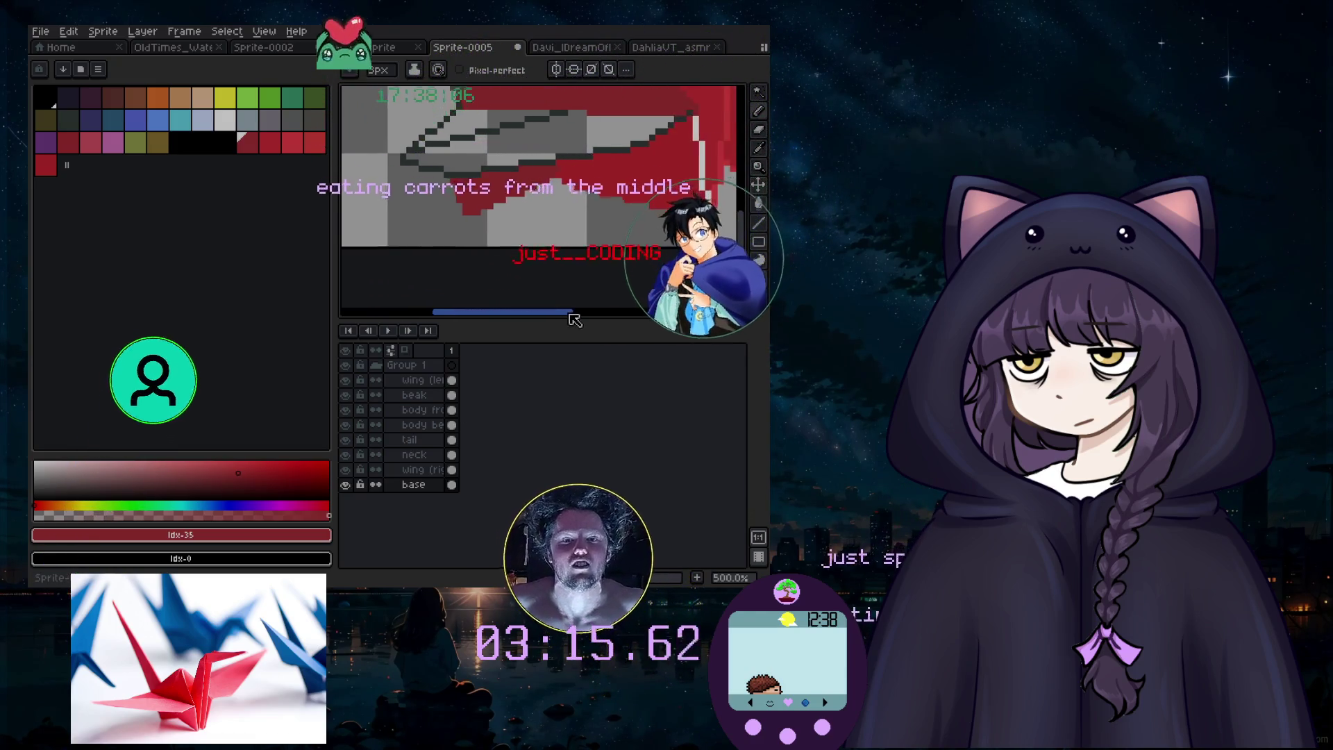
Step: Sample bright red #cc3131 from the wing and repaint its lower edge
left_click(757, 166)
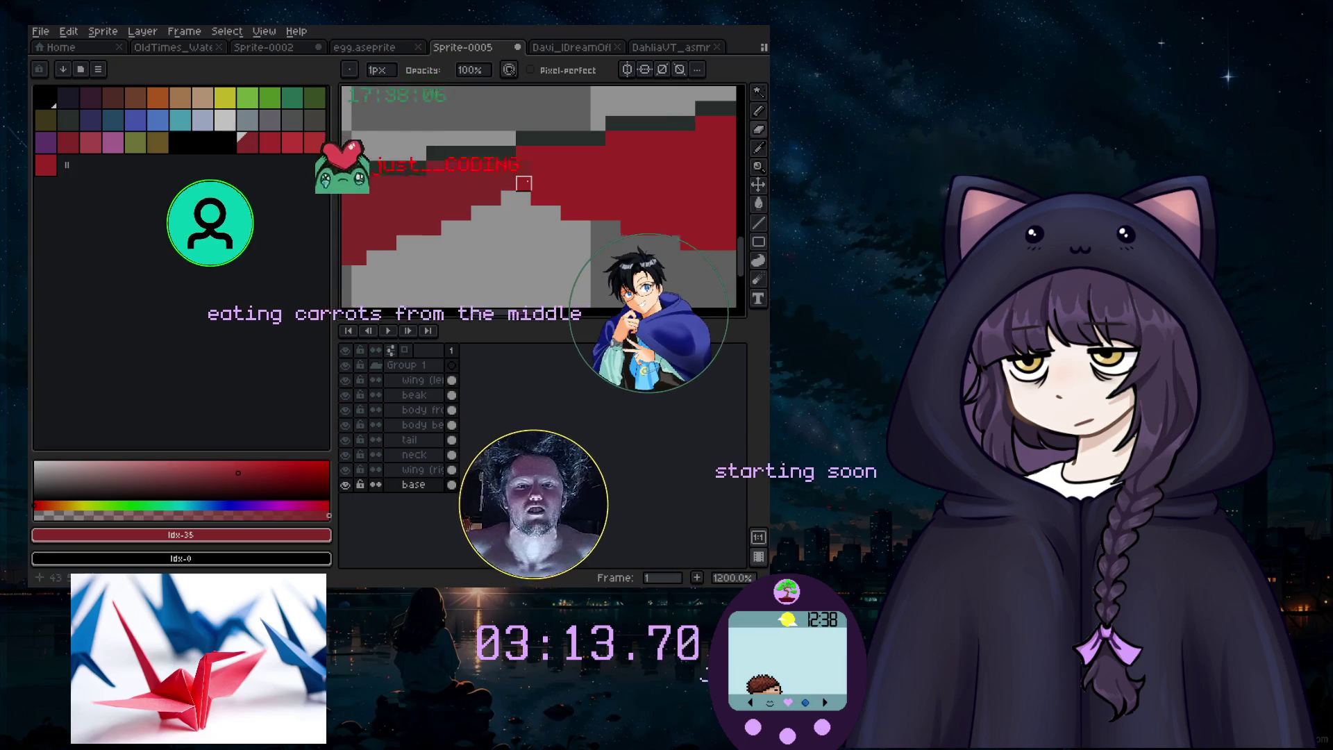
left_click(524, 186)
key("b")
scroll(525, 186, "up", 3)
left_click_drag(524, 186, 472, 153)
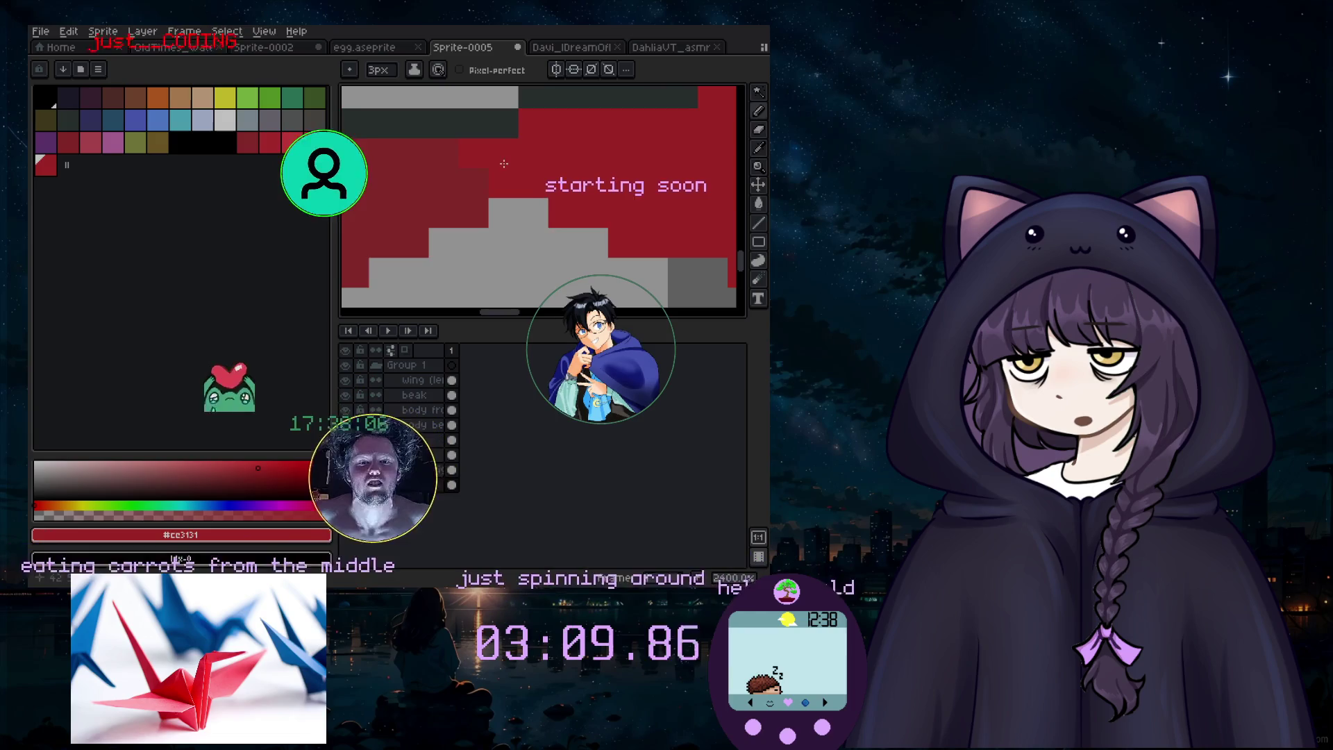
Step: Sample the darker red #ad3535 and adjust the drawing colour to a custom red shade
left_click(758, 147)
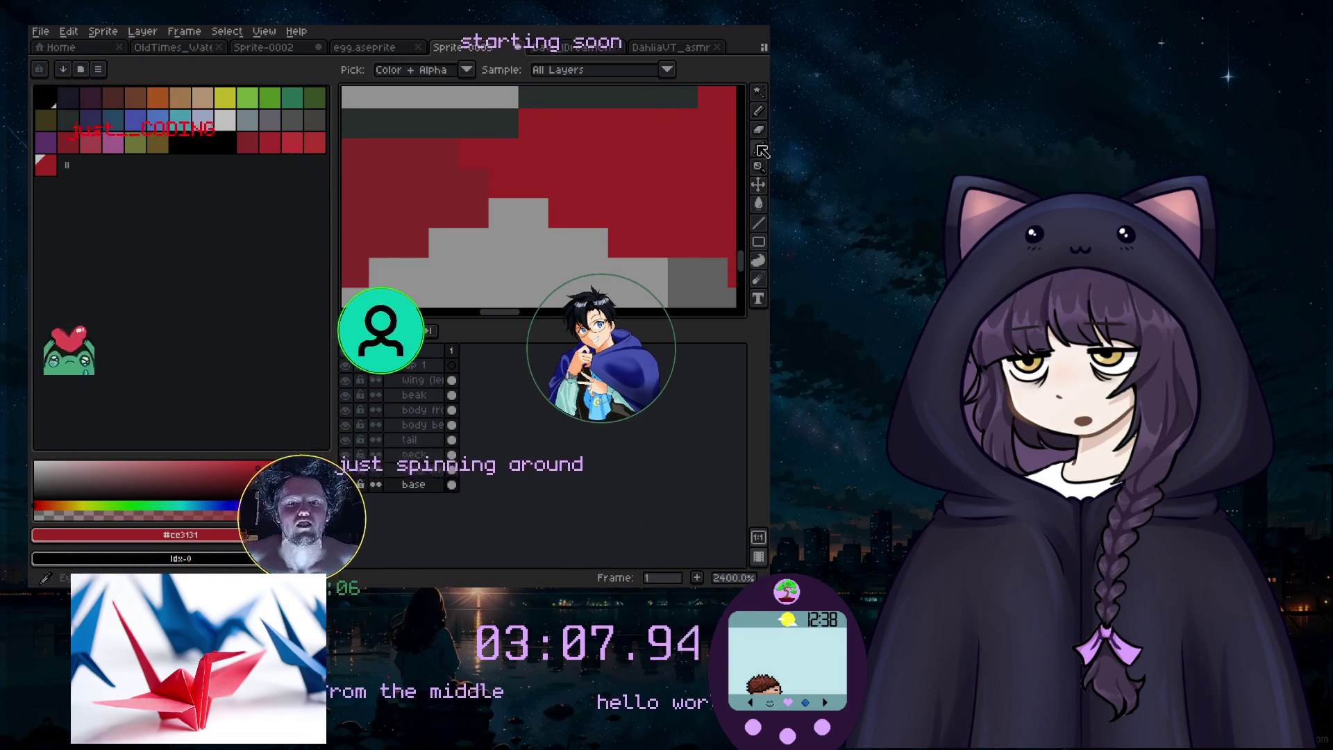
left_click(400, 166)
key("b")
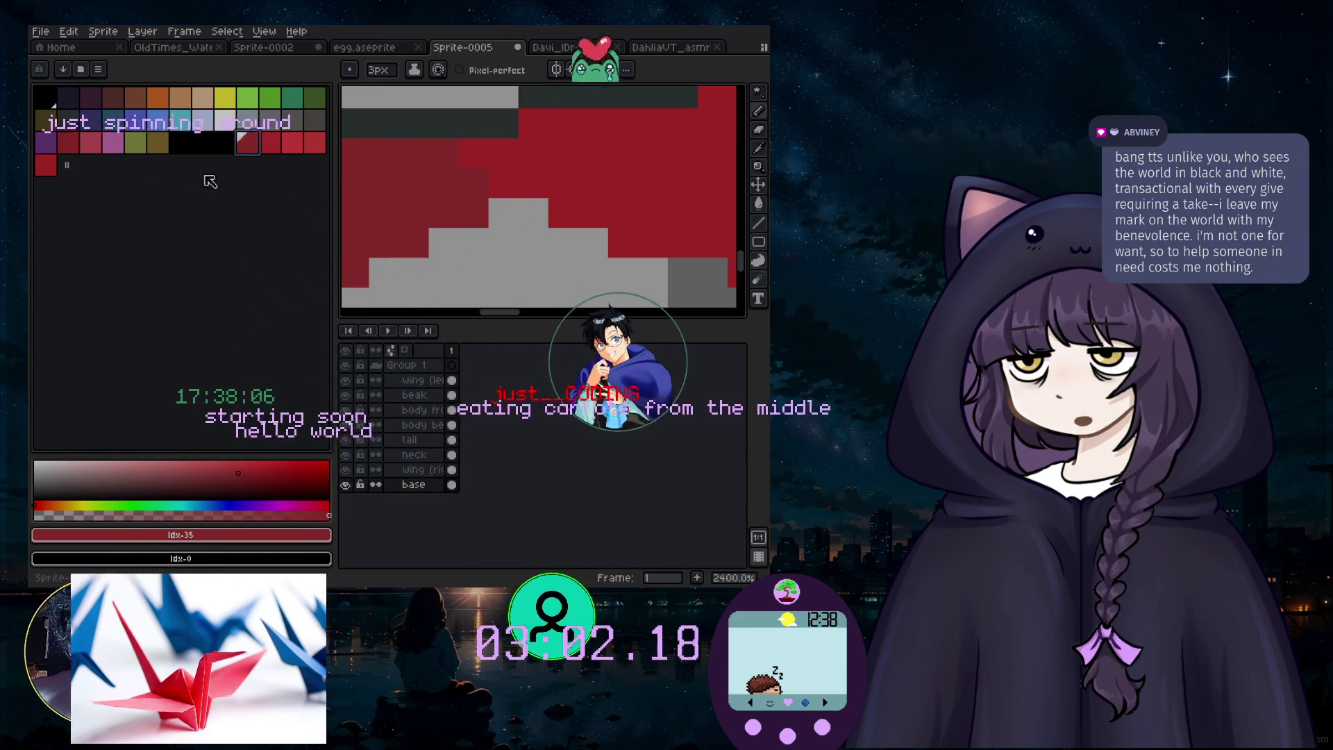
left_click(266, 470)
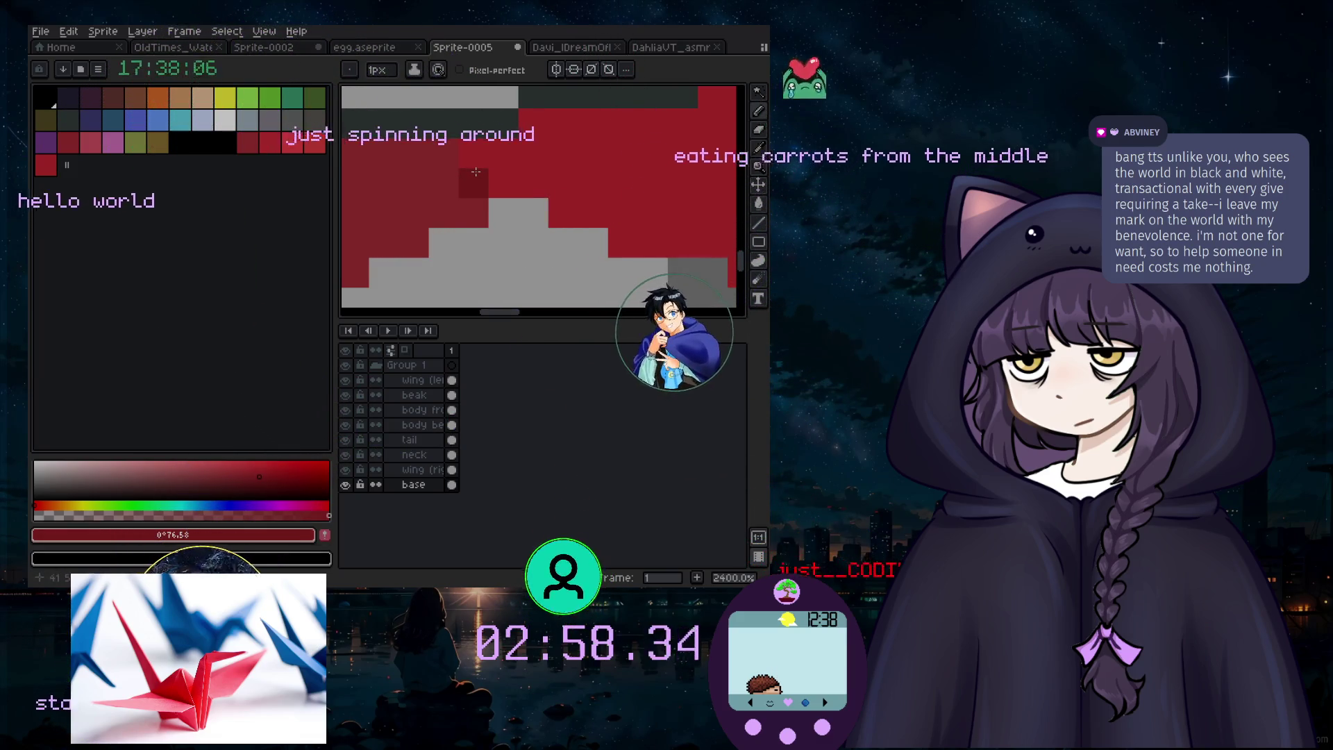
scroll(475, 173, "down", 2)
scroll(473, 174, "down", 1)
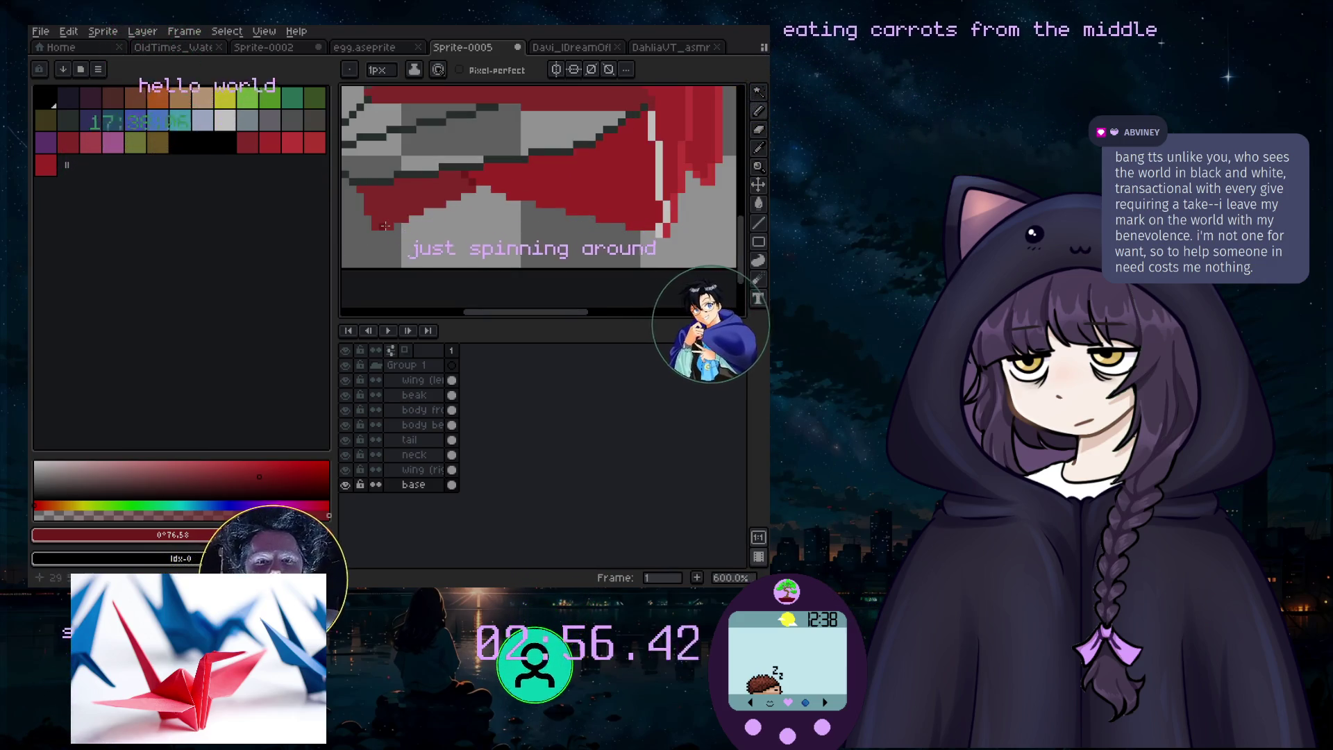
scroll(386, 225, "down", 1)
scroll(385, 225, "up", 1)
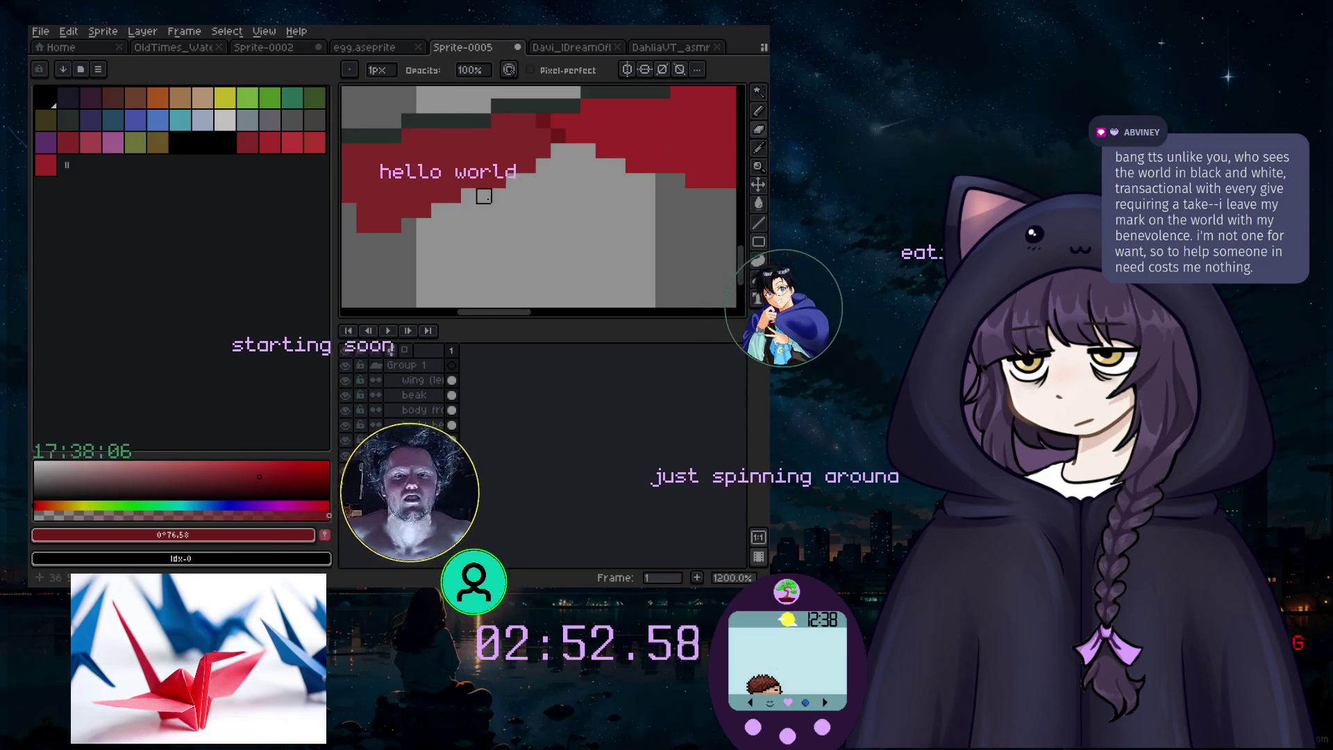
scroll(455, 181, "down", 2)
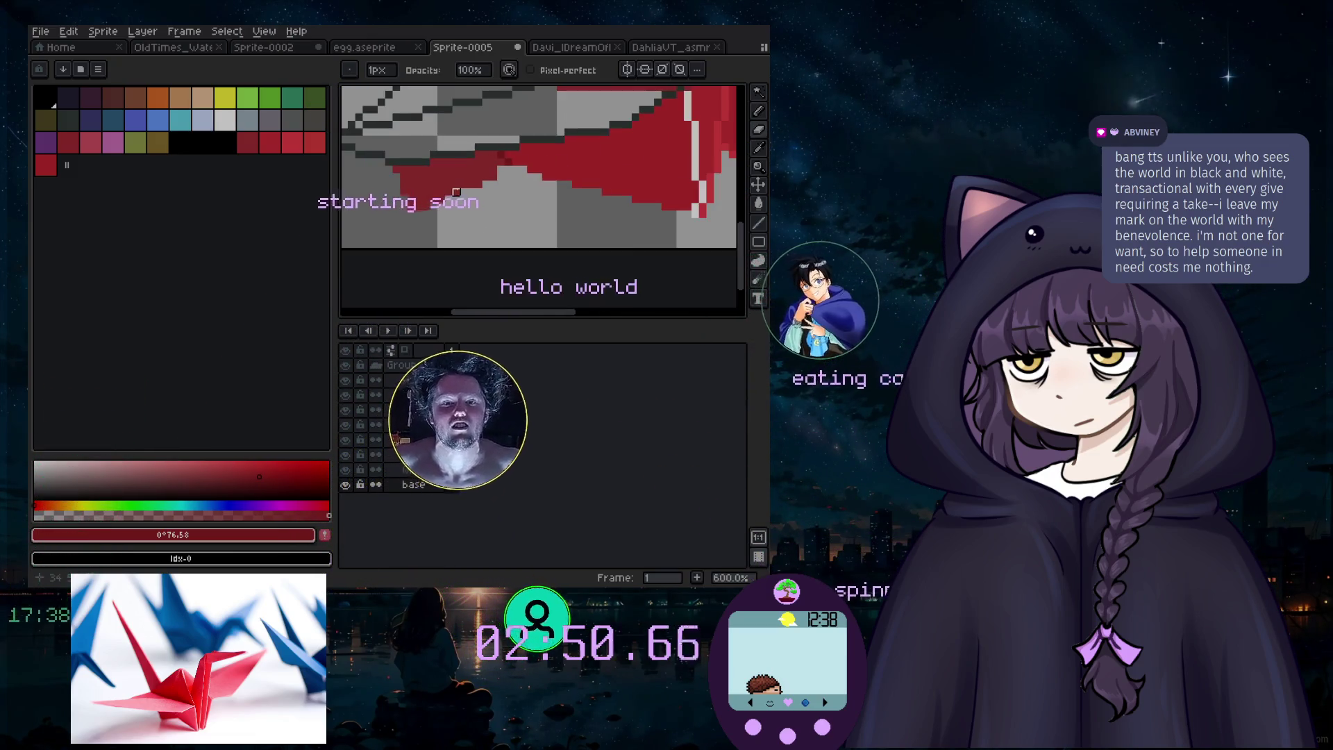
scroll(498, 189, "up", 1)
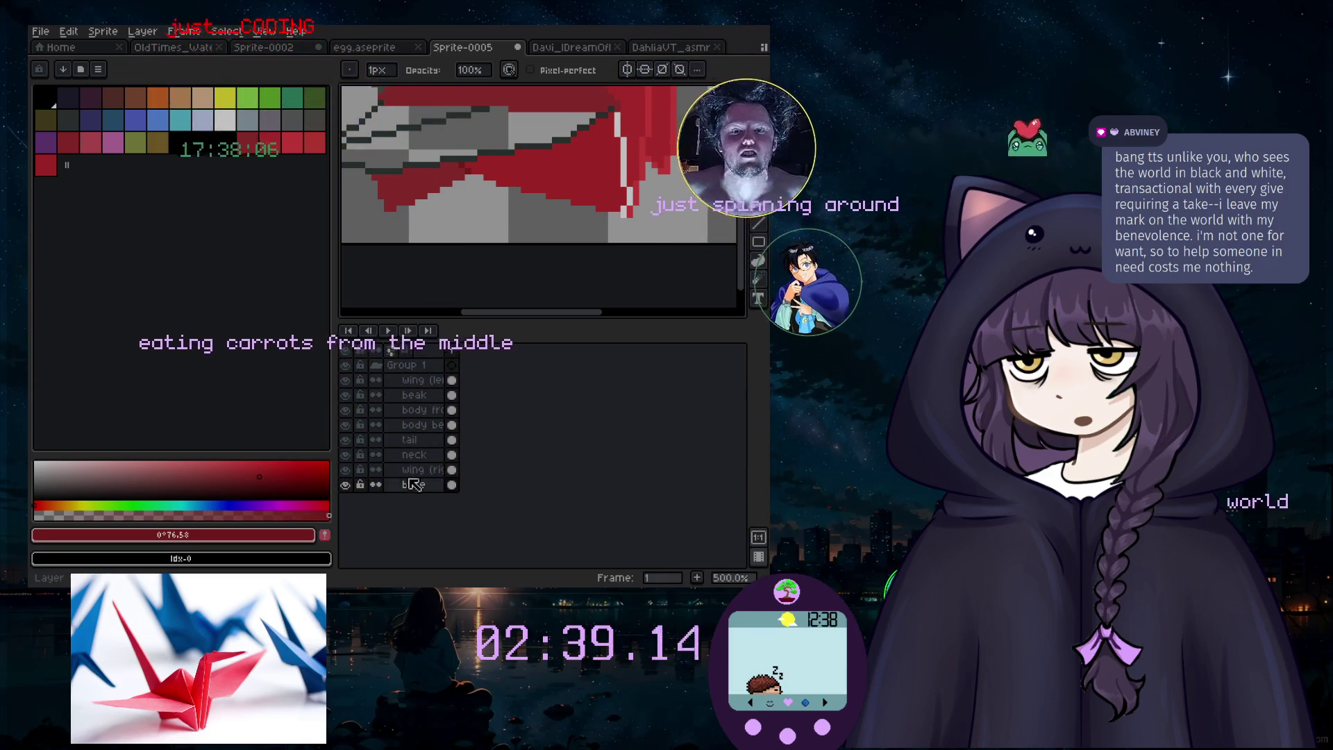
Step: Magic-wand select the red body, then choose palette index 0 with a 6px brush
left_click(661, 159)
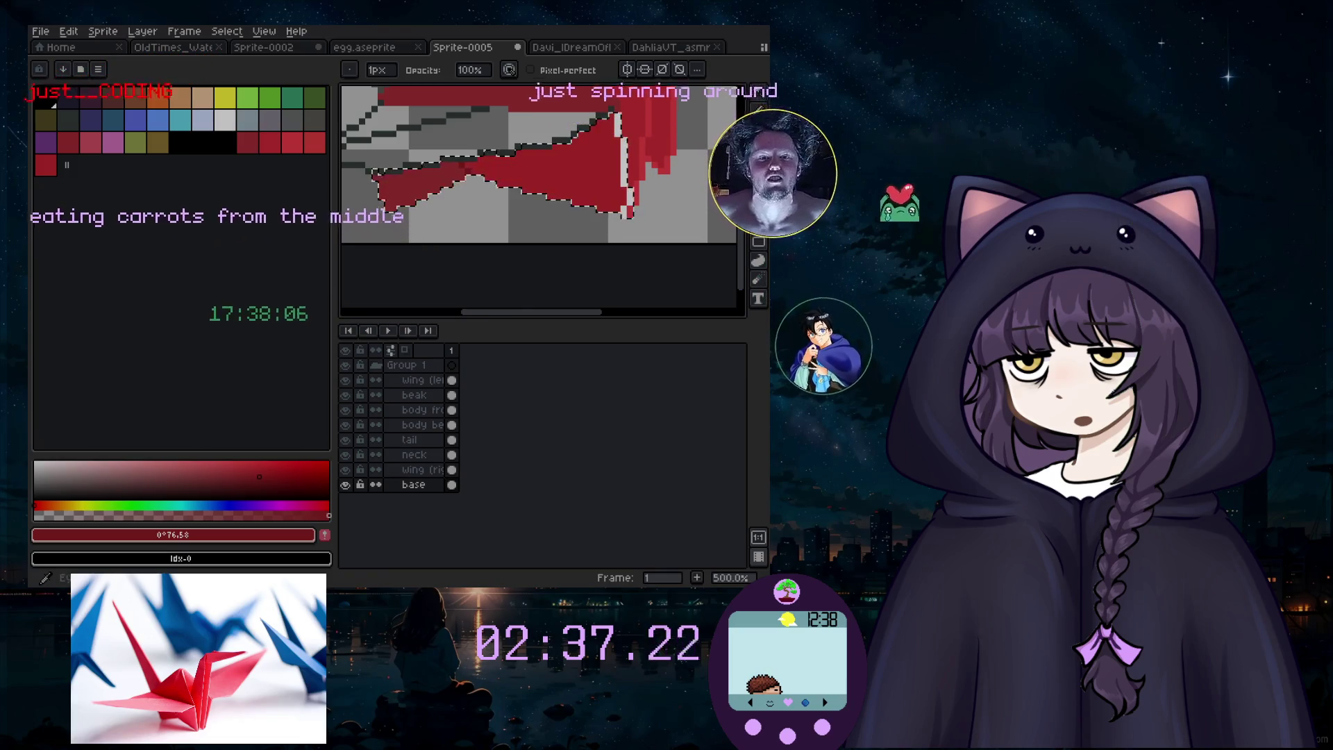
left_click(52, 101)
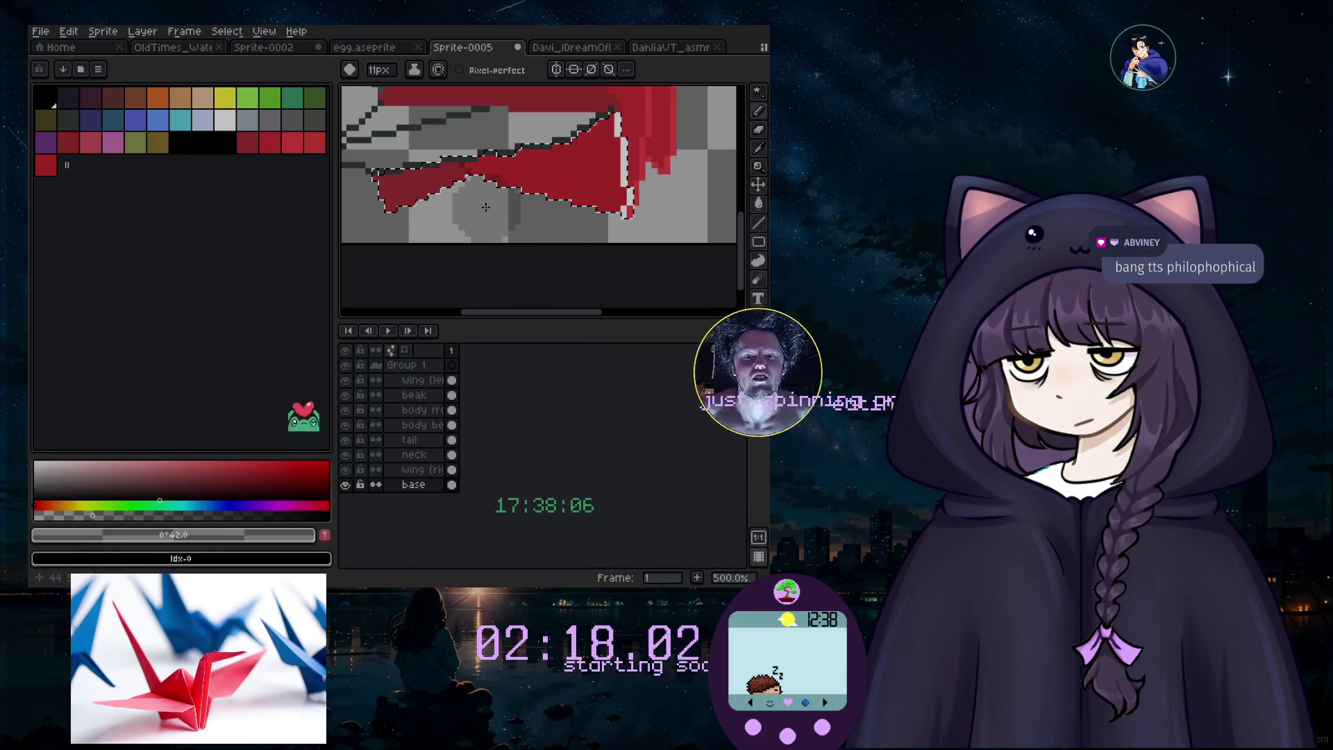
scroll(497, 192, "up", 5)
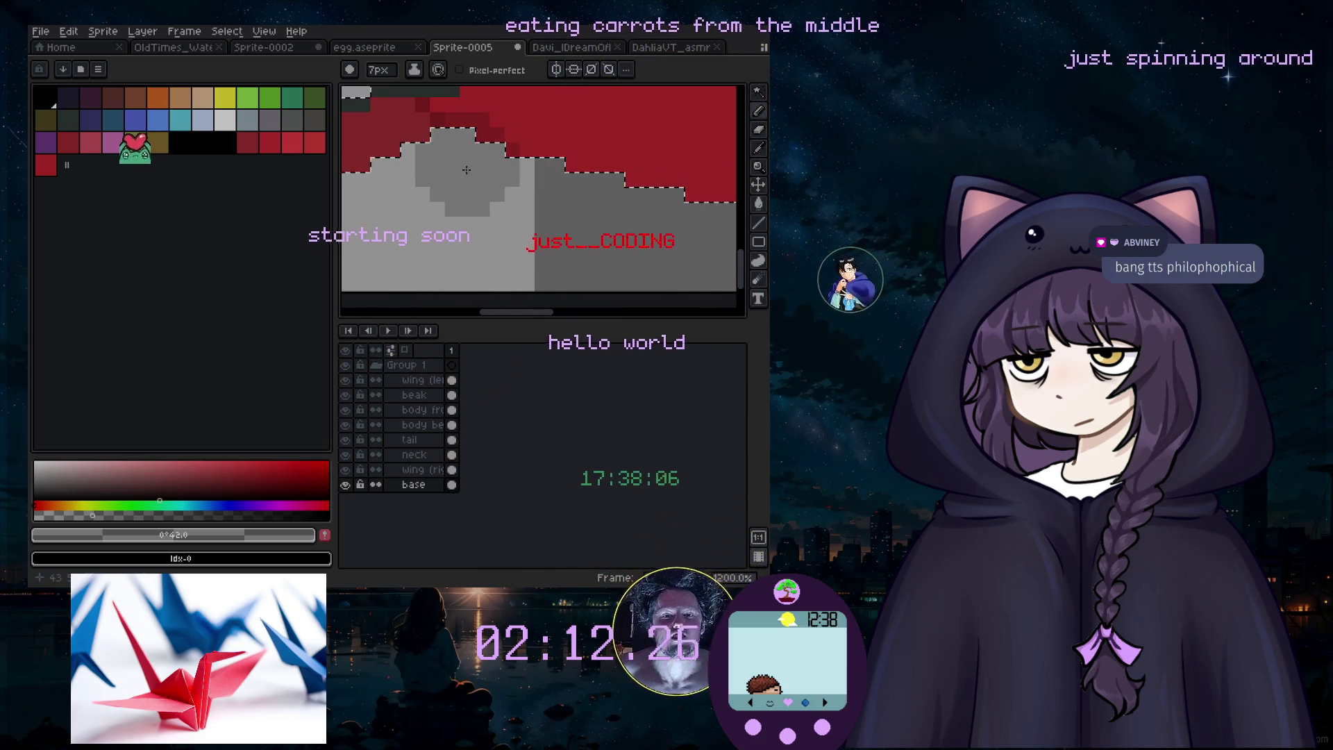
scroll(697, 216, "up", 4)
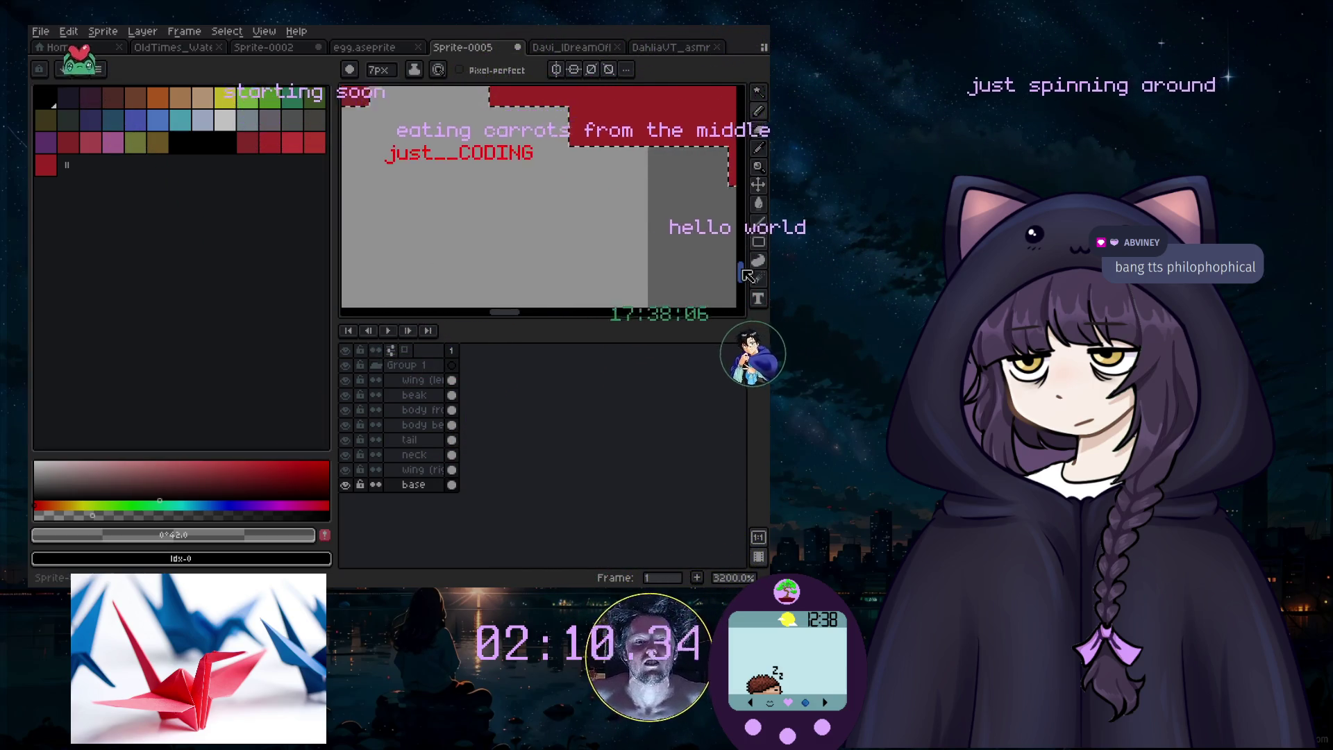
scroll(484, 316, "down", 5)
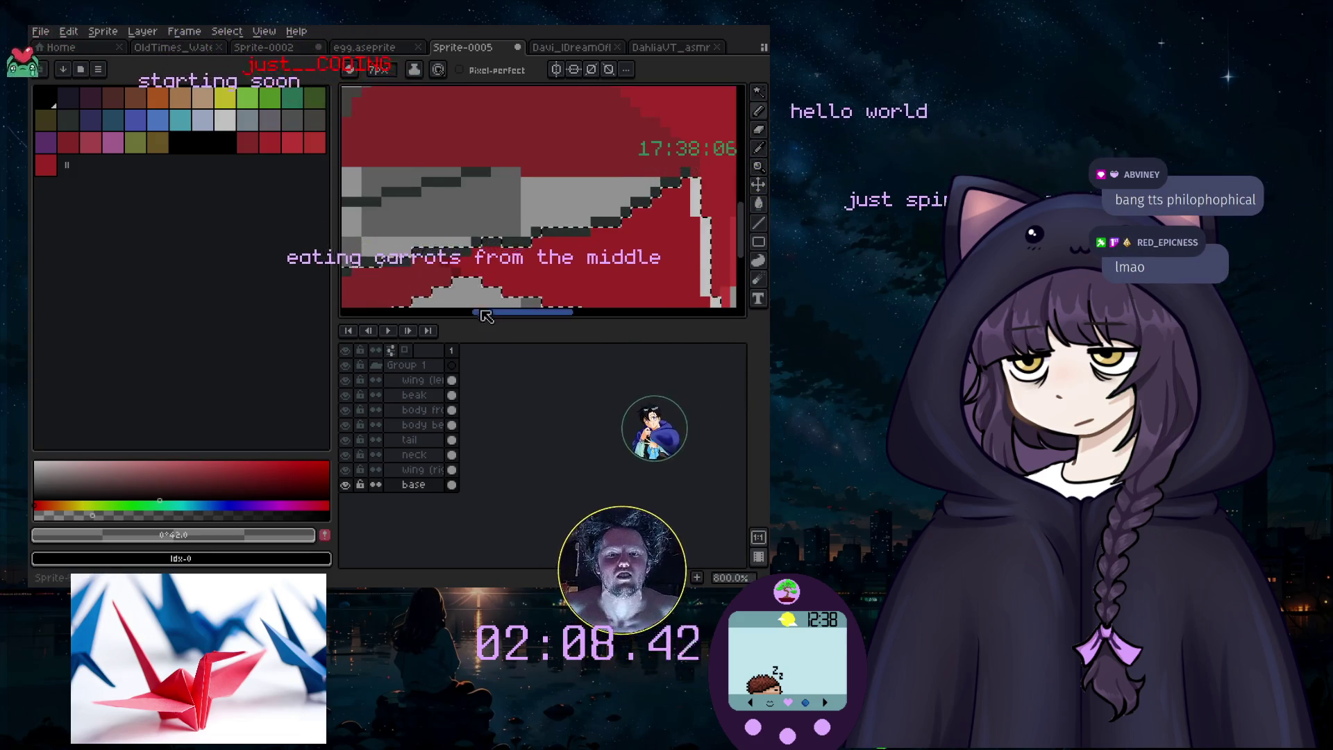
key("minus")
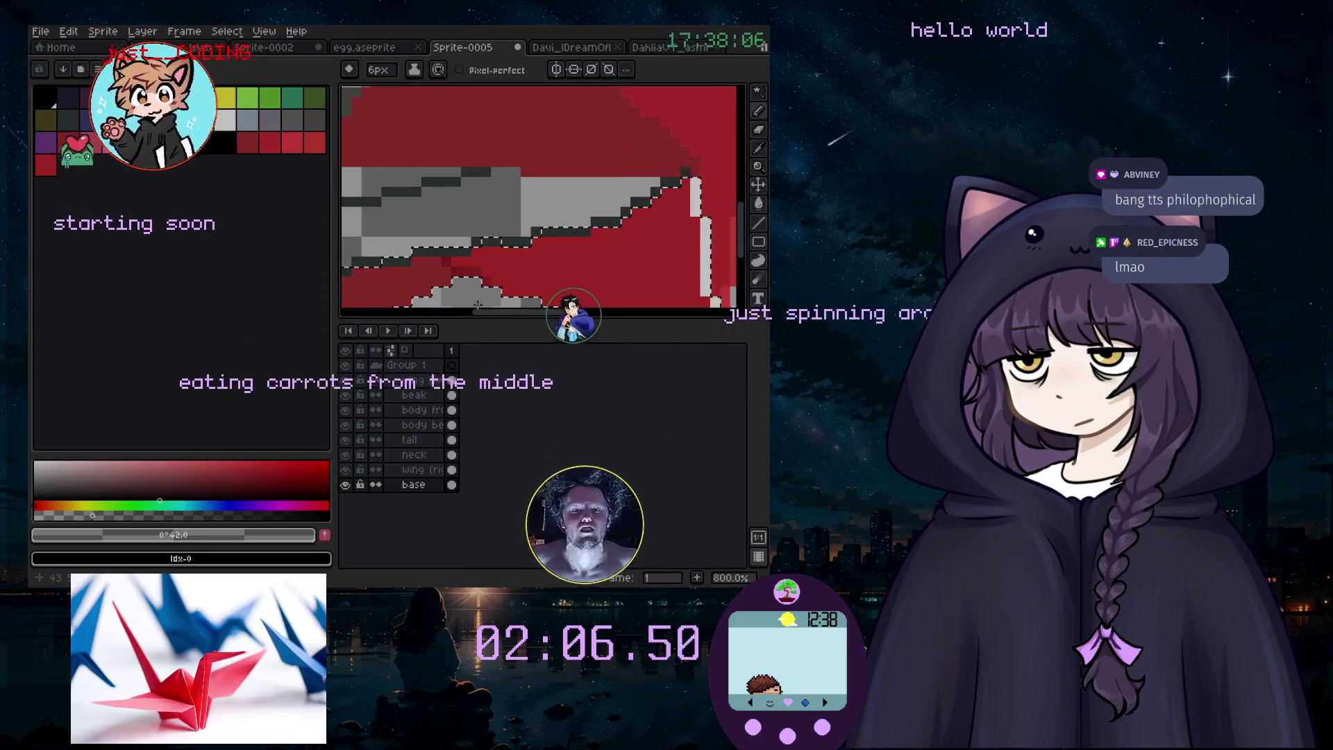
Step: Clear pixels along the red shape's lower edge with index 0
scroll(489, 292, "down", 3)
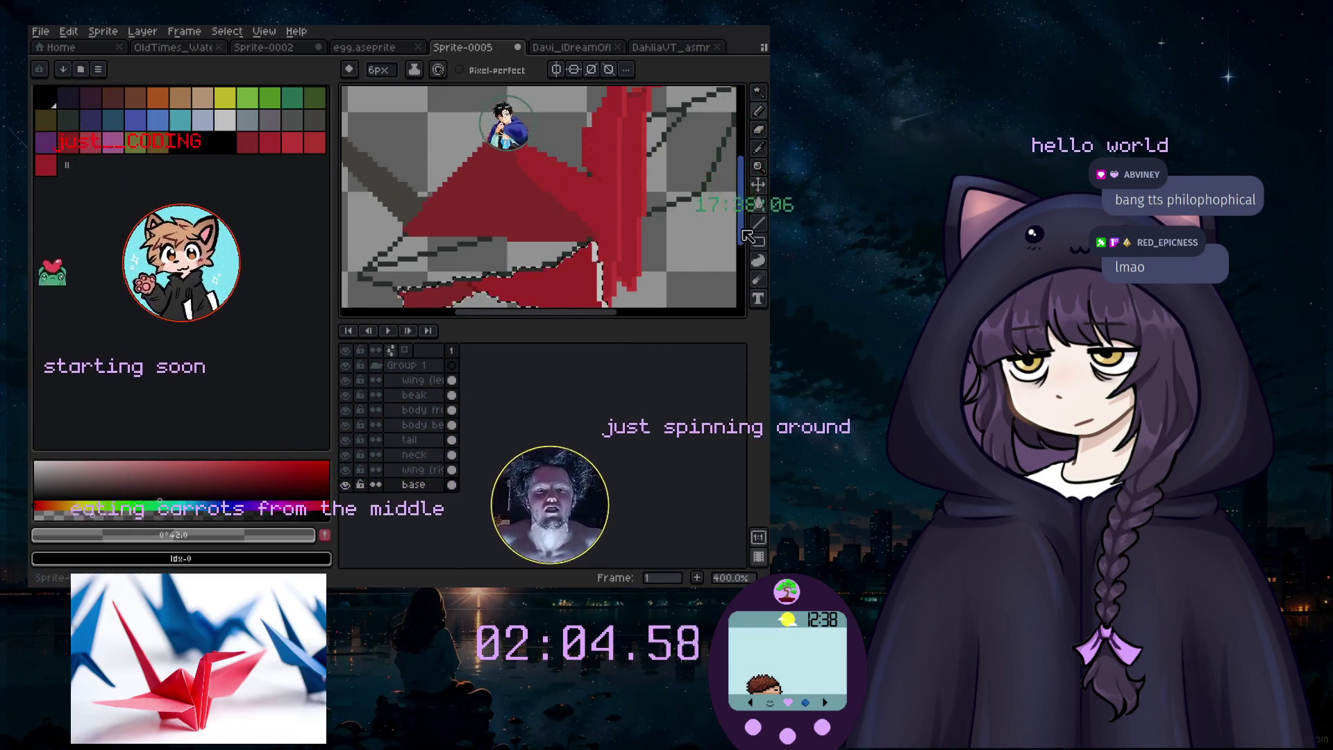
scroll(507, 216, "up", 5)
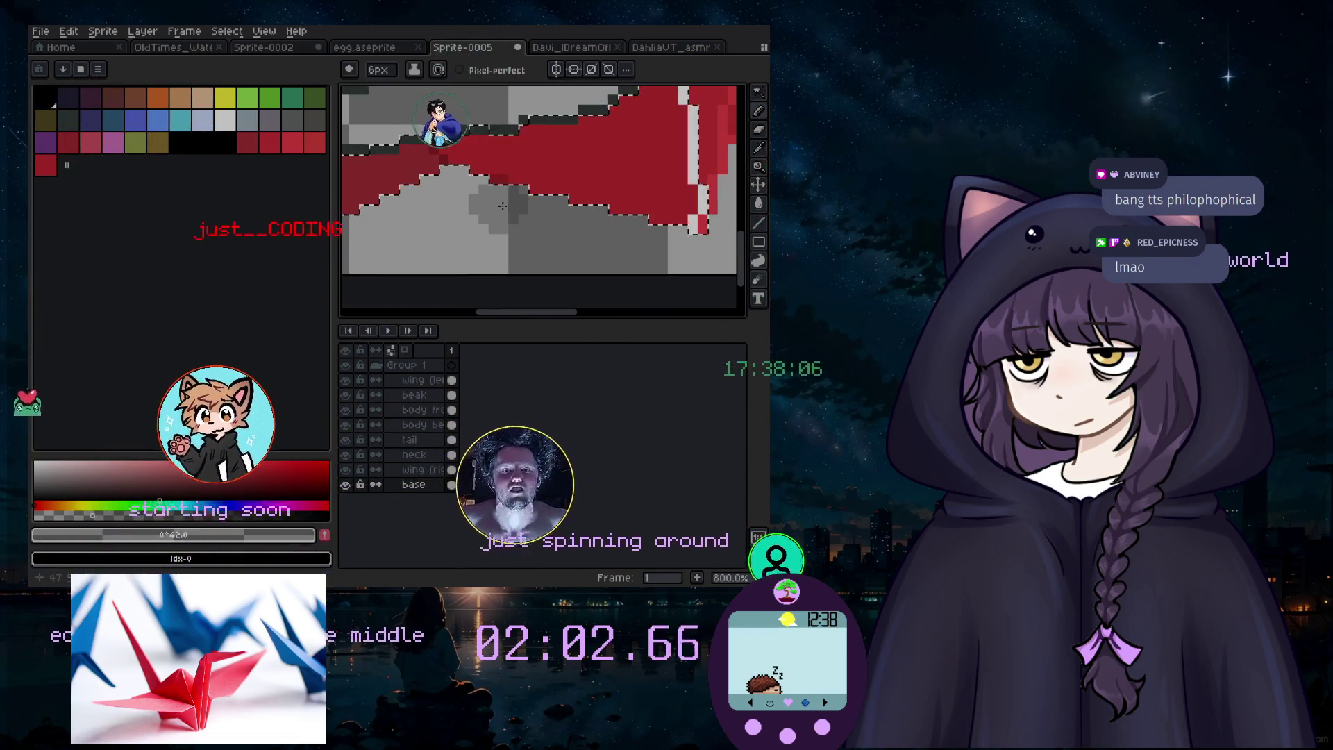
scroll(507, 216, "down", 2)
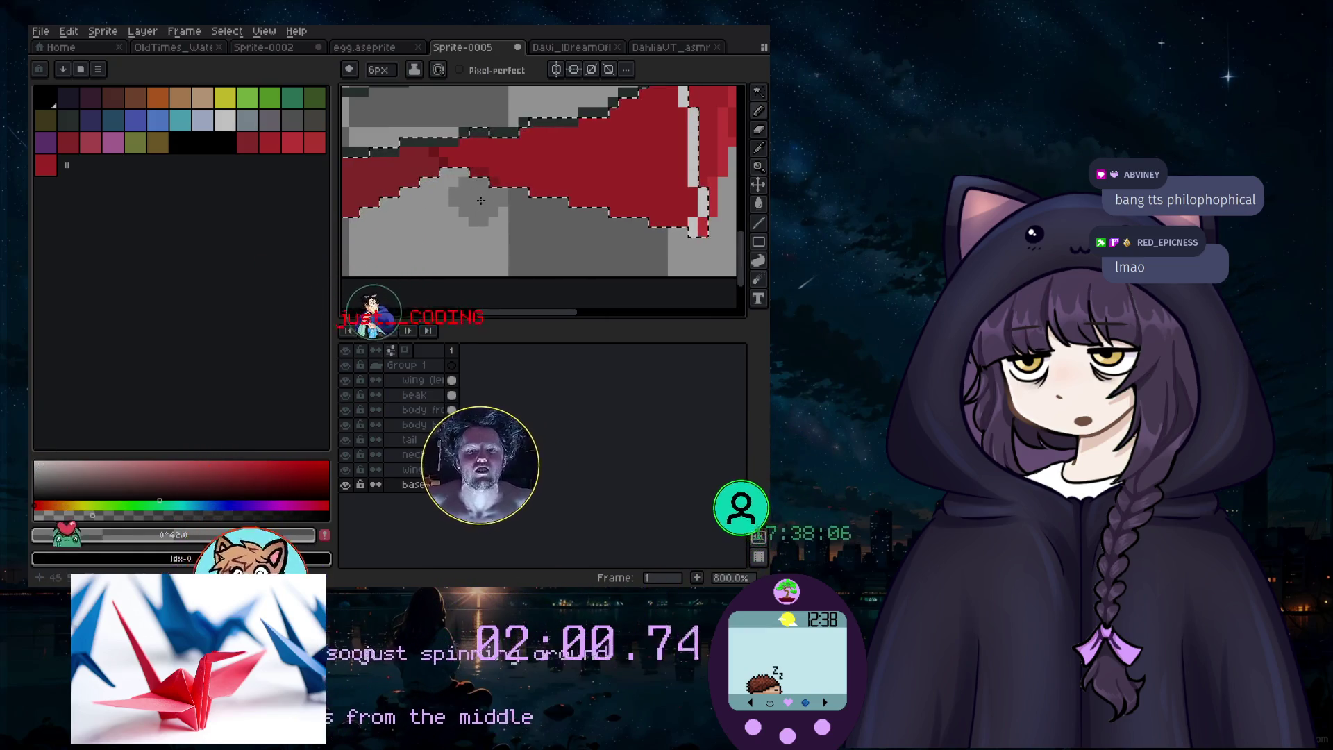
scroll(454, 216, "up", 5)
mouse_move(455, 215)
left_mouse_down()
mouse_move(611, 260)
mouse_move(611, 244)
left_mouse_up()
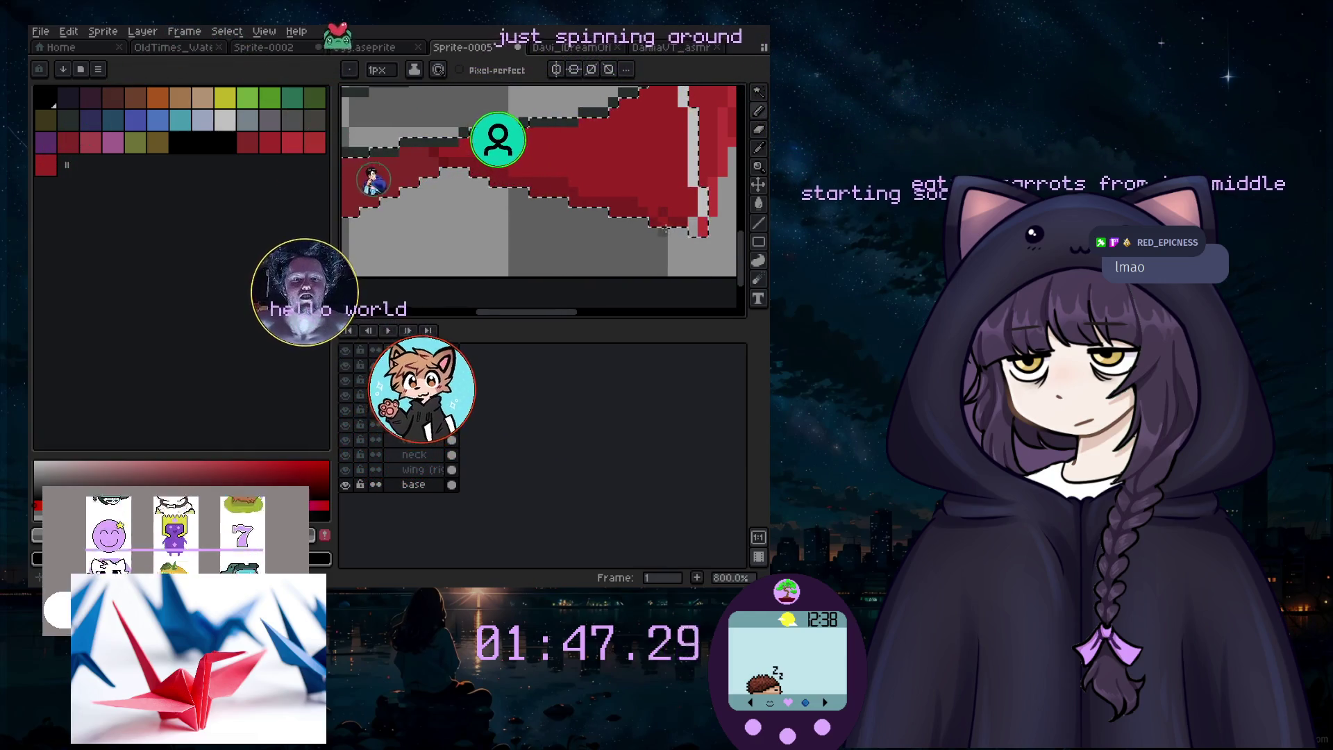
Step: Enlarge the brush to 4px and work along the red body's lower edge clearing stray pixels
key("plus")
key("plus")
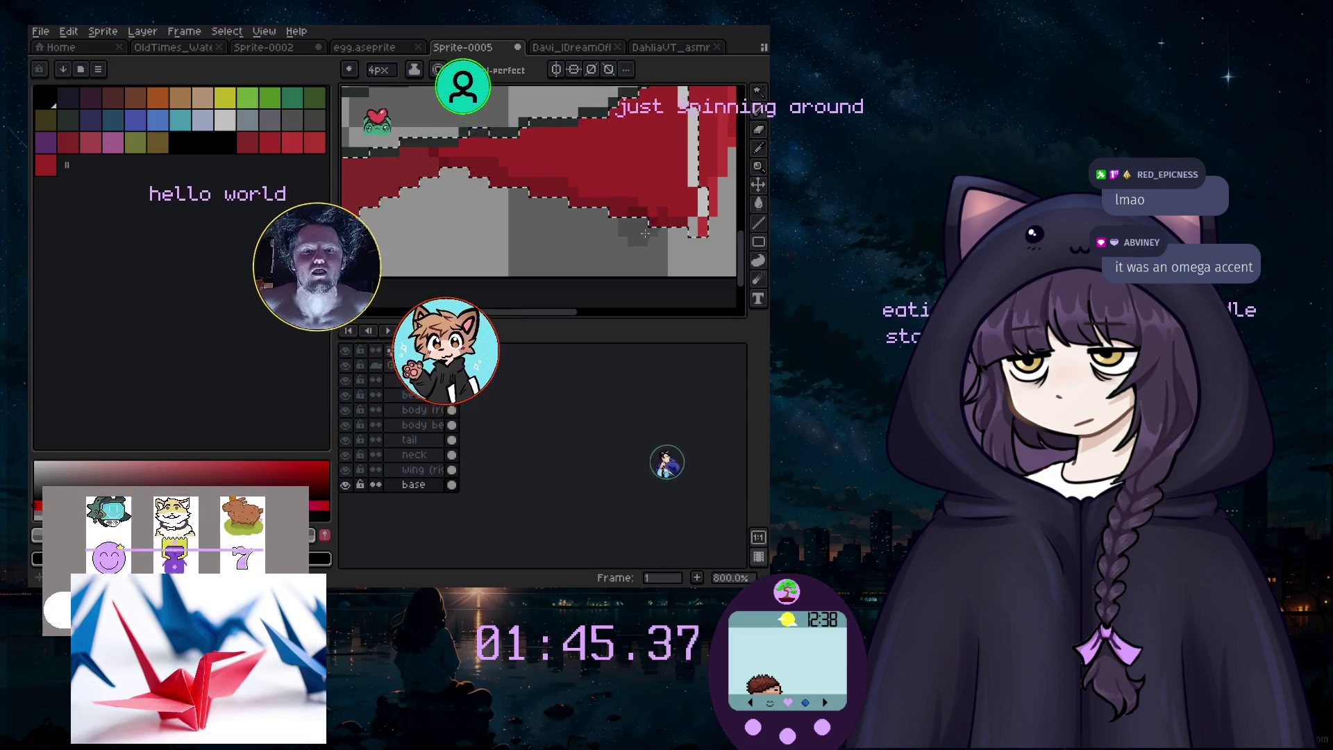
scroll(455, 239, "down", 3)
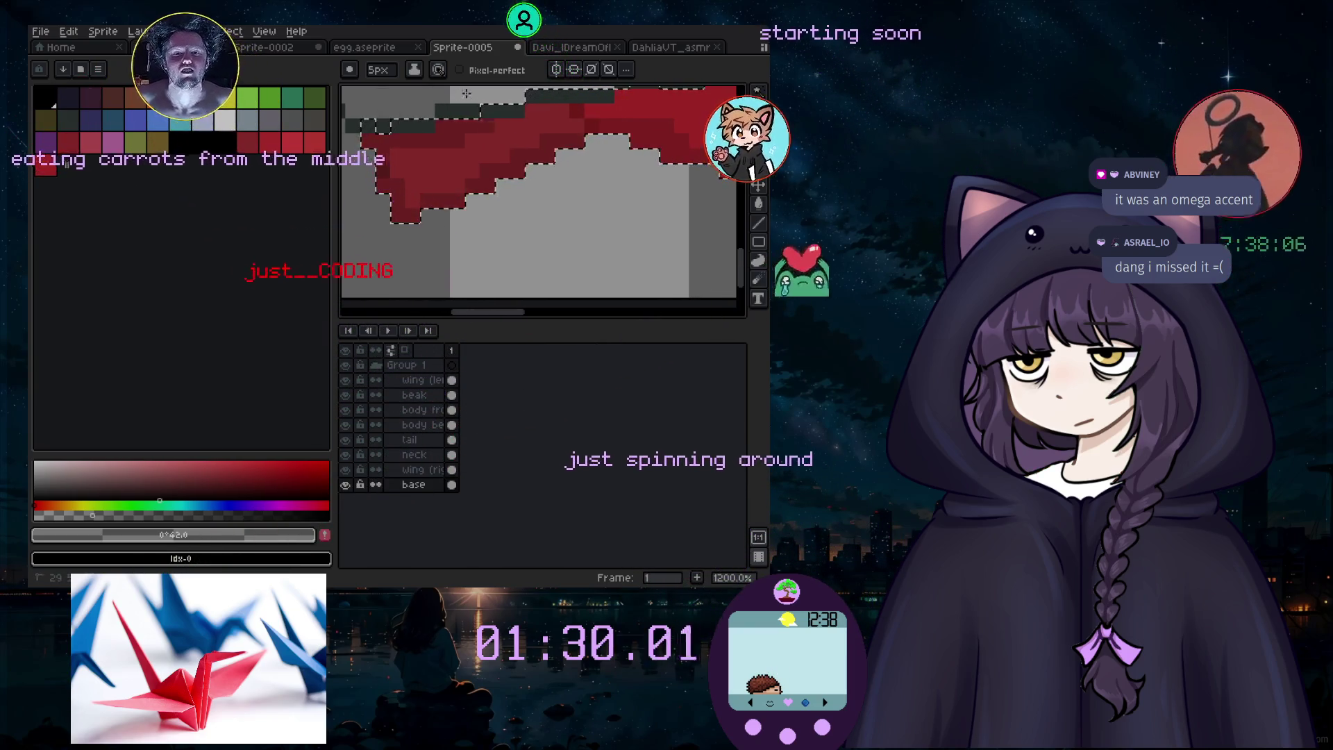
scroll(638, 121, "down", 2)
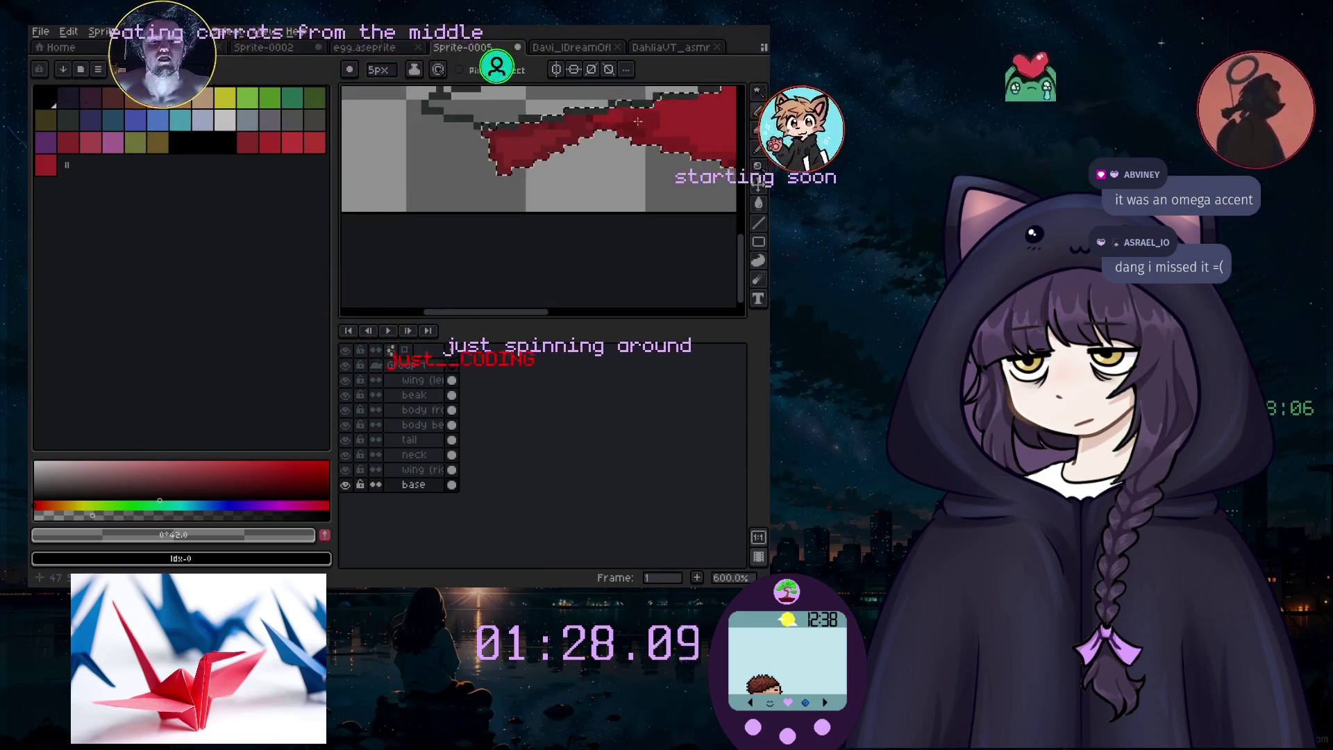
scroll(638, 93, "up", 2)
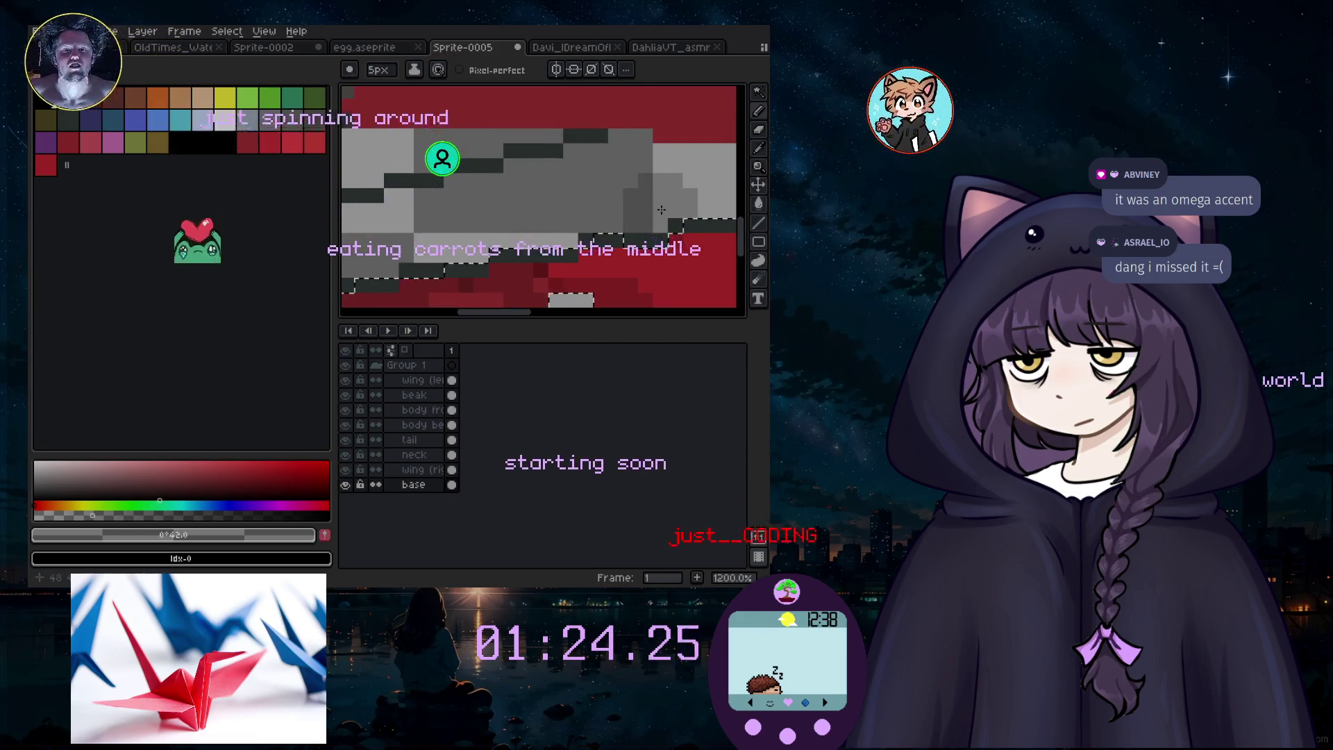
scroll(686, 207, "down", 1)
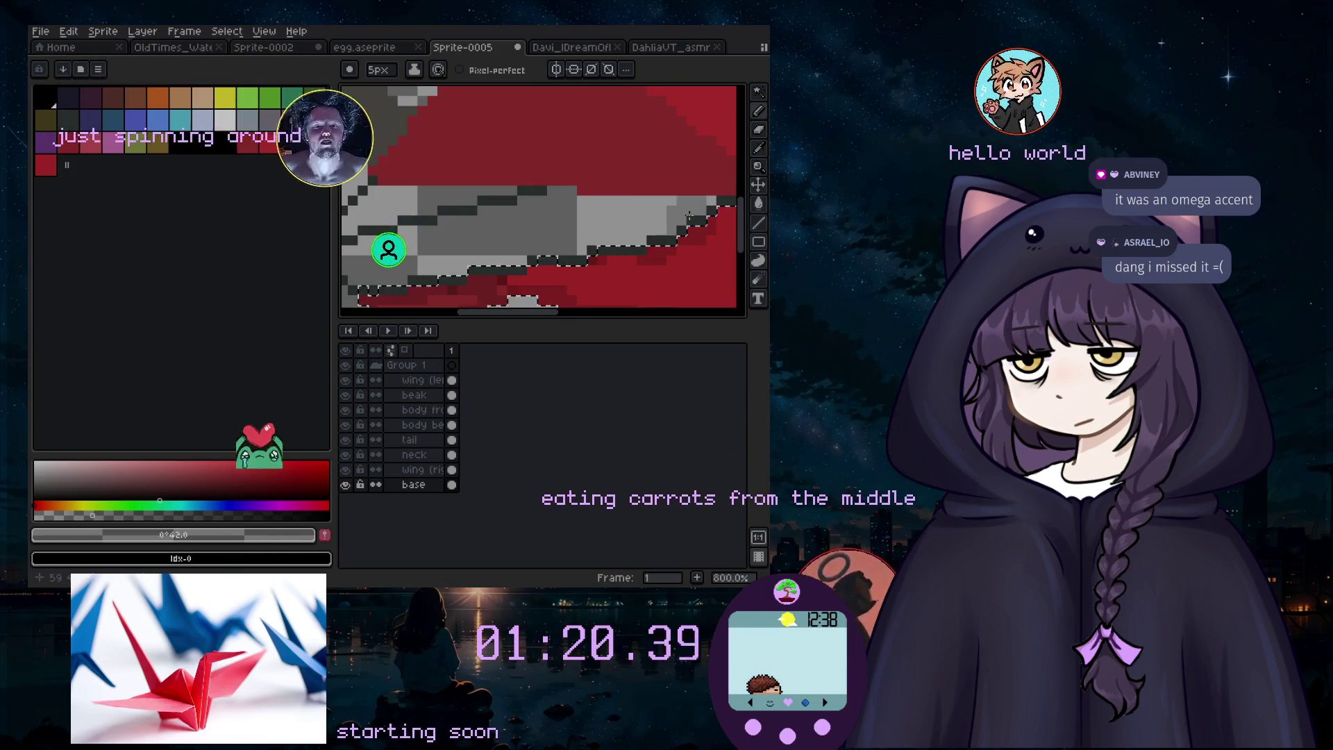
scroll(506, 280, "down", 2)
scroll(507, 280, "down", 3)
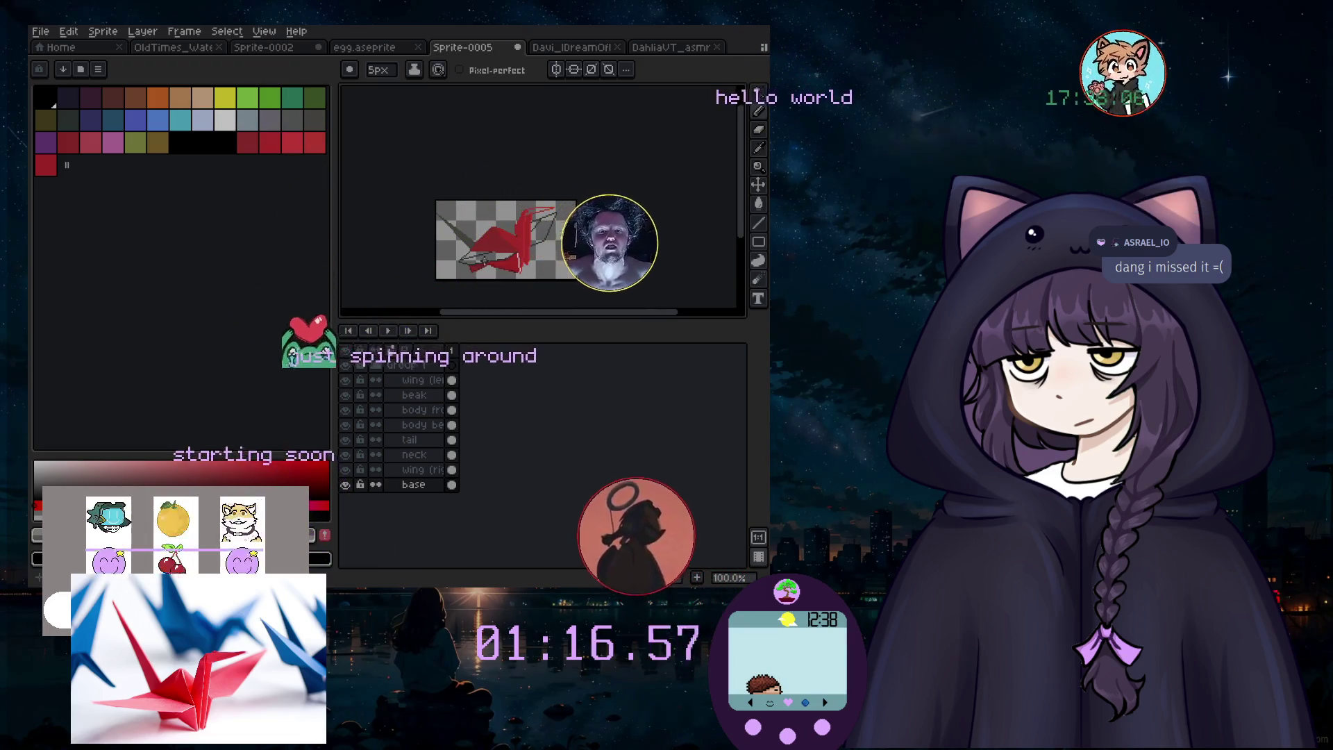
scroll(487, 275, "up", 1)
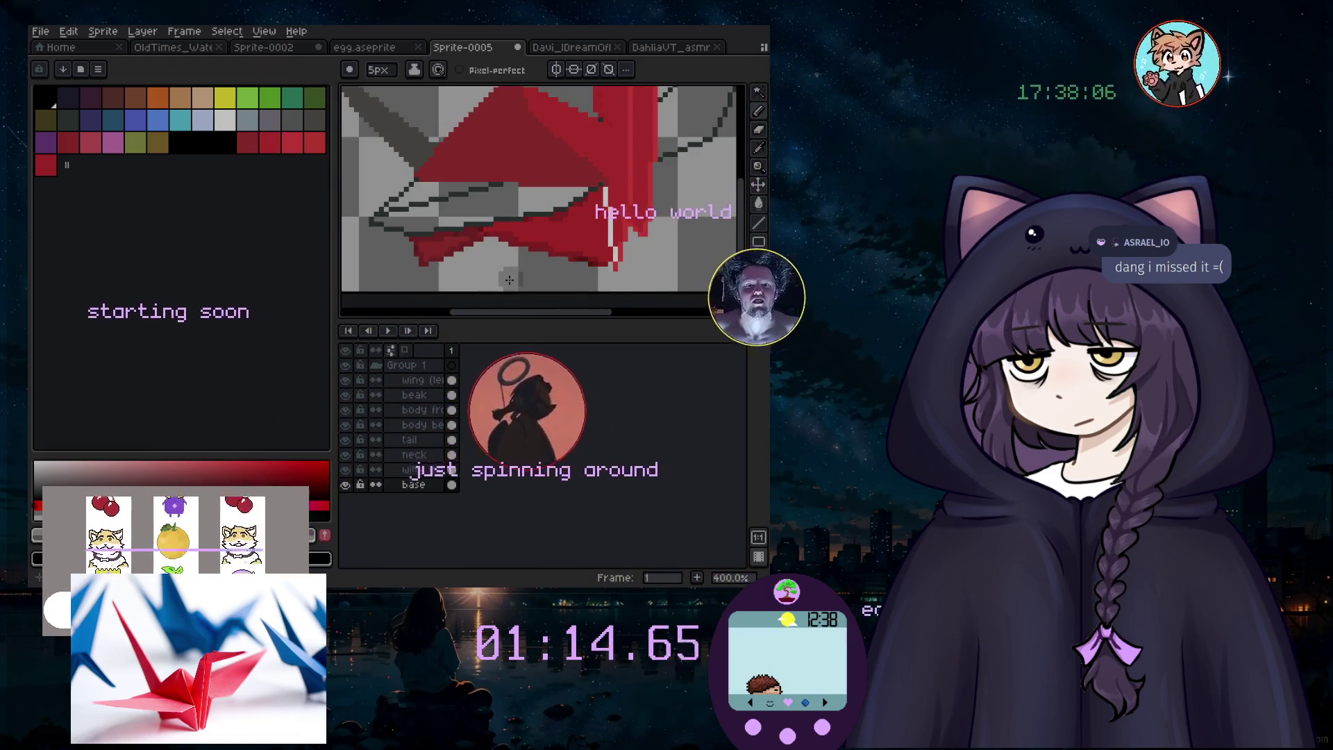
scroll(513, 235, "down", 1)
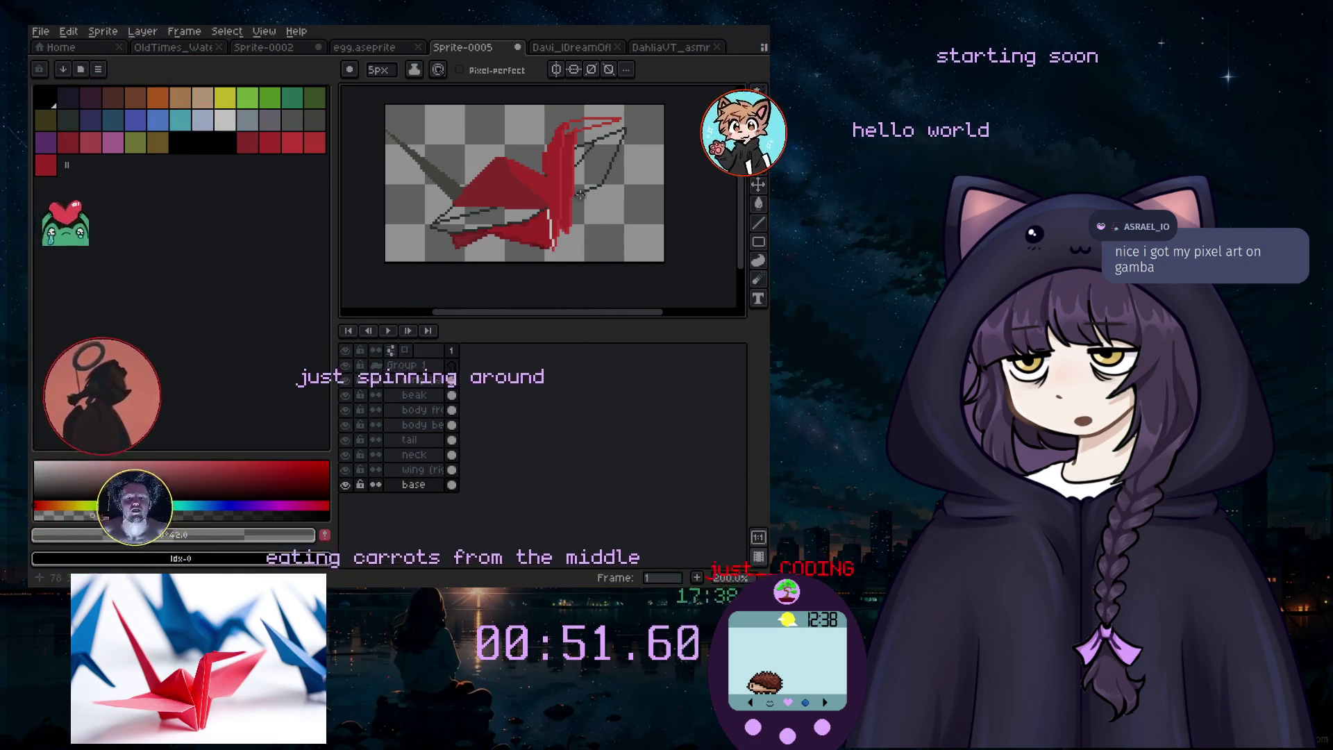
scroll(578, 194, "up", 4)
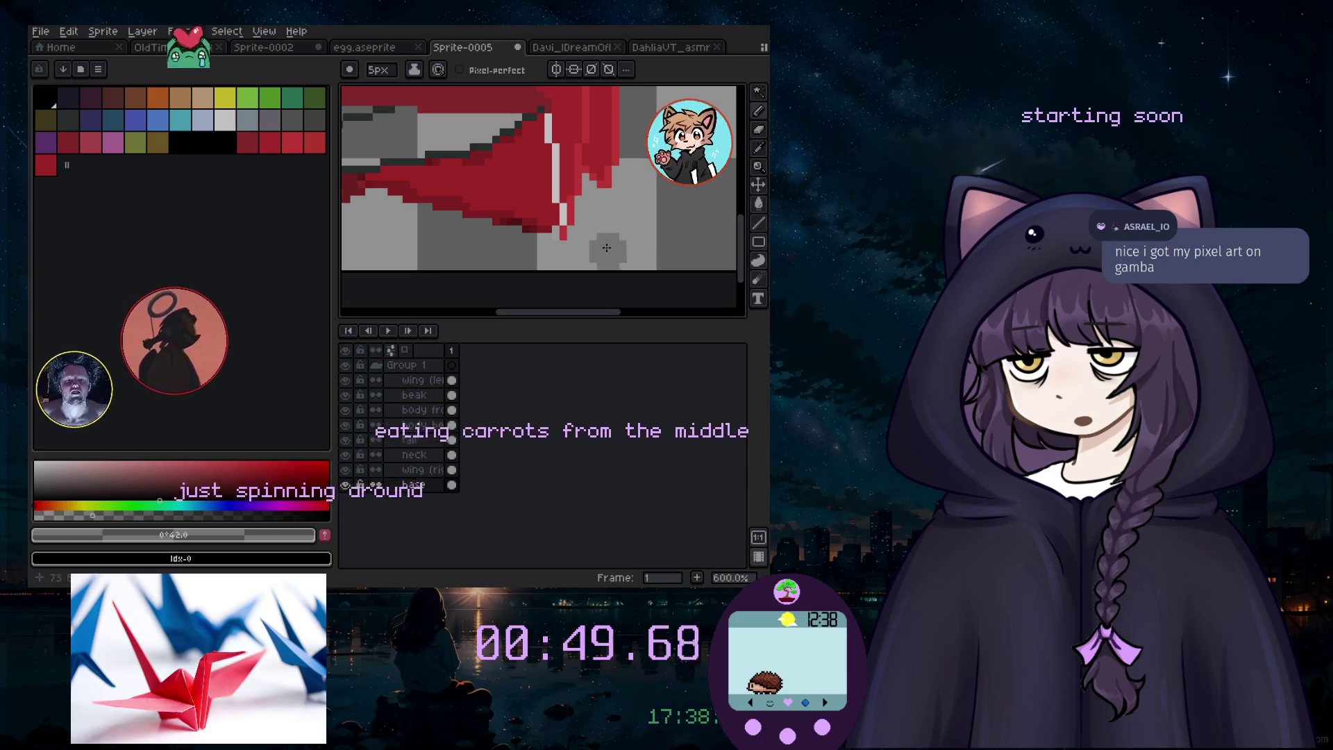
Step: Pick the Pencil from the tool group and paint red #ce3131 over the white edge pixels
scroll(577, 194, "up", 4)
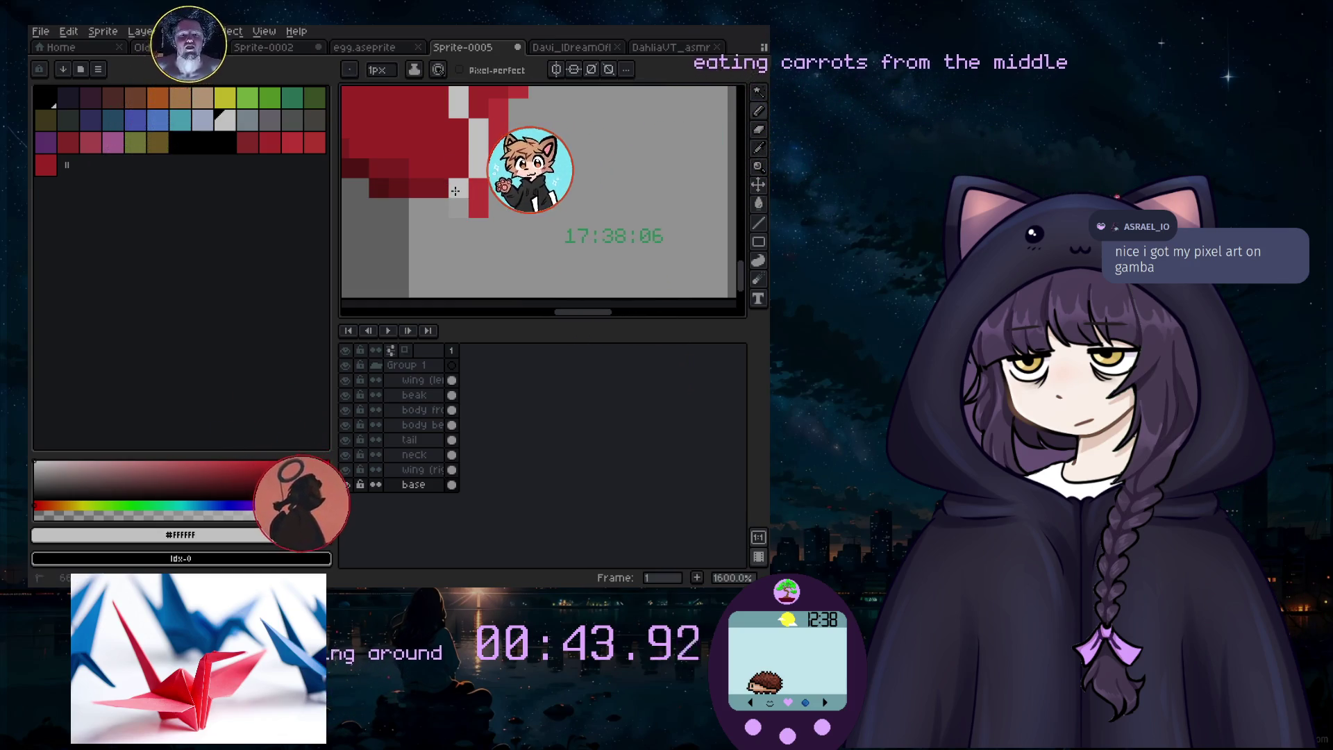
scroll(452, 210, "down", 6)
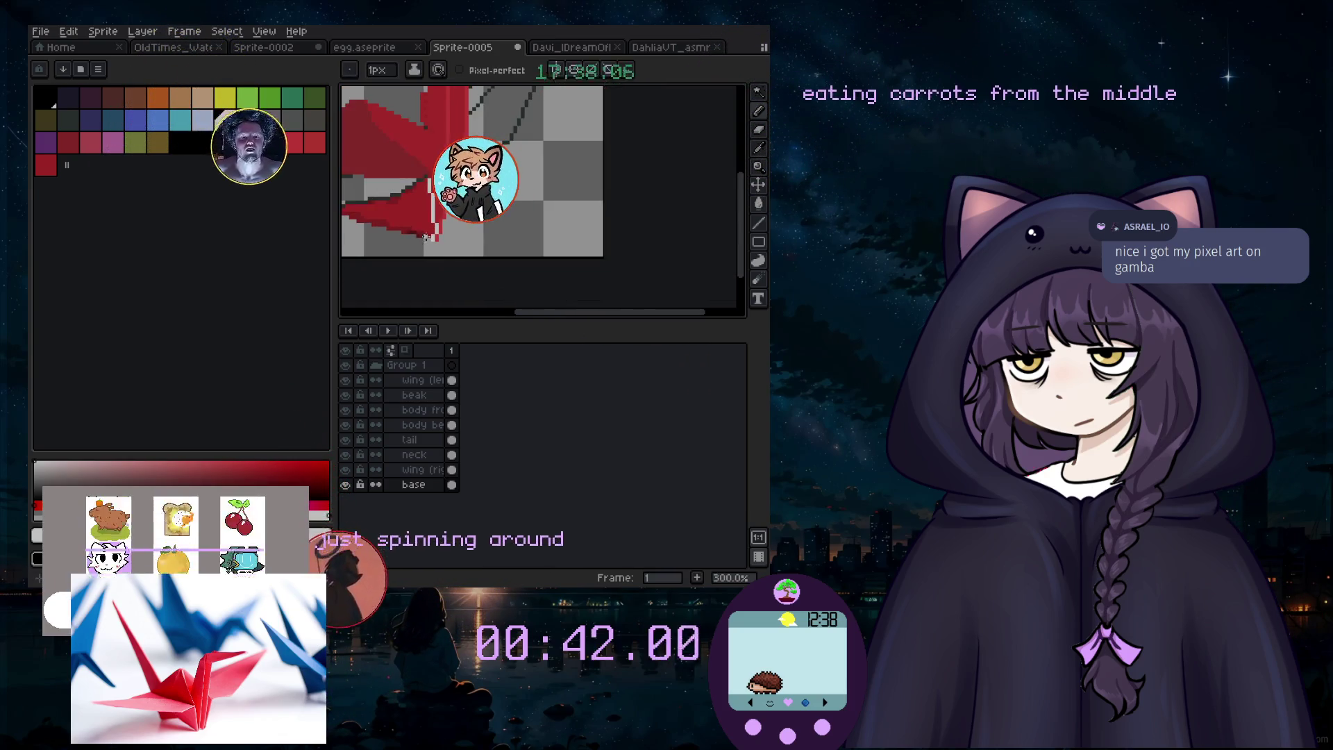
scroll(453, 208, "down", 3)
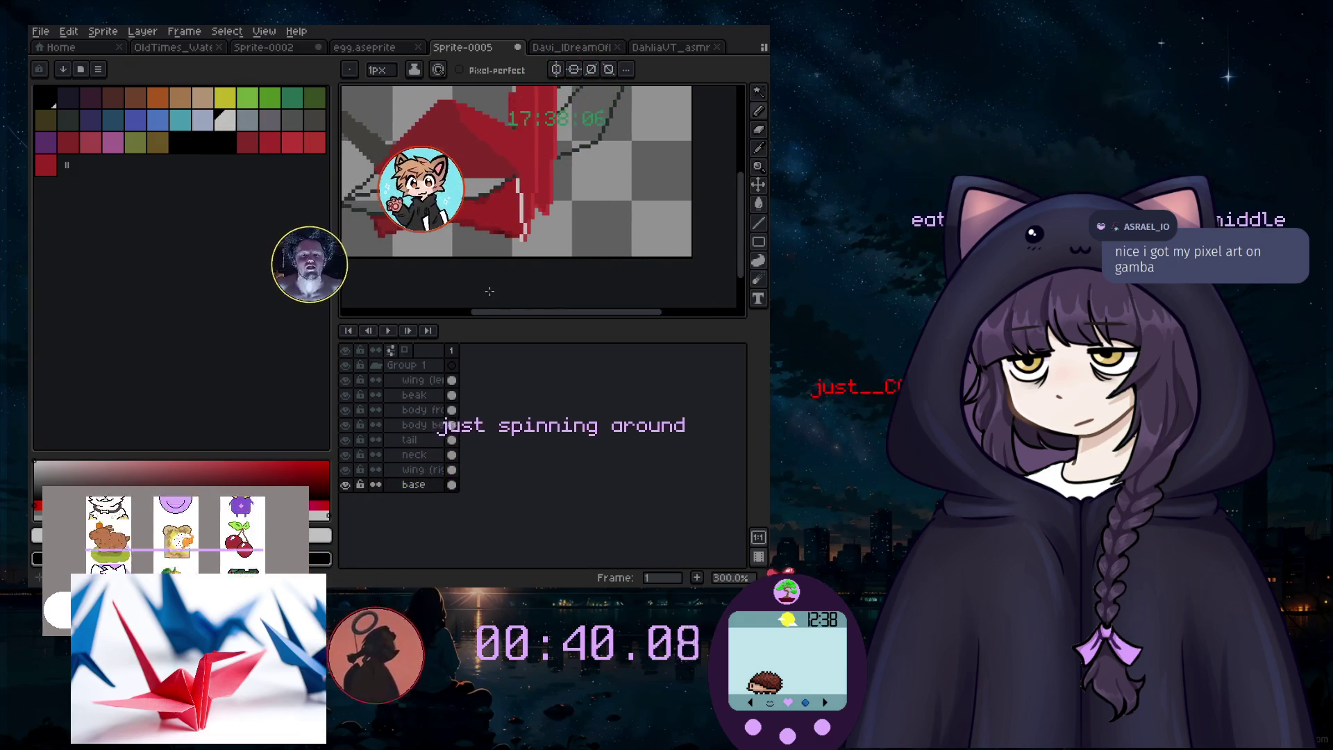
scroll(438, 243, "up", 1)
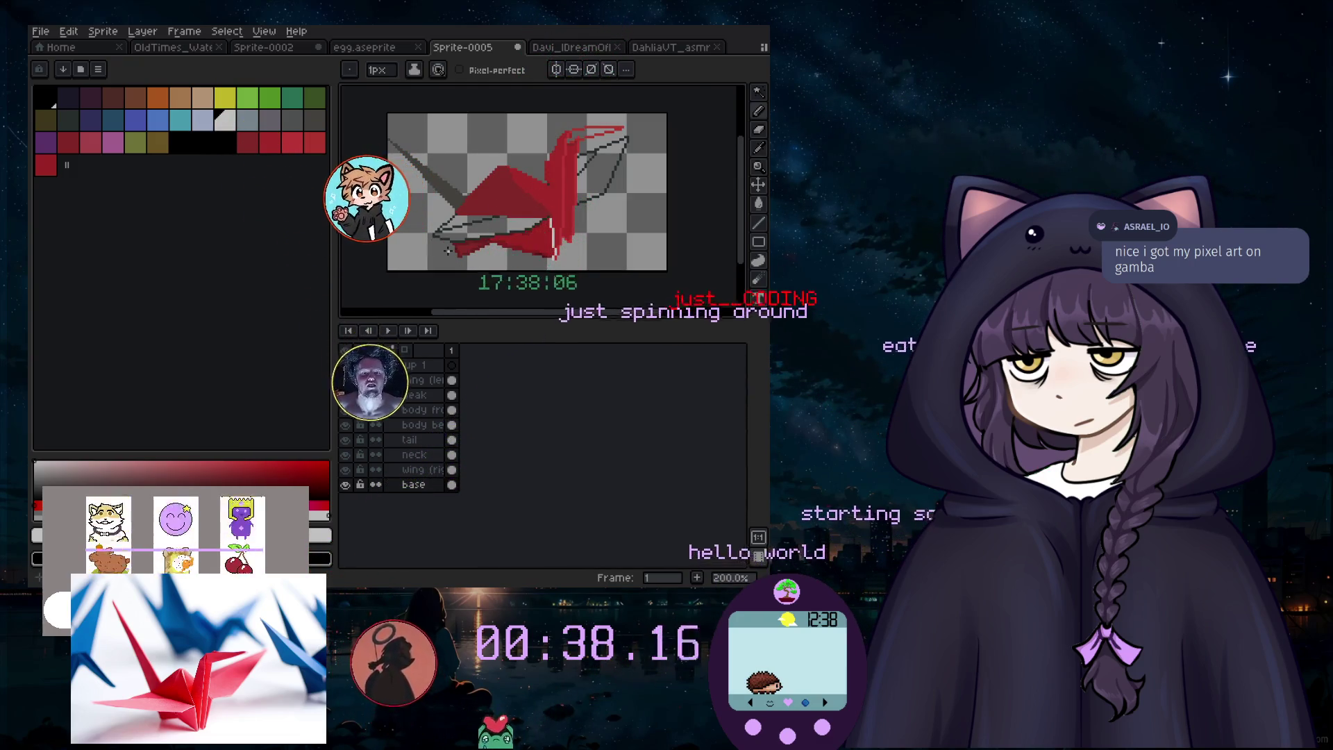
scroll(574, 263, "up", 3)
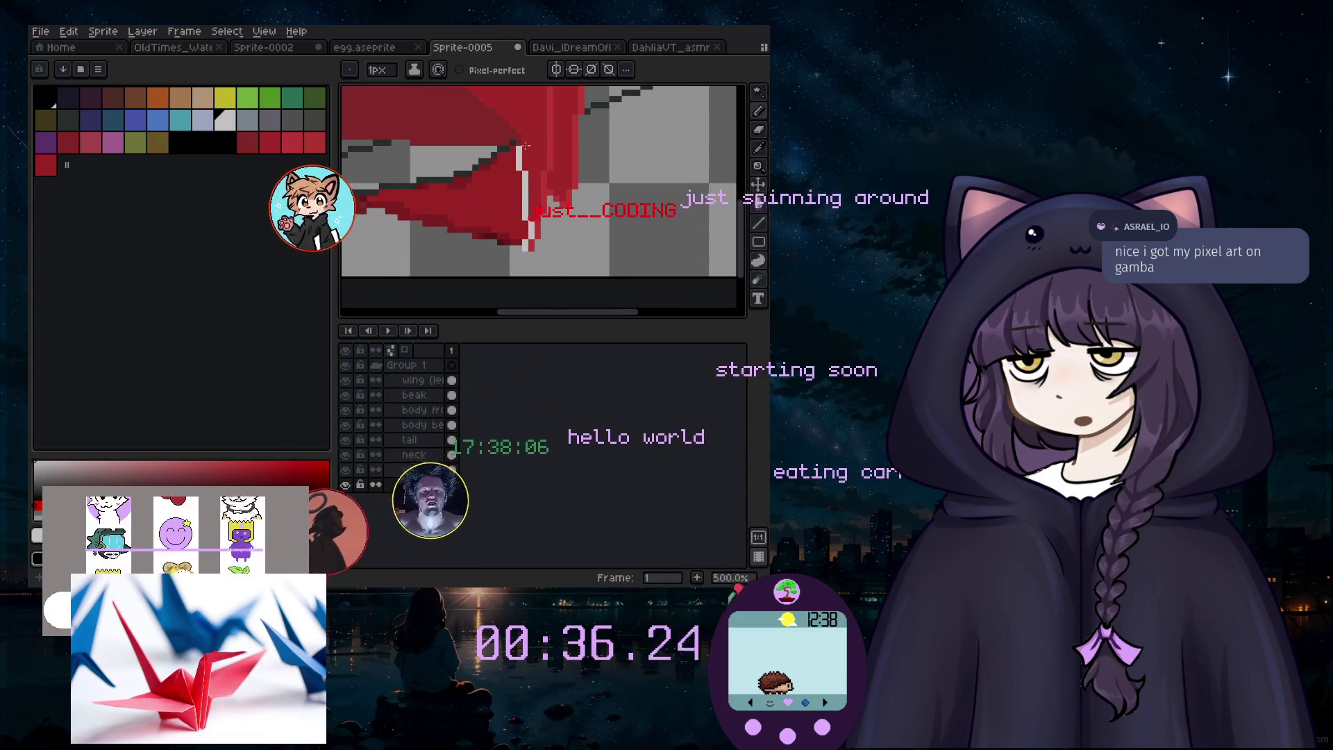
left_click(759, 112)
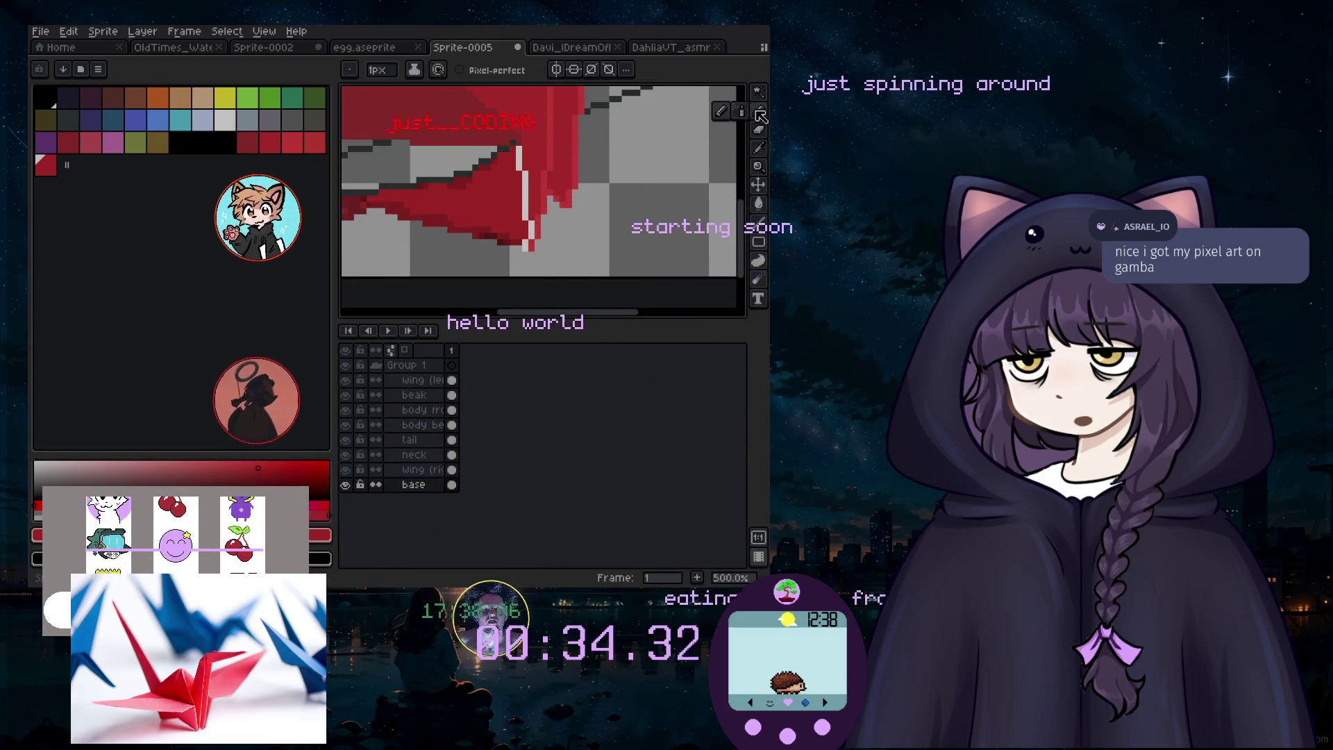
scroll(611, 166, "up", 4)
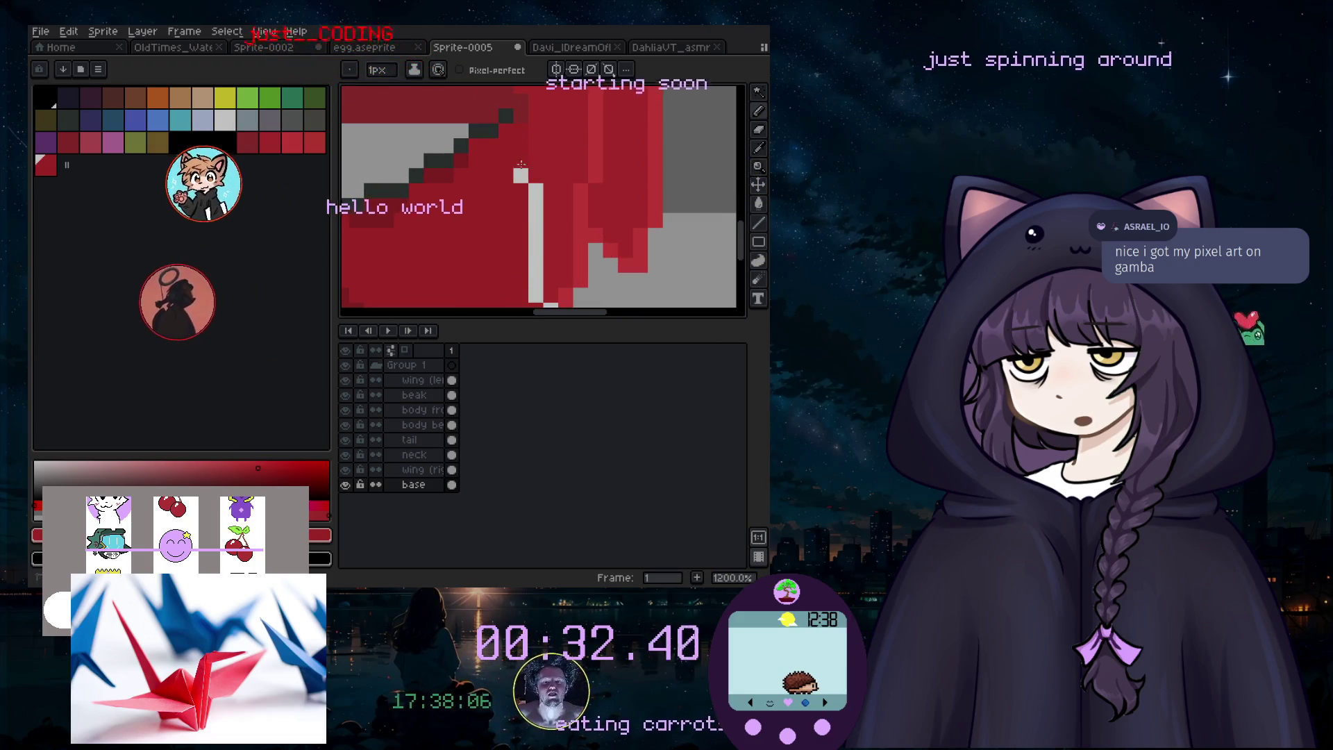
scroll(537, 184, "down", 5)
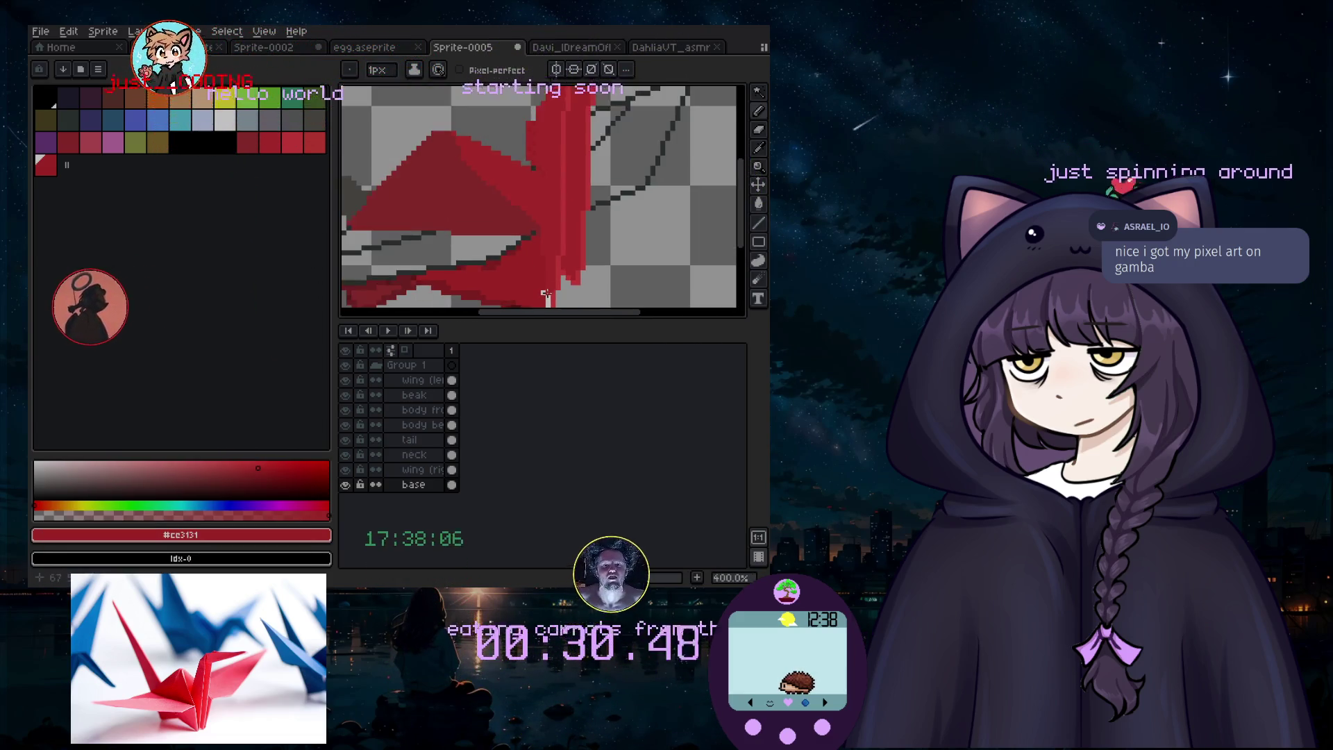
scroll(523, 177, "up", 3)
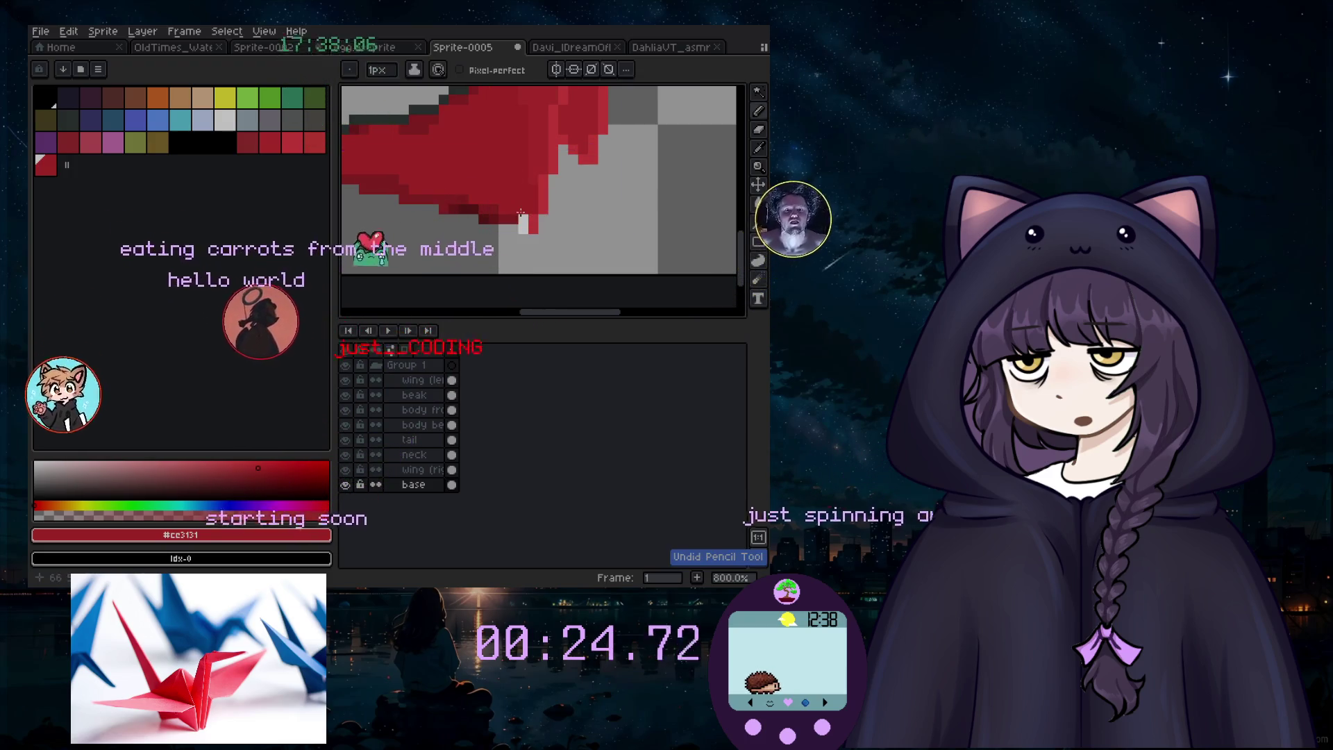
scroll(524, 264, "down", 3)
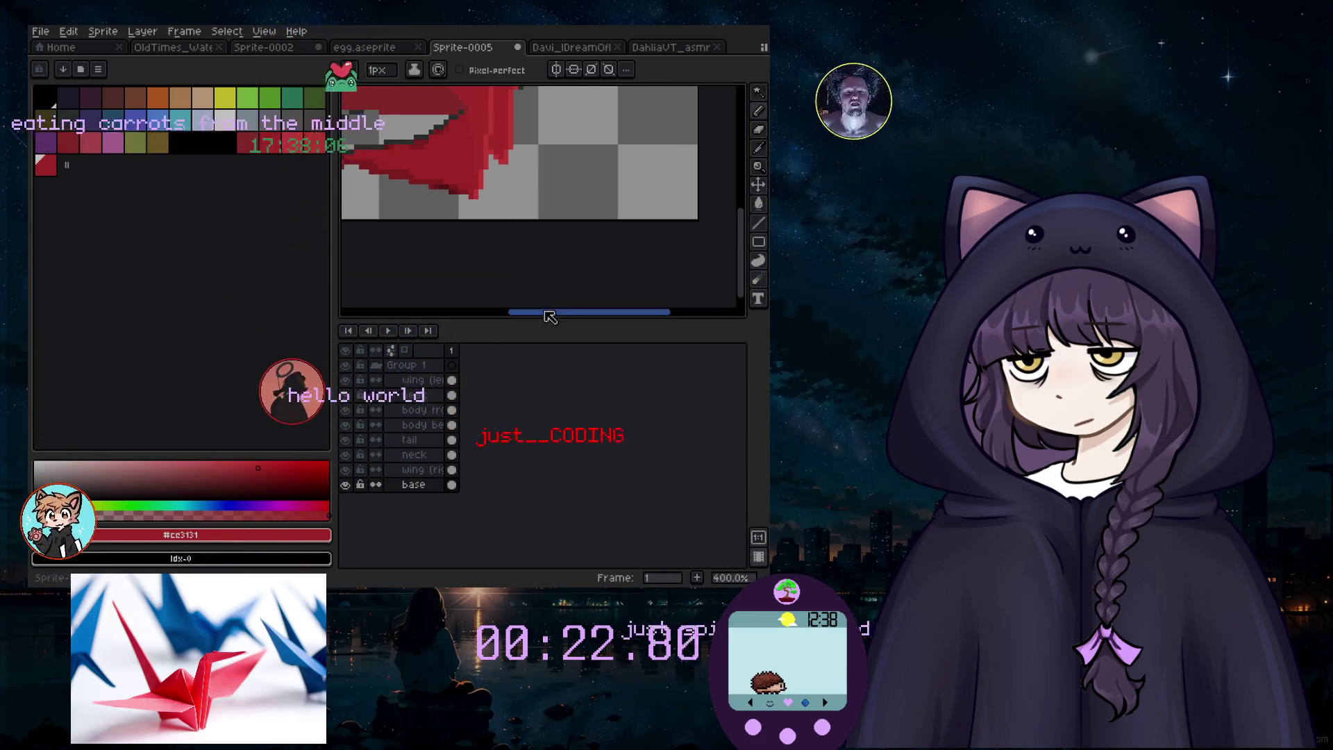
left_click_drag(524, 318, 491, 305)
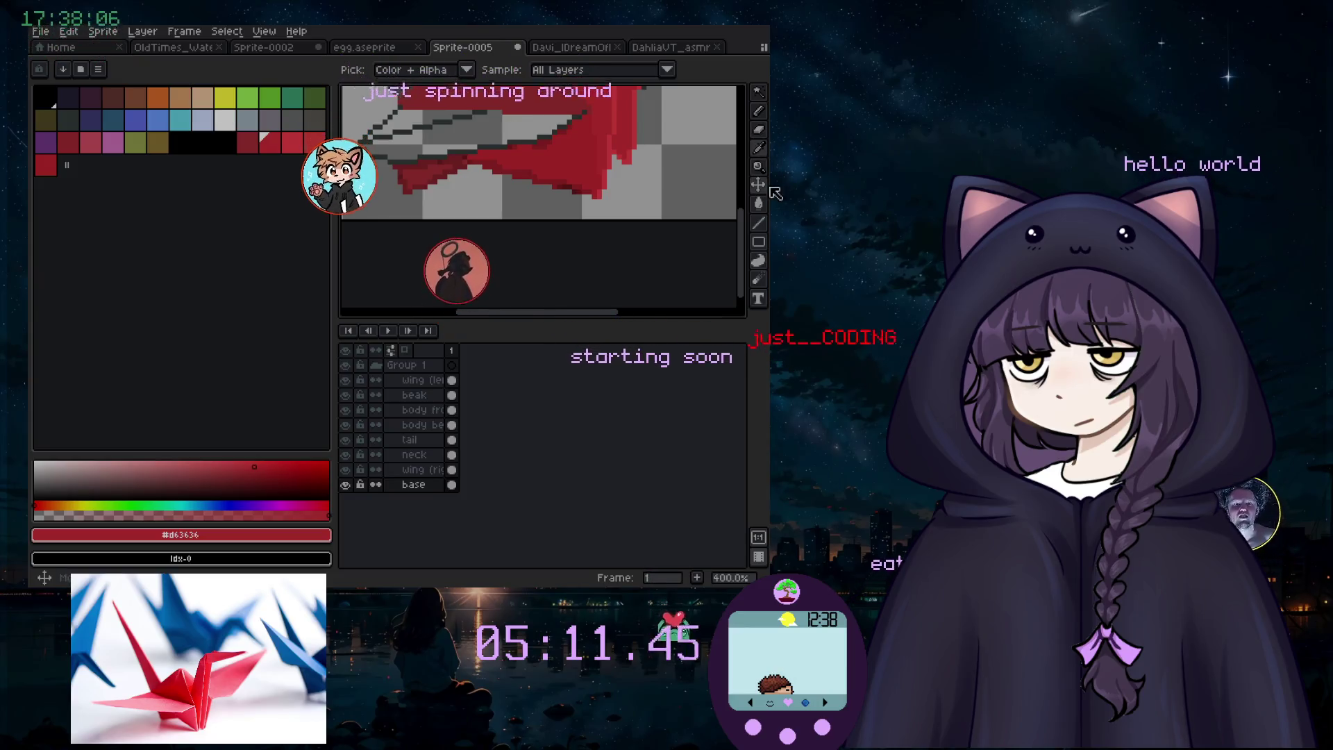
Step: Try a red flood fill on the grey area, then undo it
left_click(270, 142)
left_click(758, 203)
left_click(515, 125)
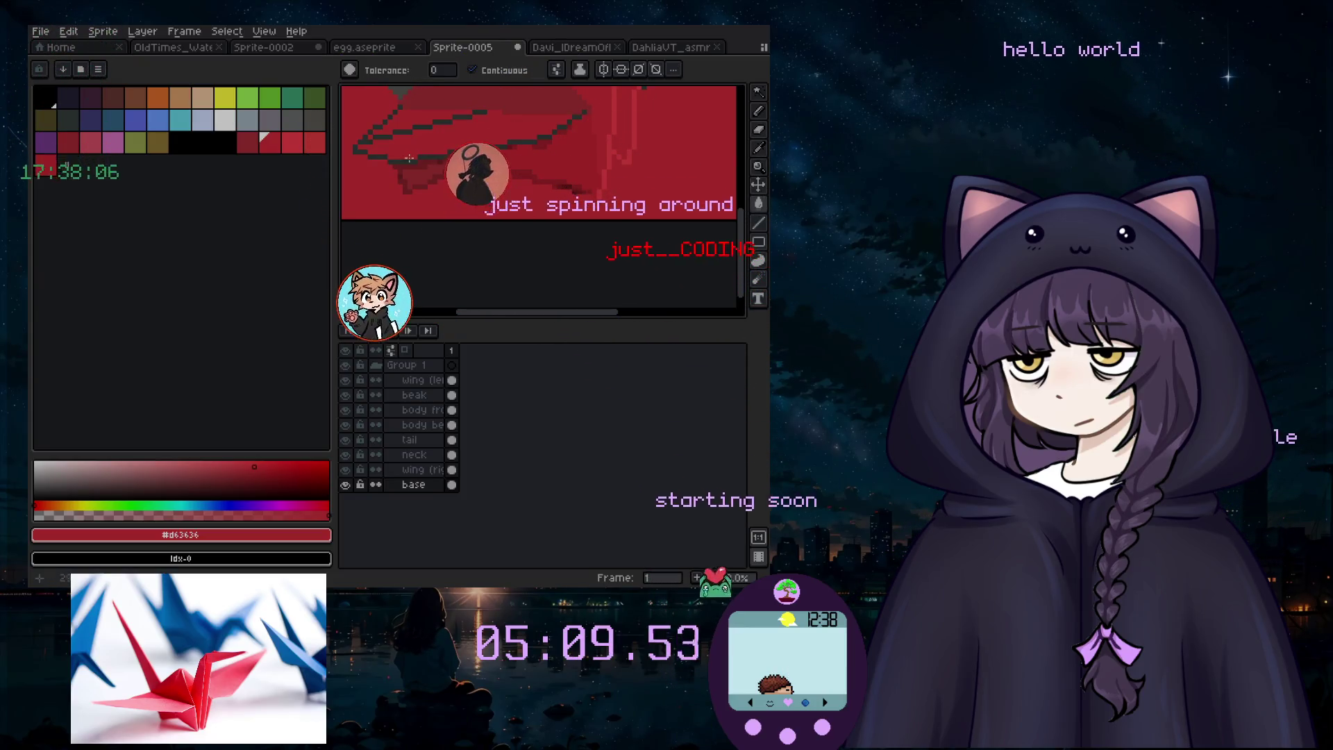
key("ctrl+z")
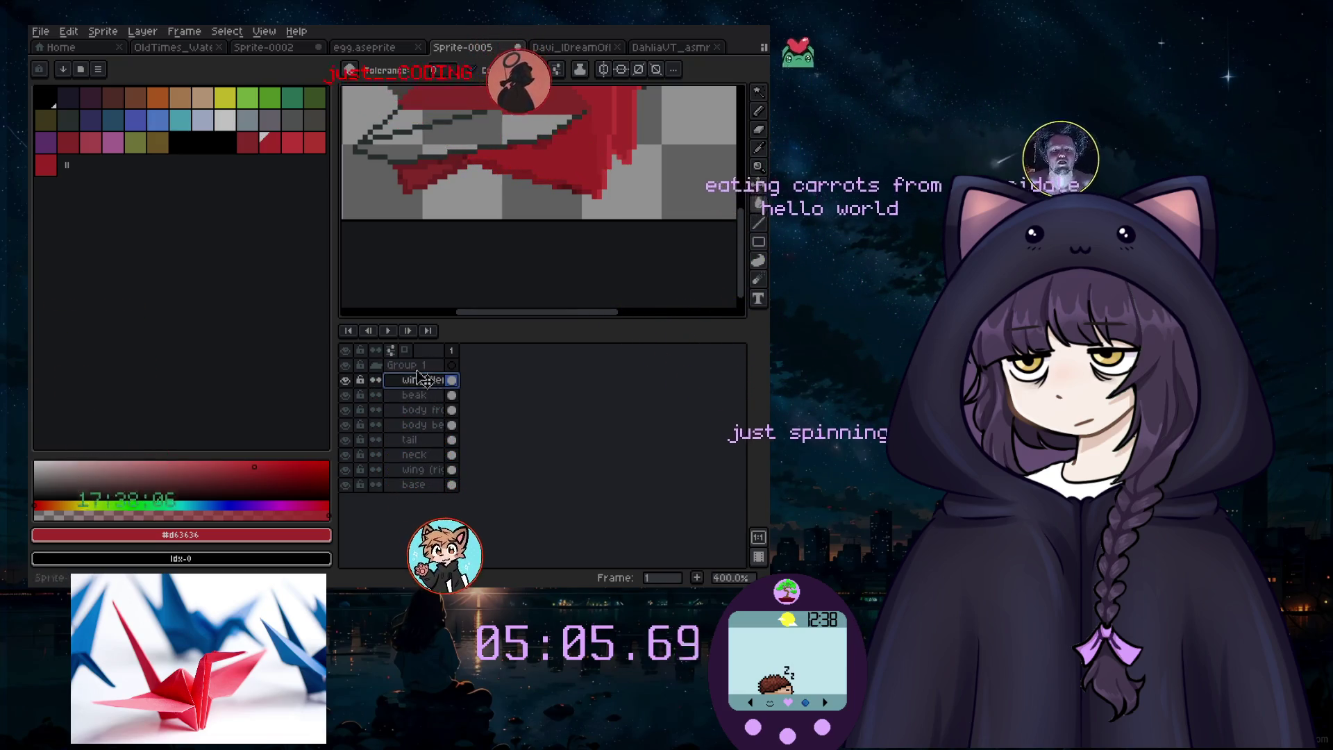
Step: Switch to the Eyedropper to sample the wing's lighter red #F74646
scroll(474, 138, "up", 2)
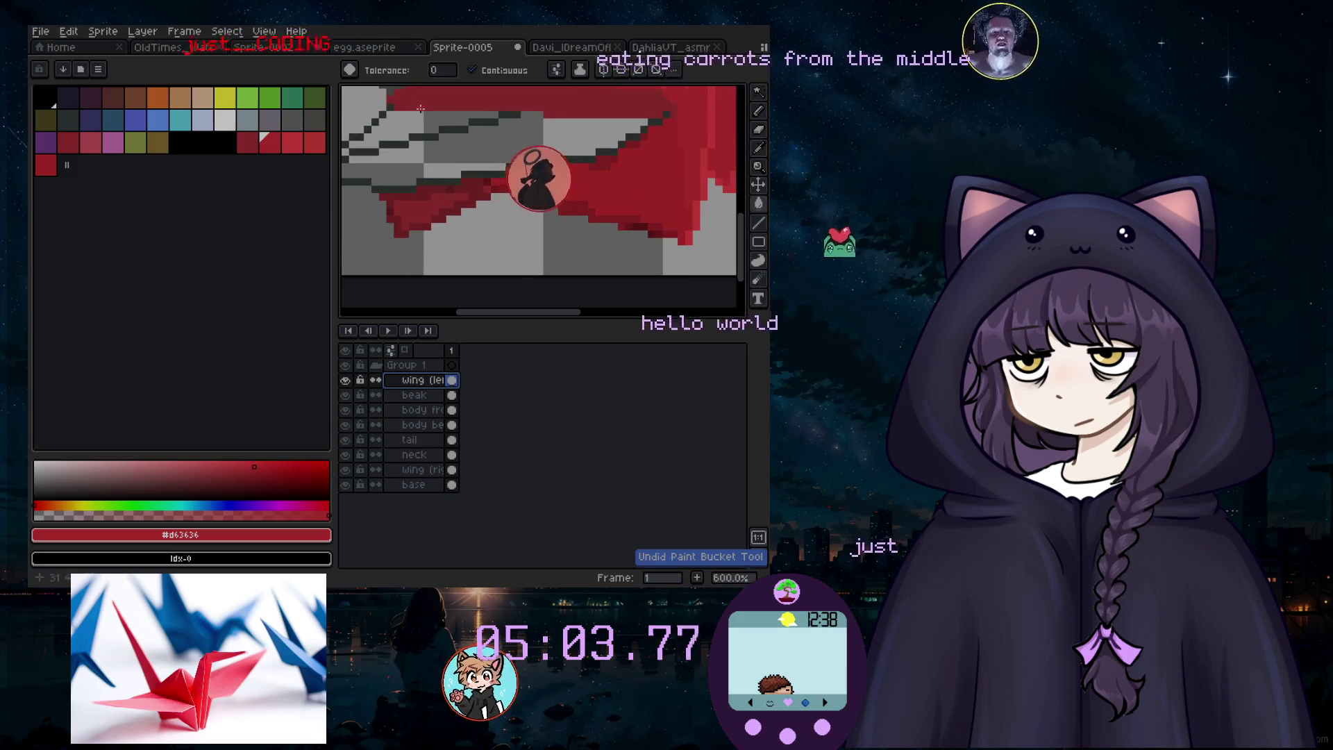
left_click(760, 147)
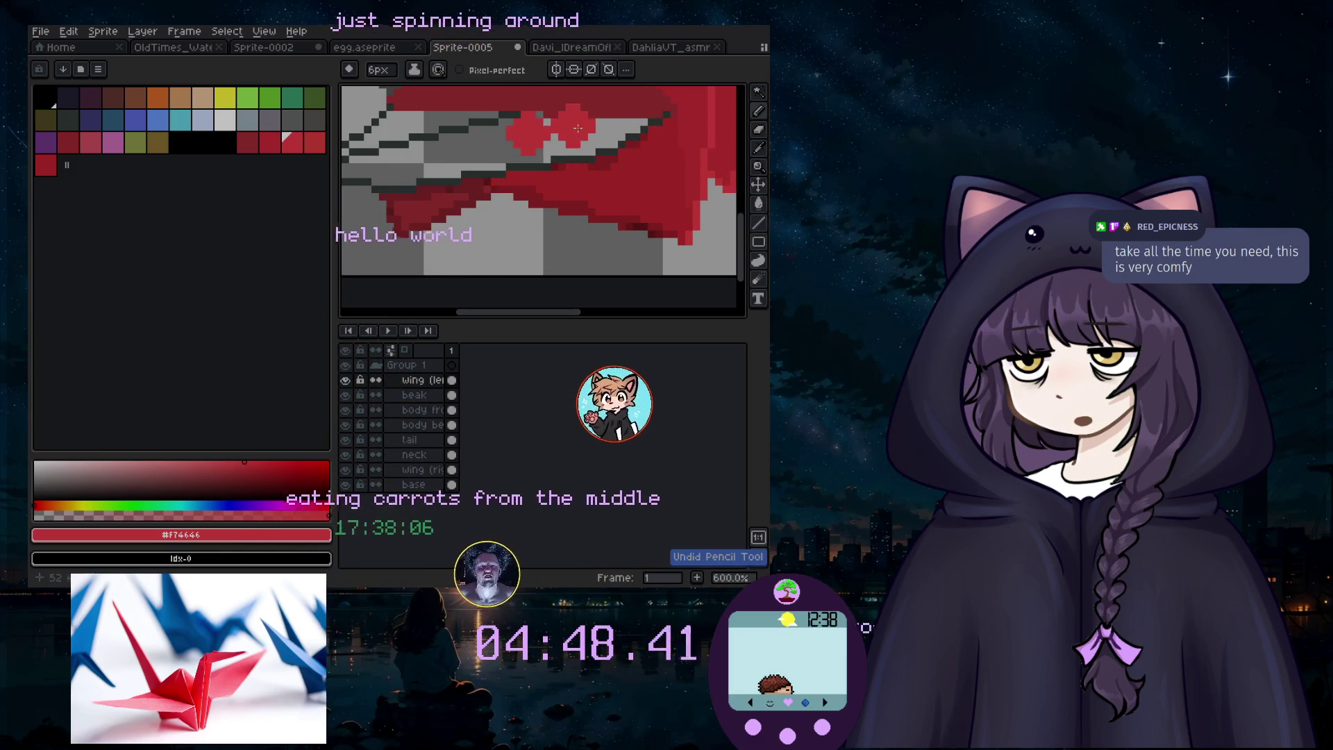
scroll(577, 129, "up", 1)
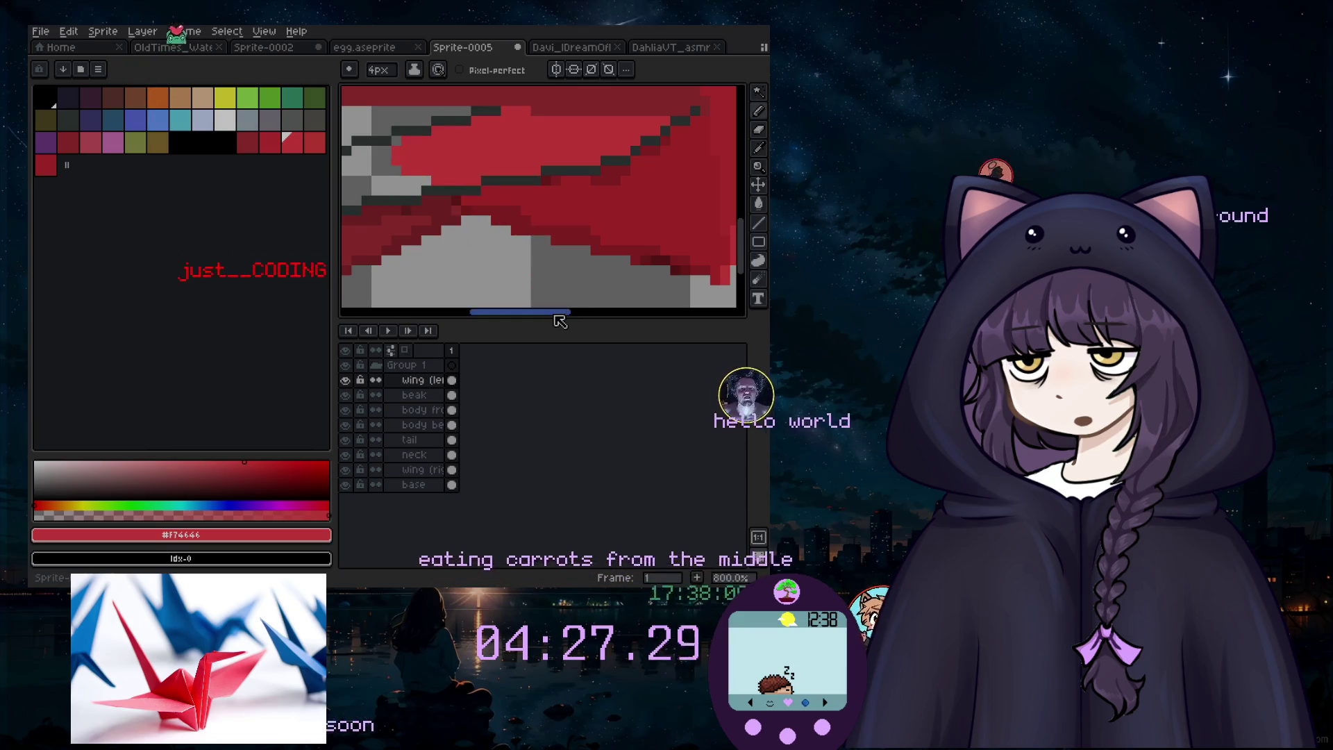
Step: Zoom in and choose the darker red swatch as the drawing colour
left_click_drag(556, 316, 504, 310)
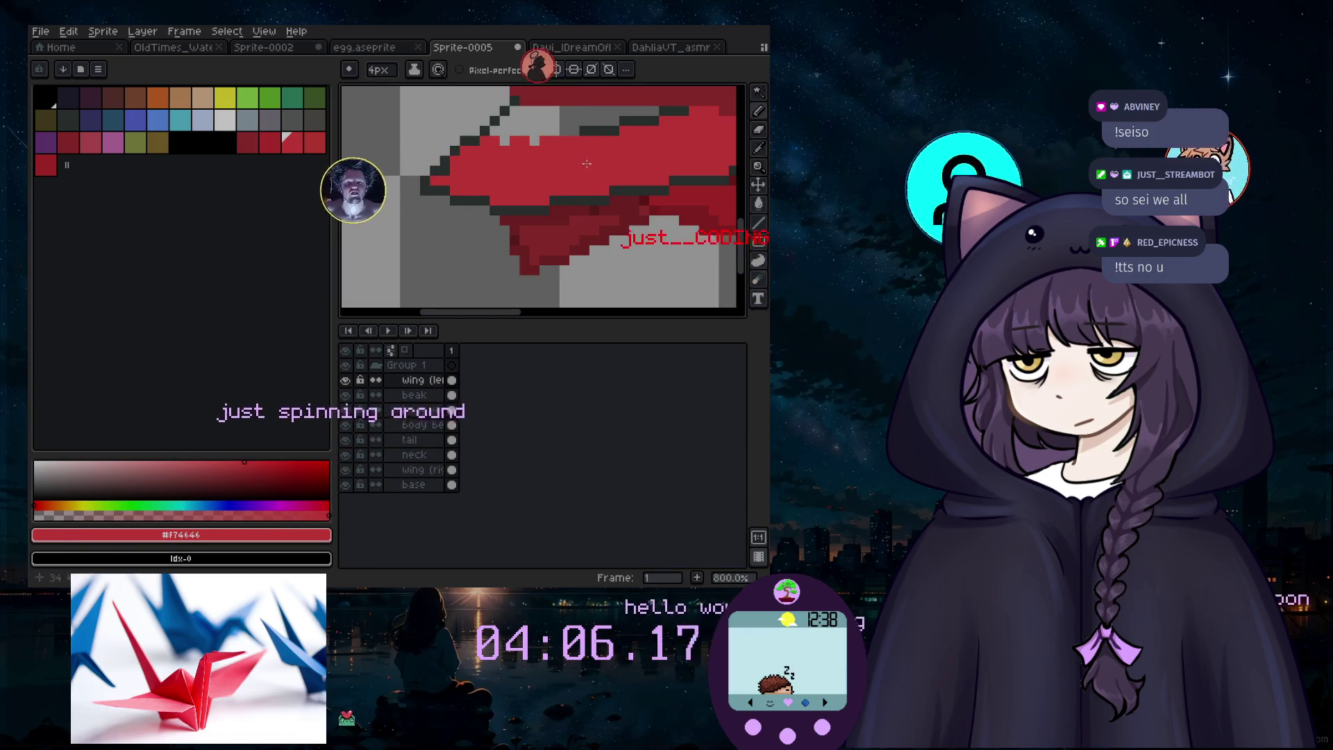
scroll(521, 162, "down", 3)
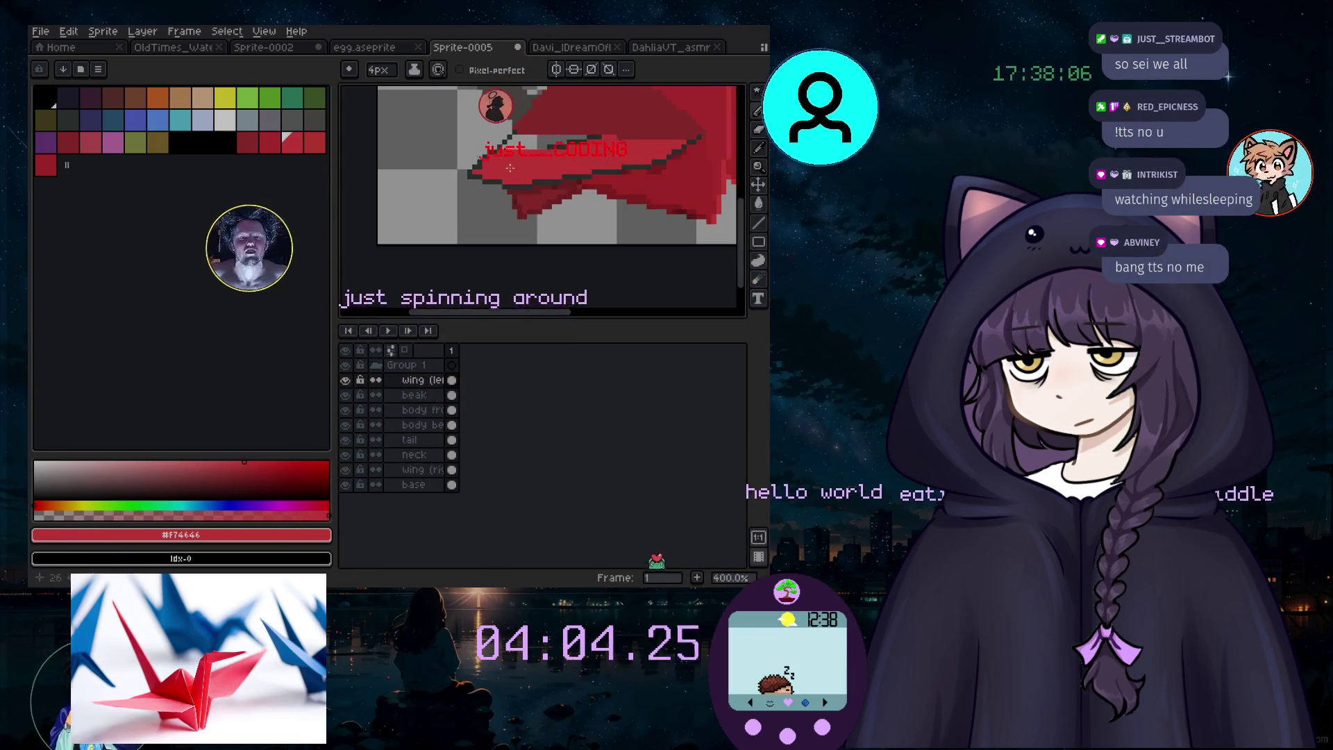
scroll(523, 162, "up", 2)
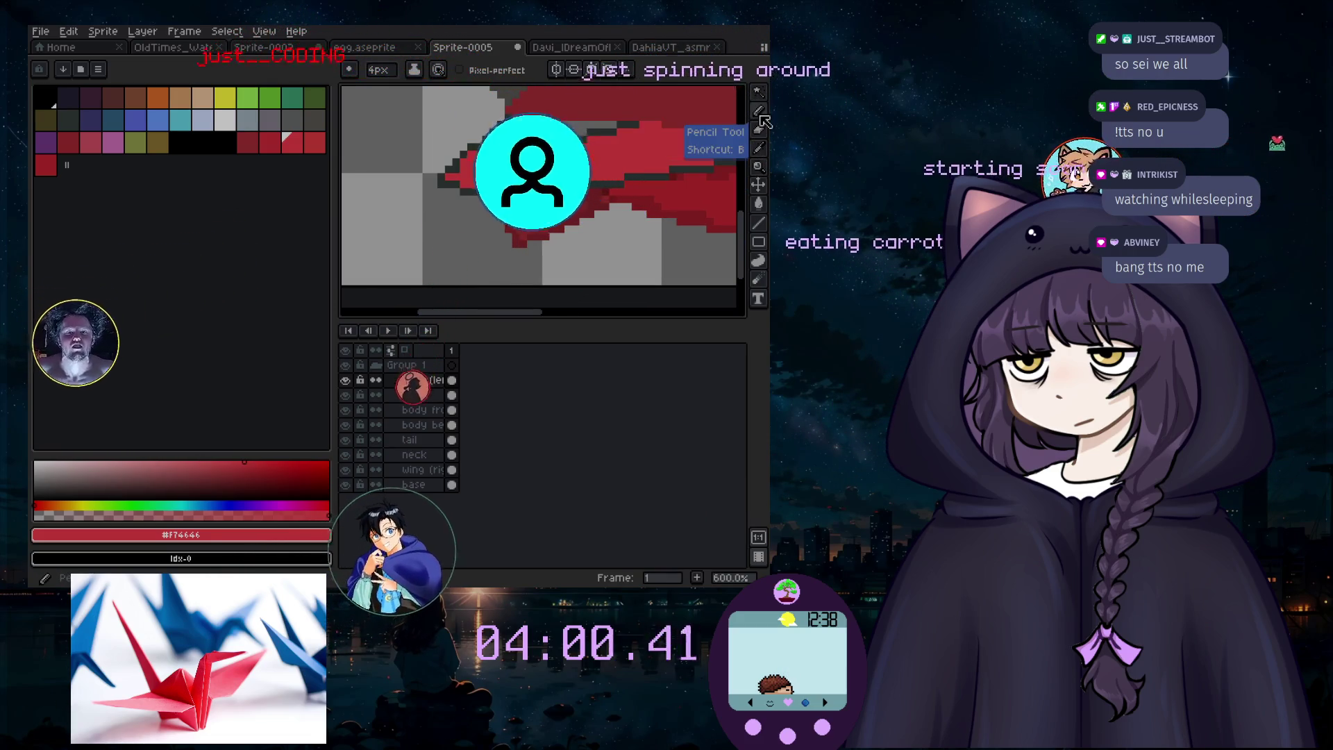
left_click(530, 137, "alt")
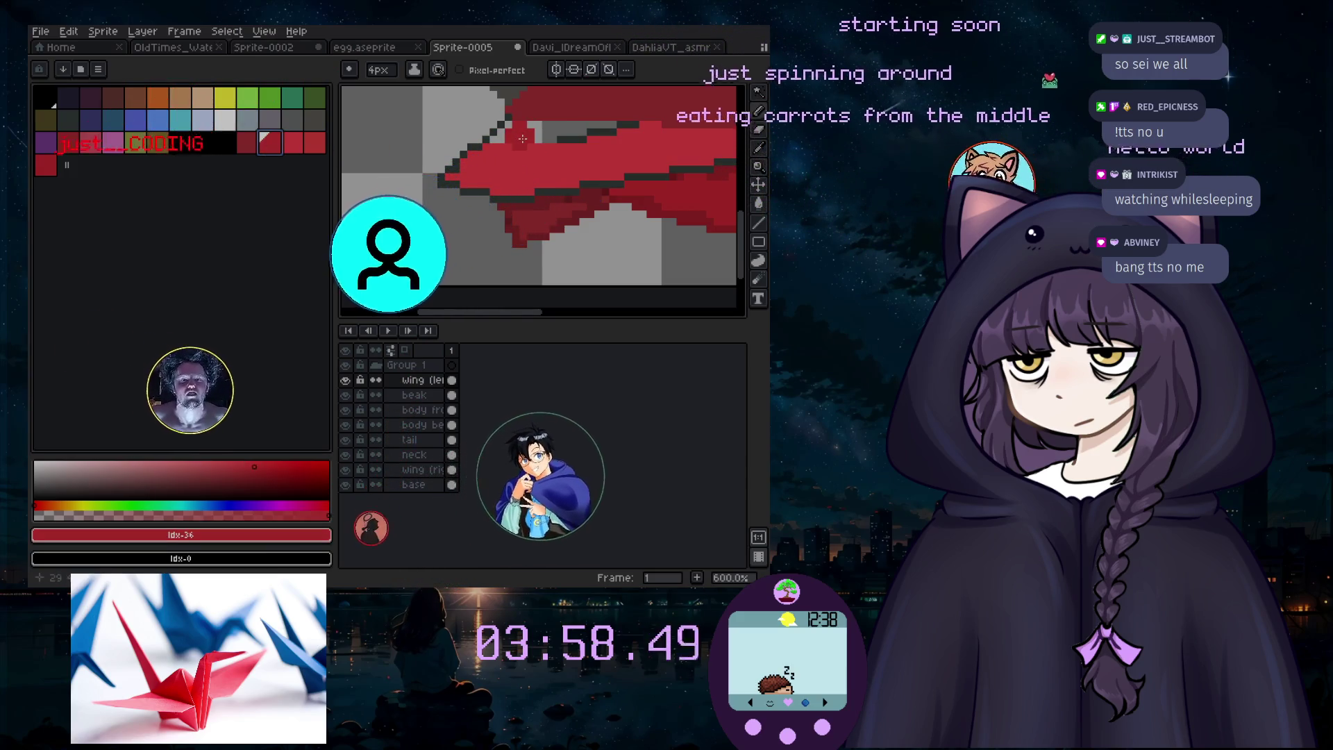
scroll(531, 132, "up", 4)
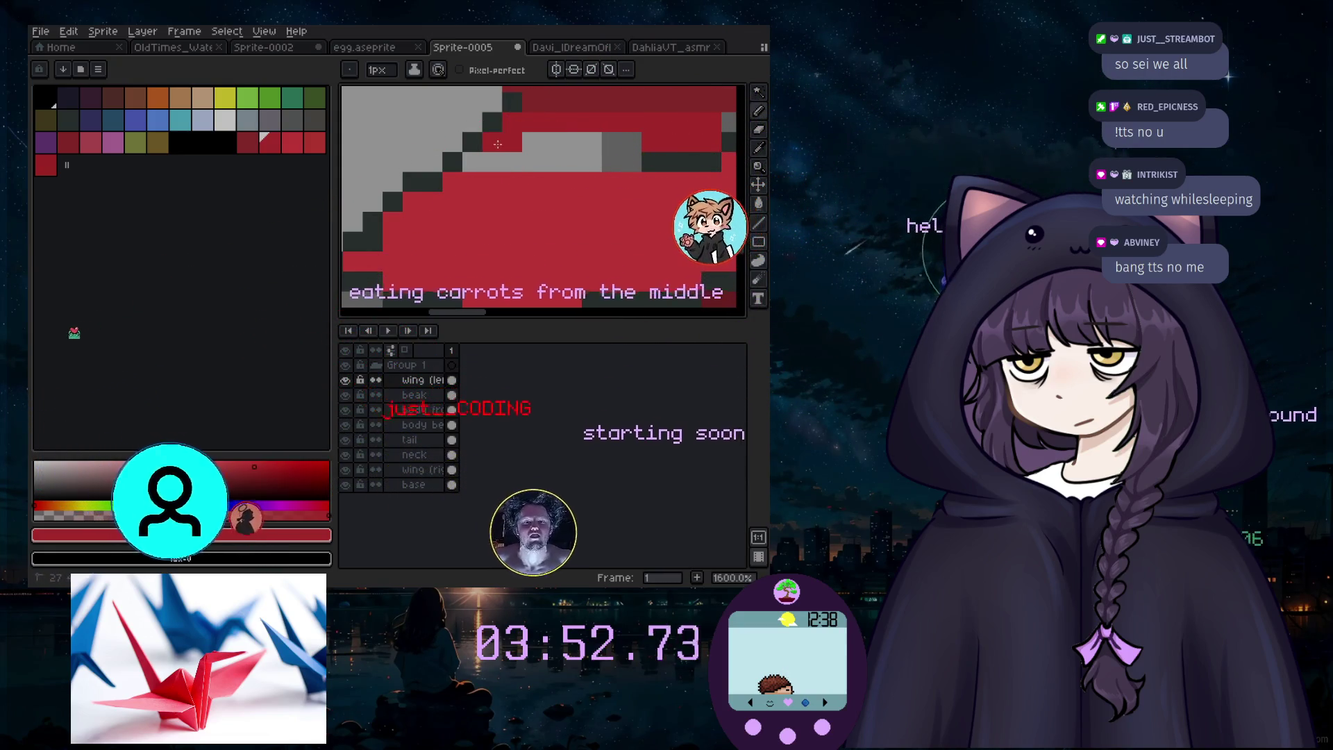
Step: Pencil the grey pixel rows in the wing red, undoing one misplaced stroke
left_click_drag(503, 145, 623, 141)
left_click_drag(498, 162, 609, 158)
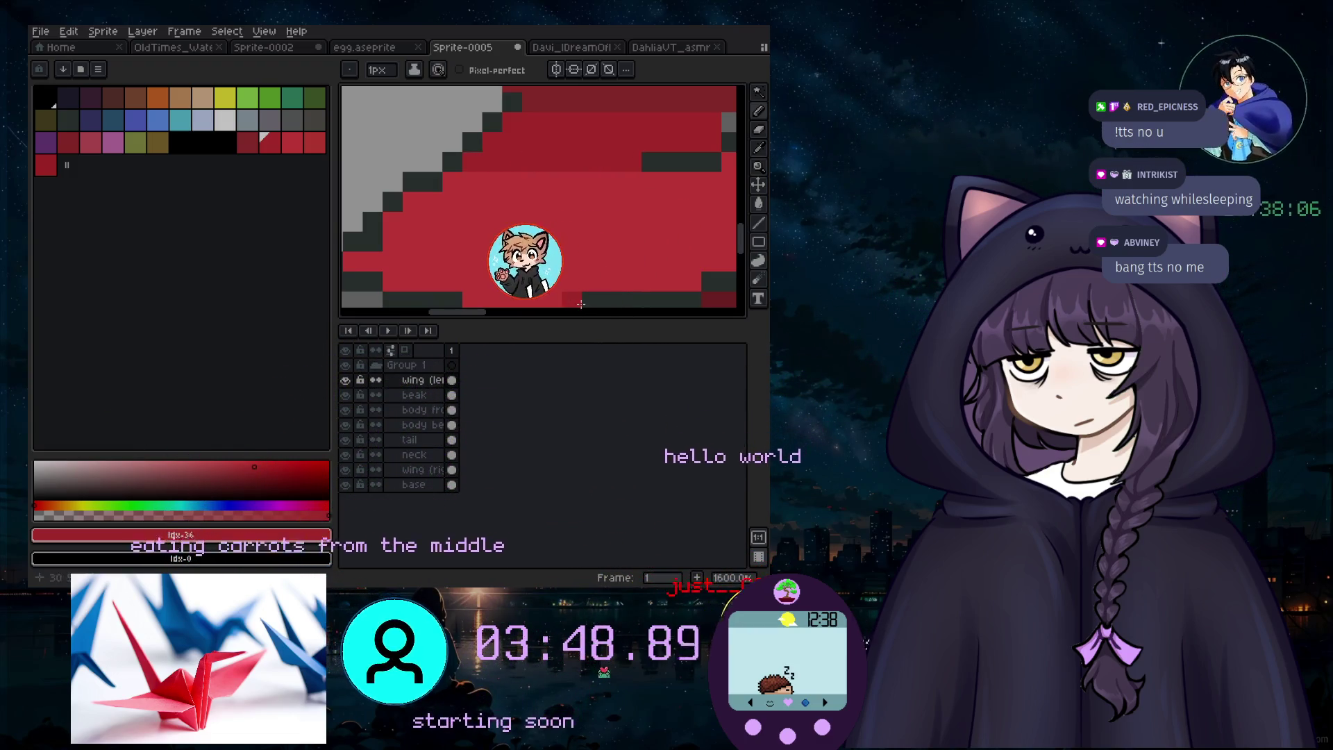
left_click_drag(477, 311, 532, 304)
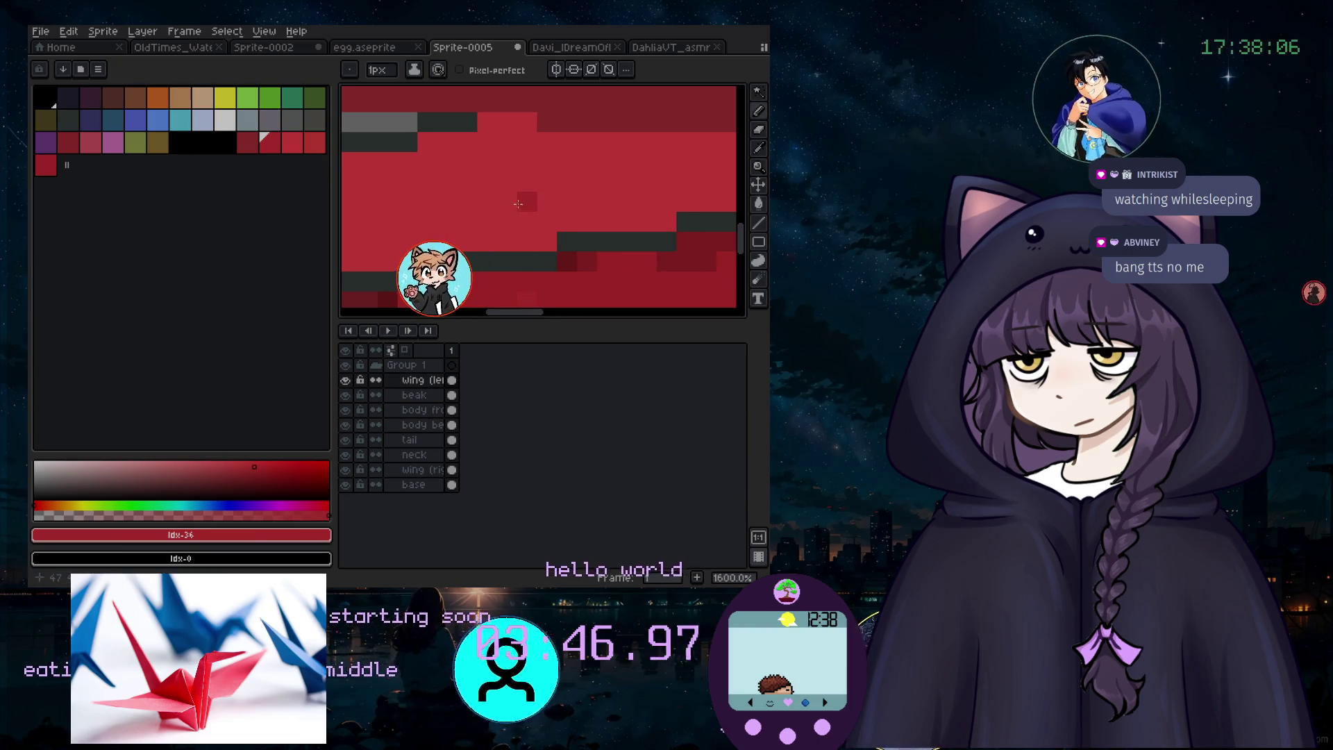
key("ctrl+z")
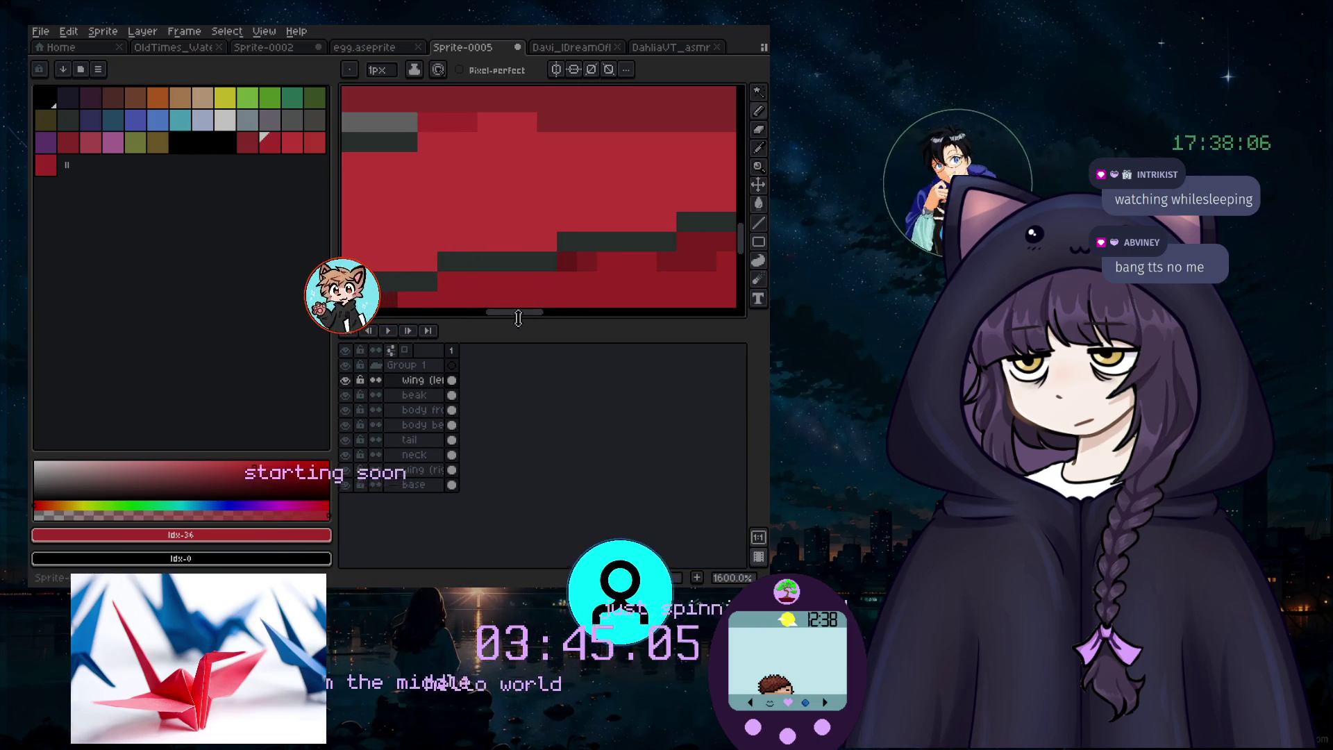
left_click_drag(522, 320, 492, 319)
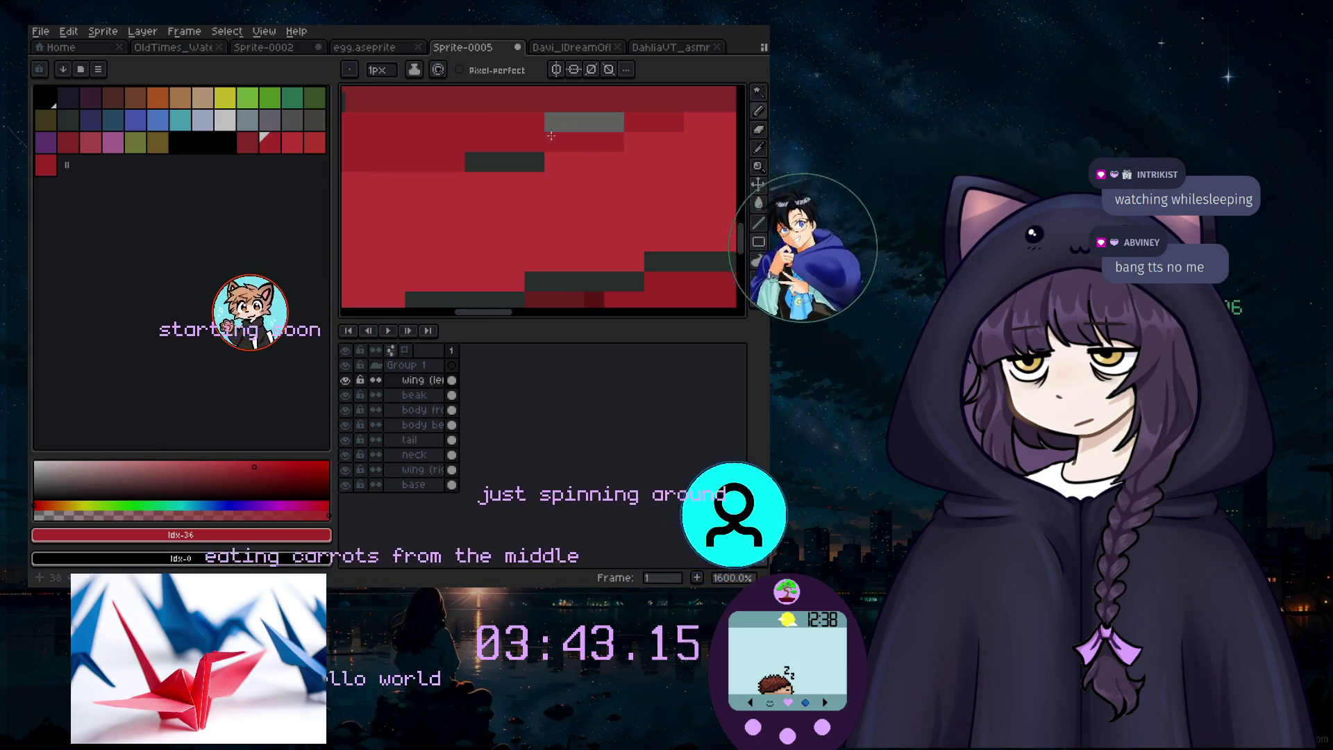
scroll(468, 182, "down", 5)
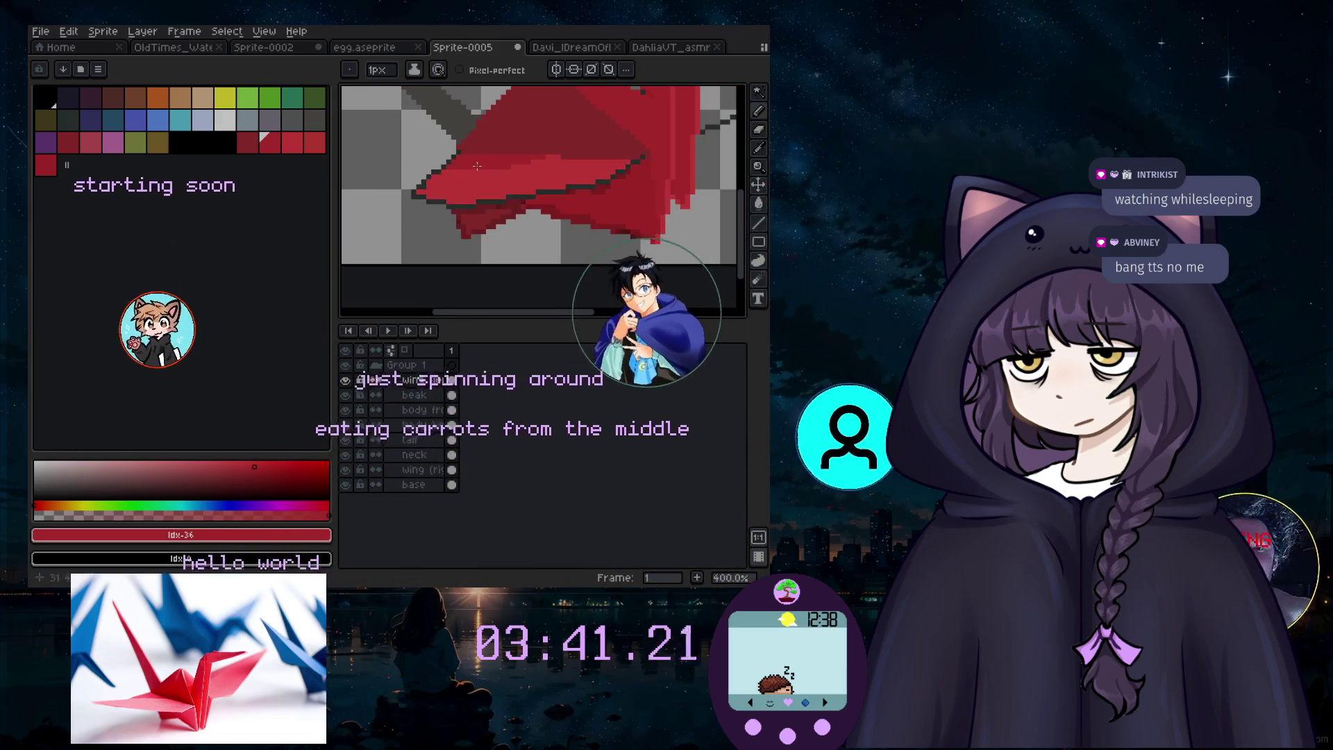
Step: Review the whole crane, then sample the wing's lighter red #F74646 as drawing colour
scroll(425, 177, "up", 3)
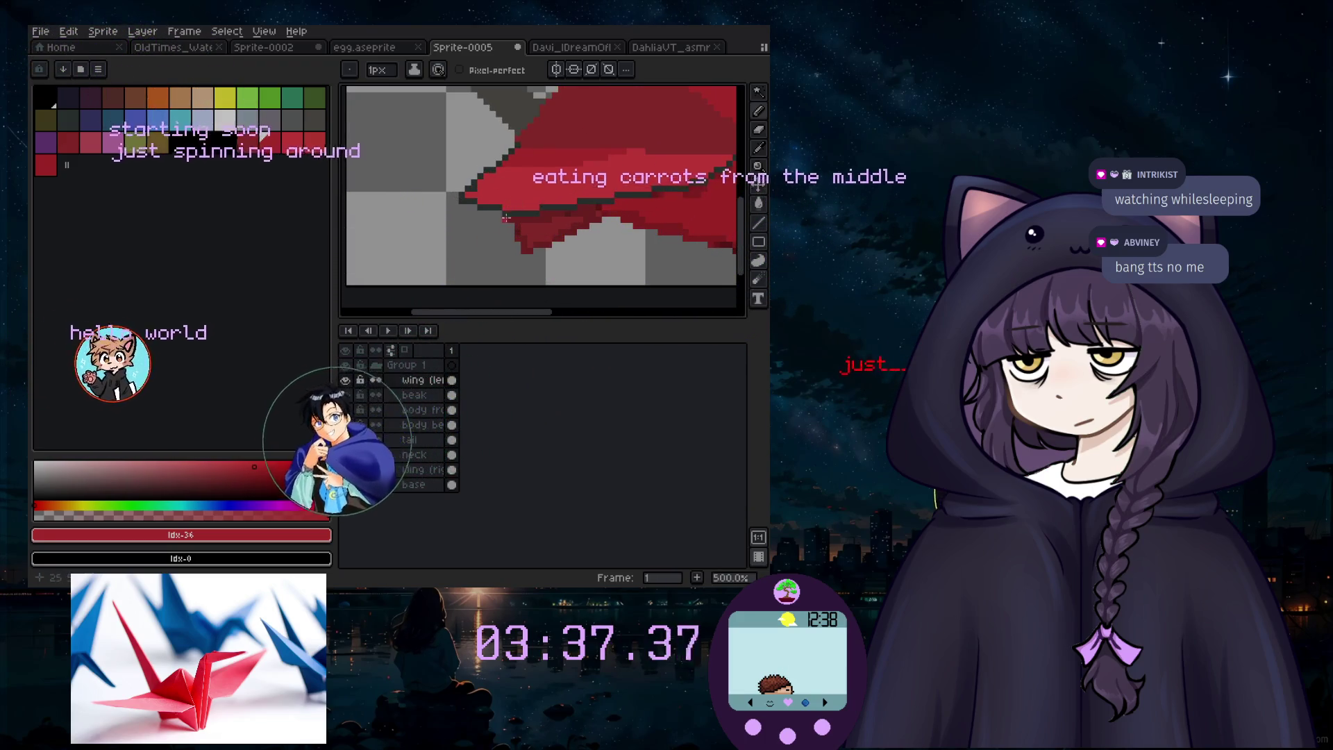
scroll(506, 217, "up", 2)
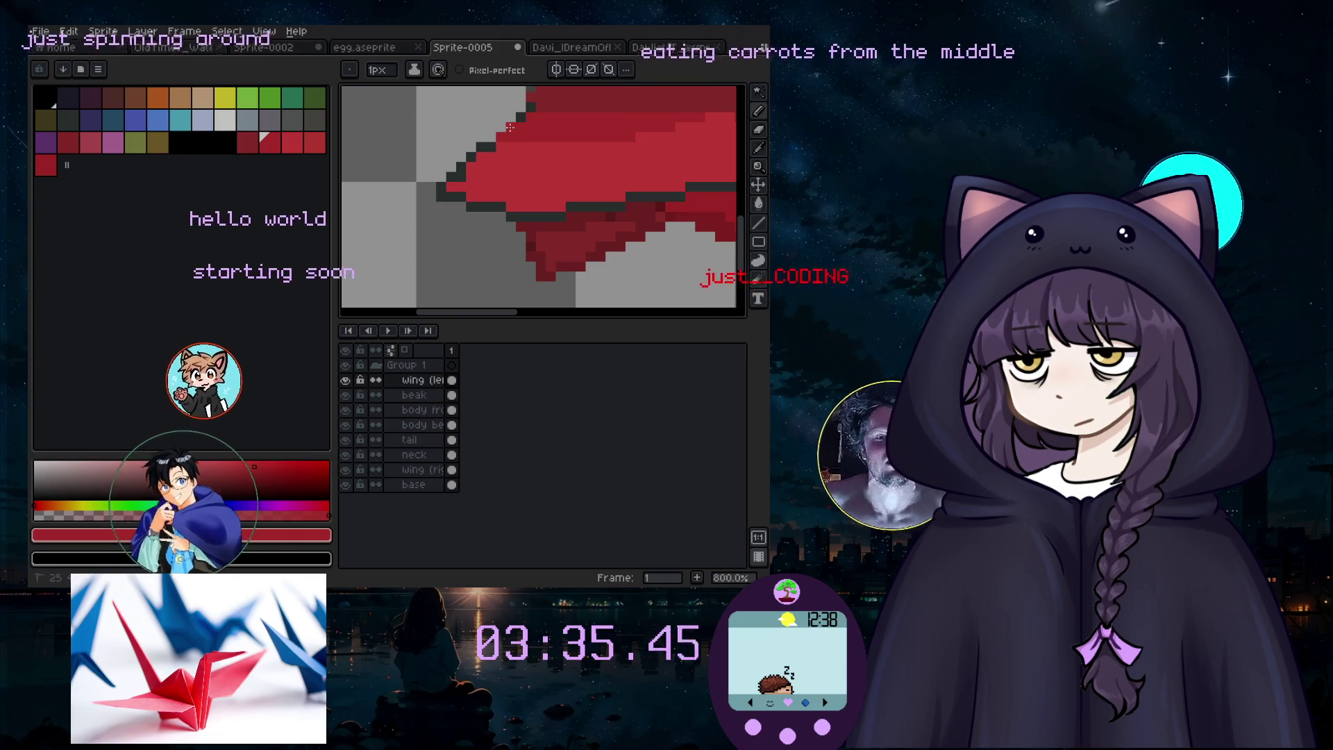
scroll(540, 164, "down", 3)
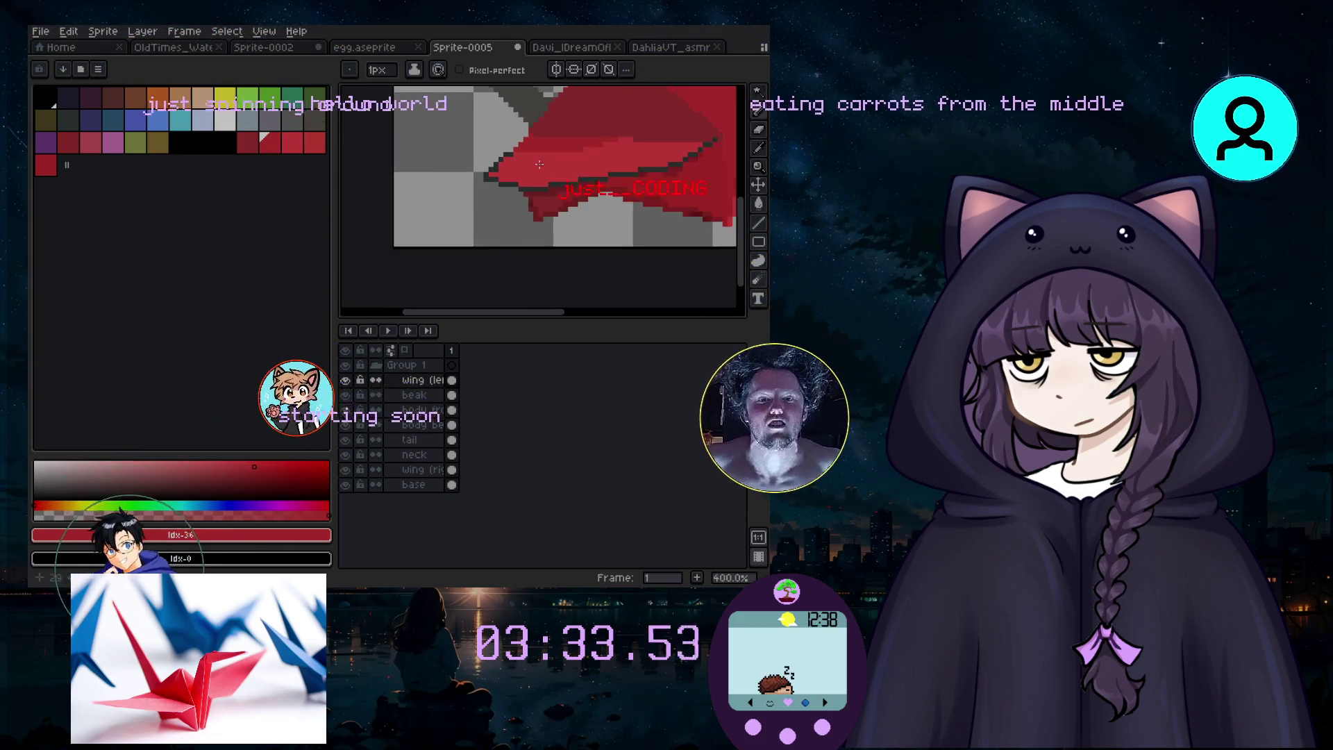
scroll(539, 165, "down", 2)
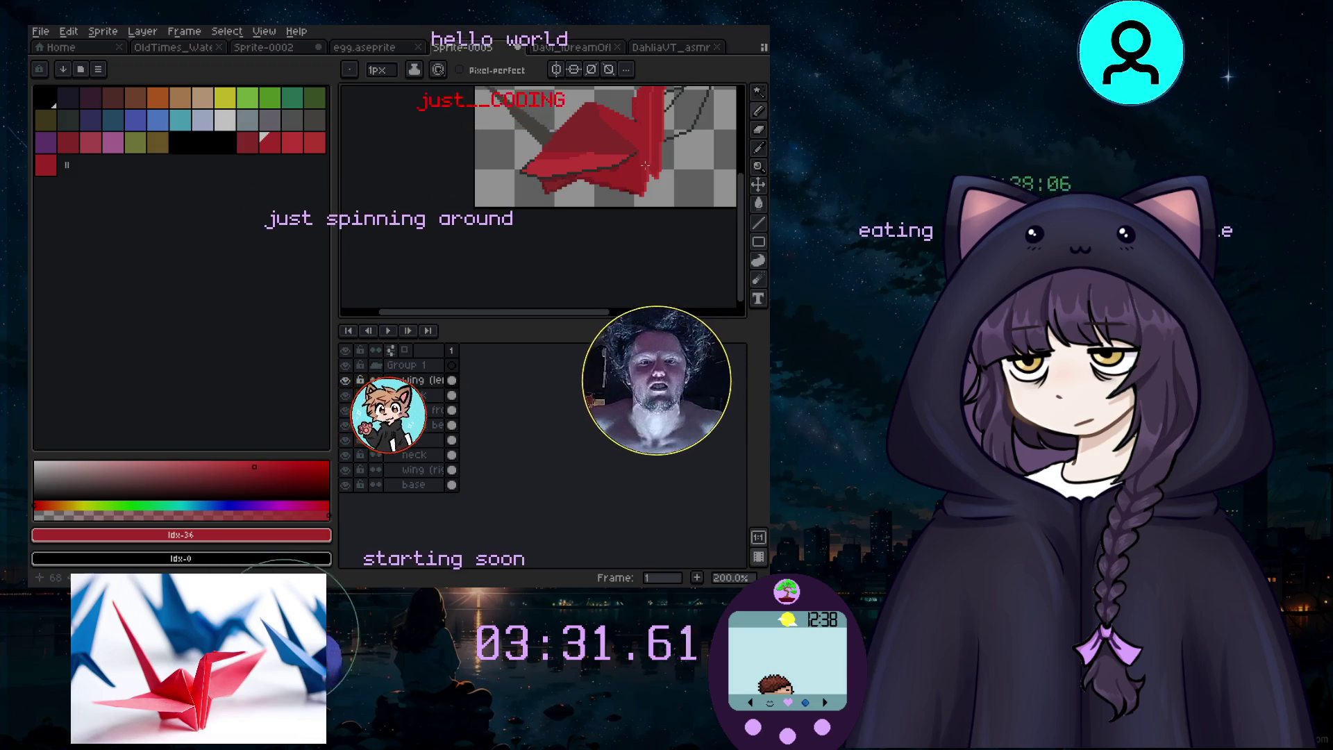
scroll(645, 165, "up", 3)
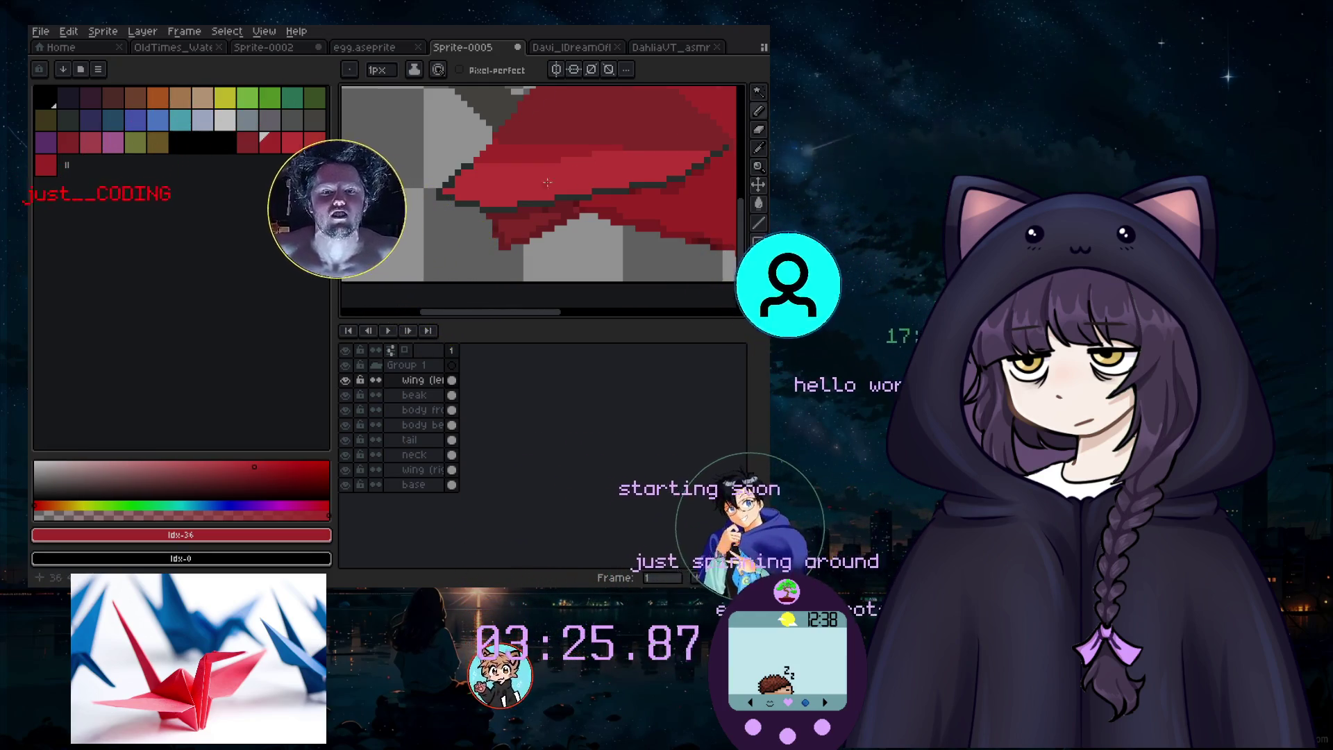
scroll(552, 179, "down", 3)
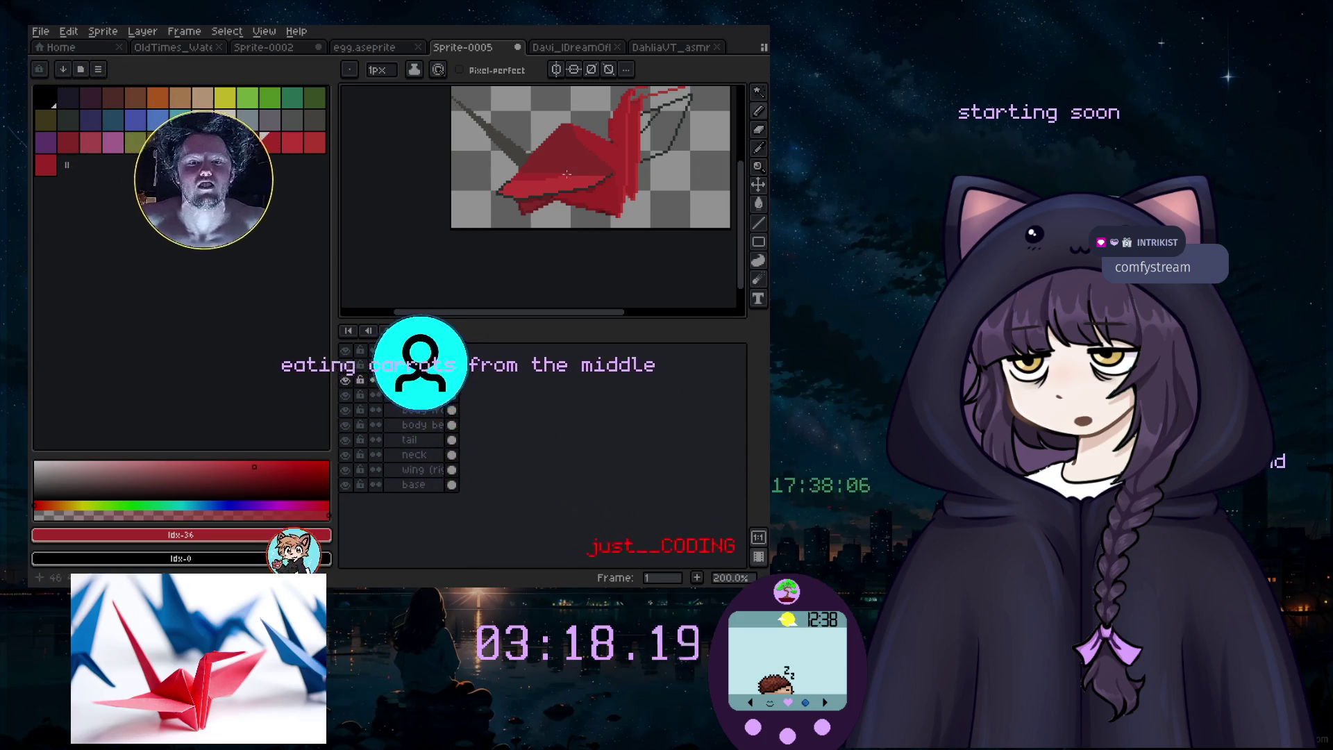
scroll(566, 174, "up", 2)
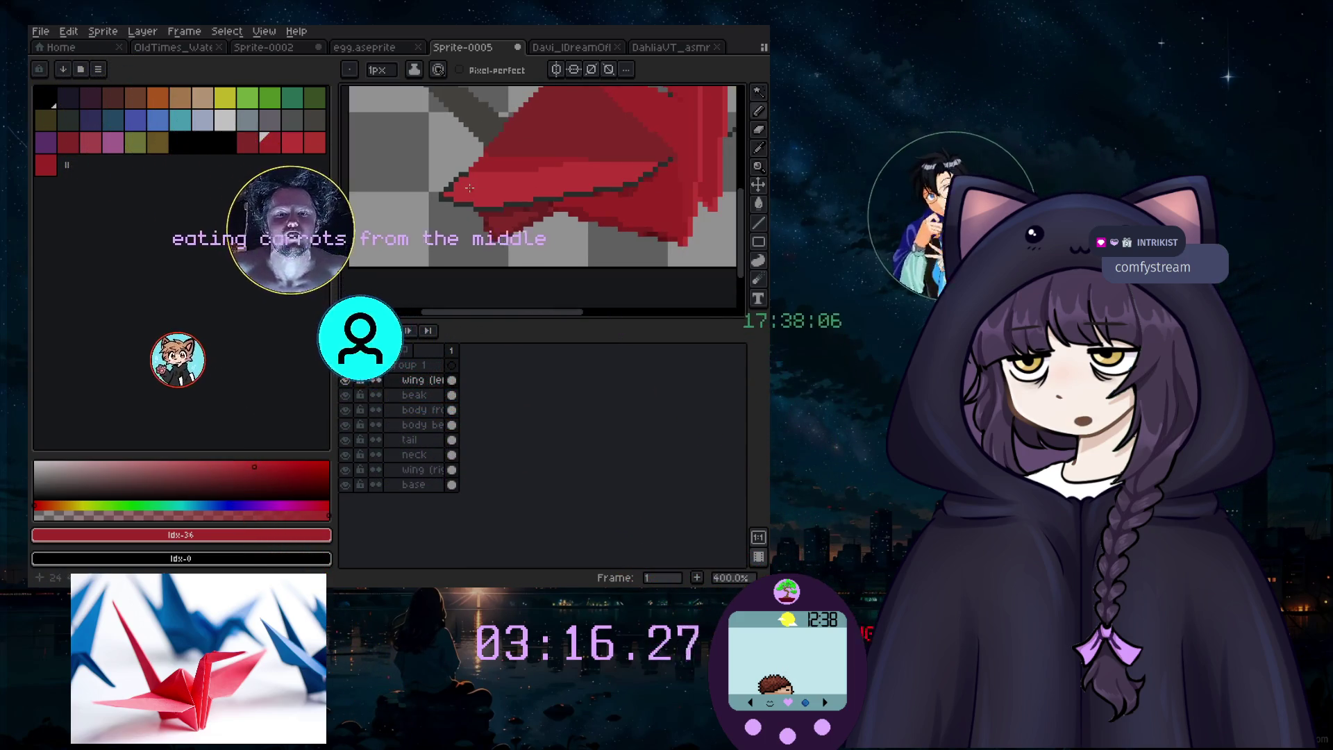
scroll(440, 202, "down", 2)
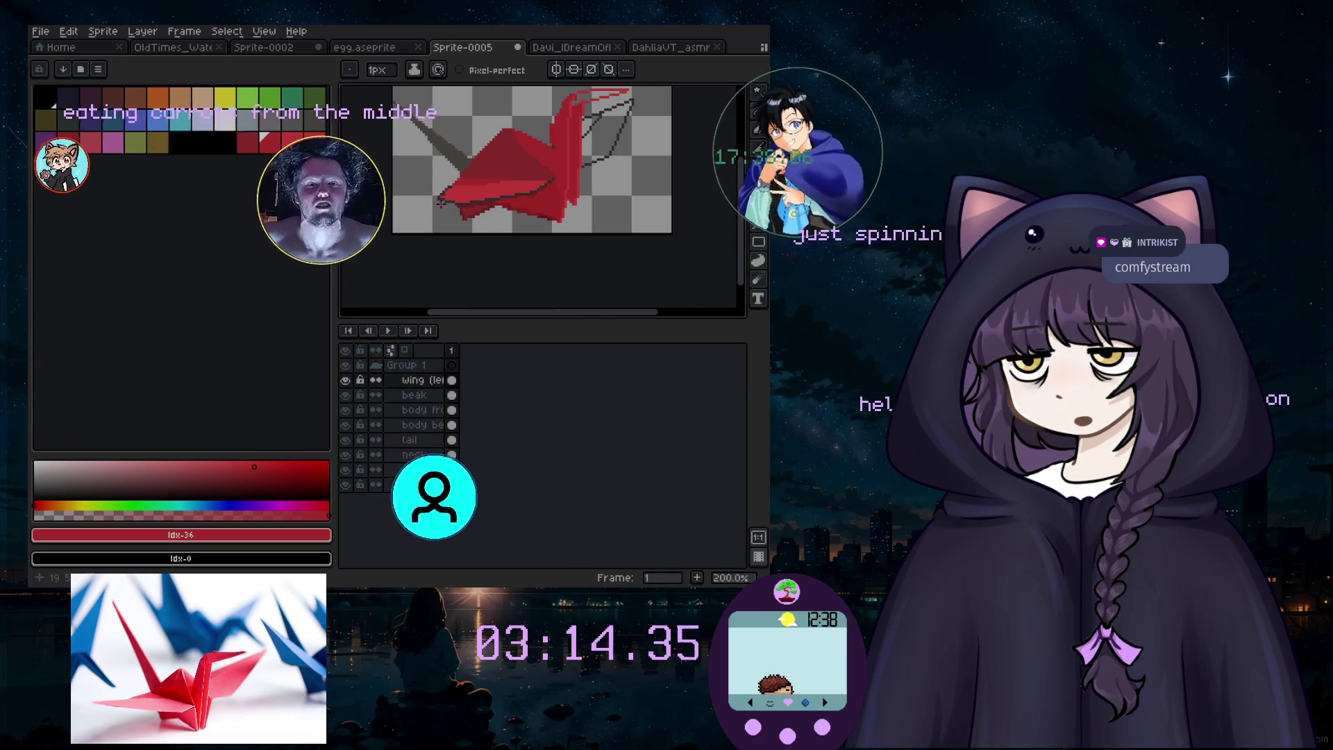
scroll(439, 201, "down", 1)
scroll(431, 205, "up", 3)
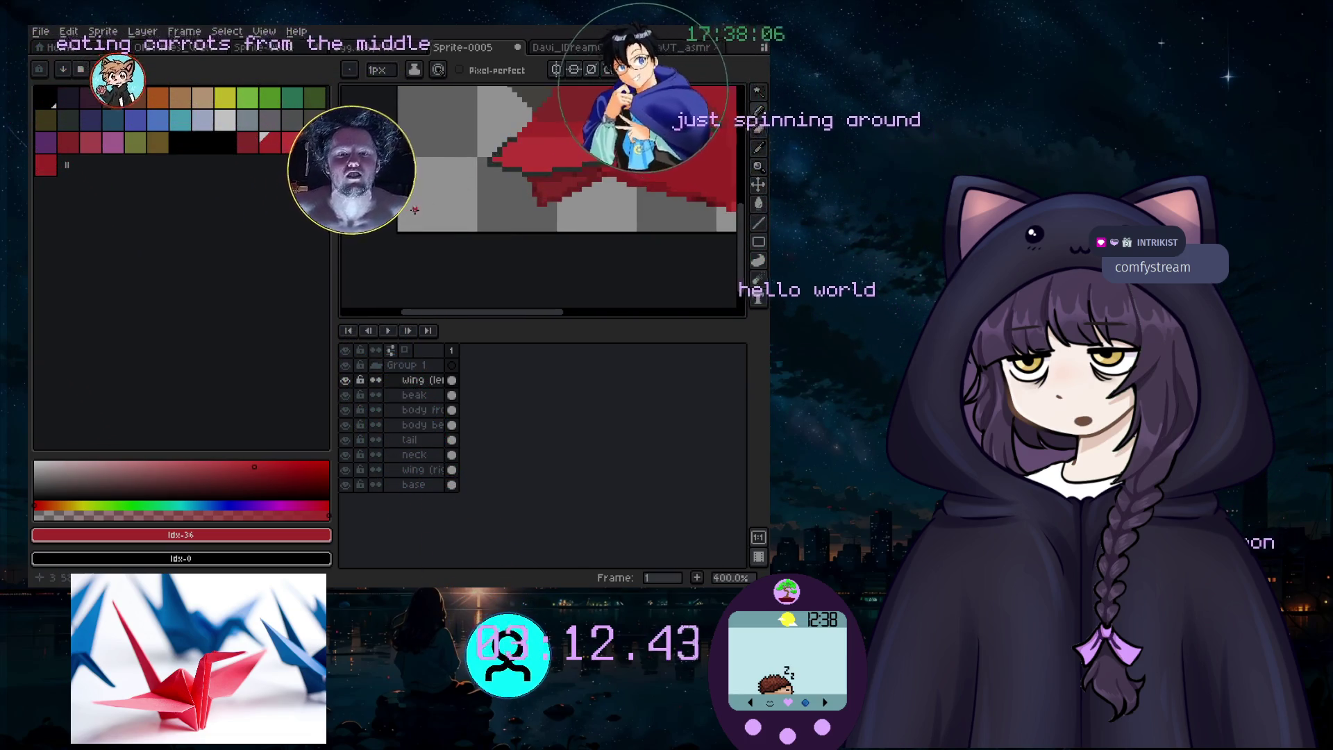
scroll(615, 125, "down", 1)
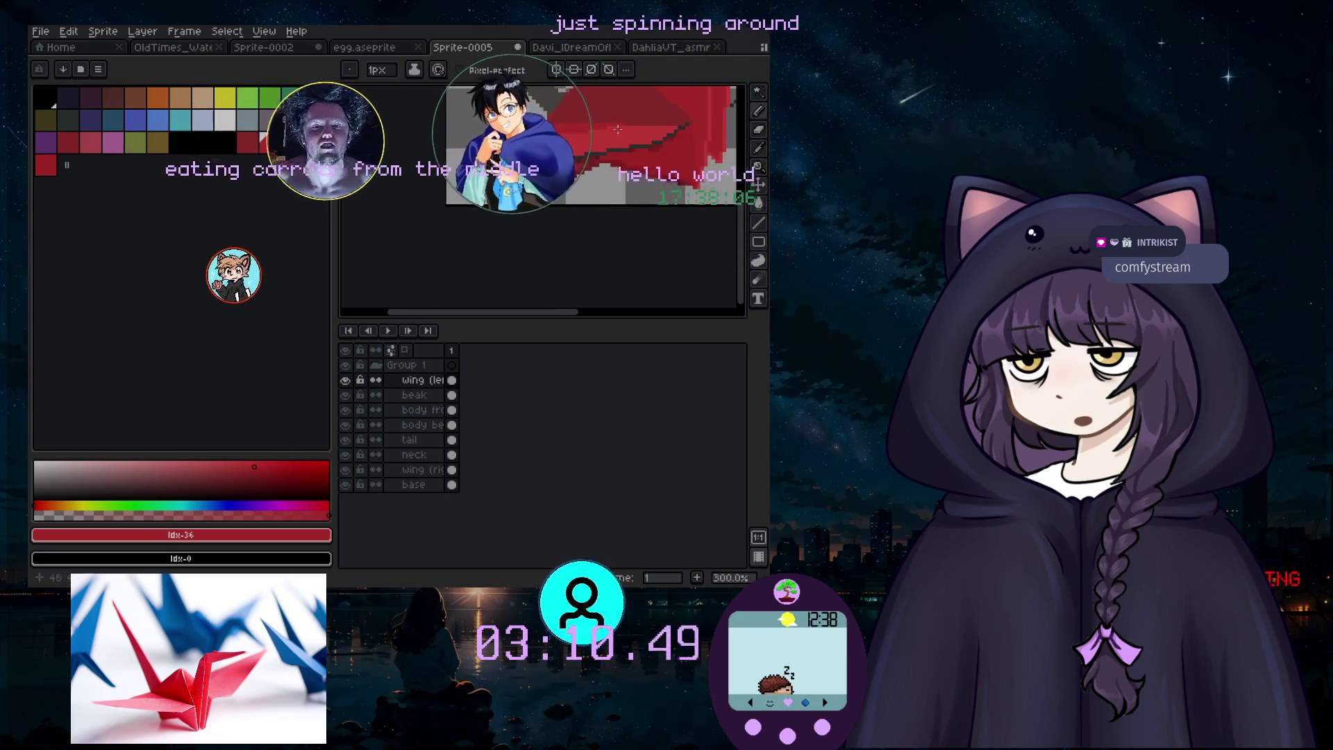
left_click_drag(740, 229, 740, 183)
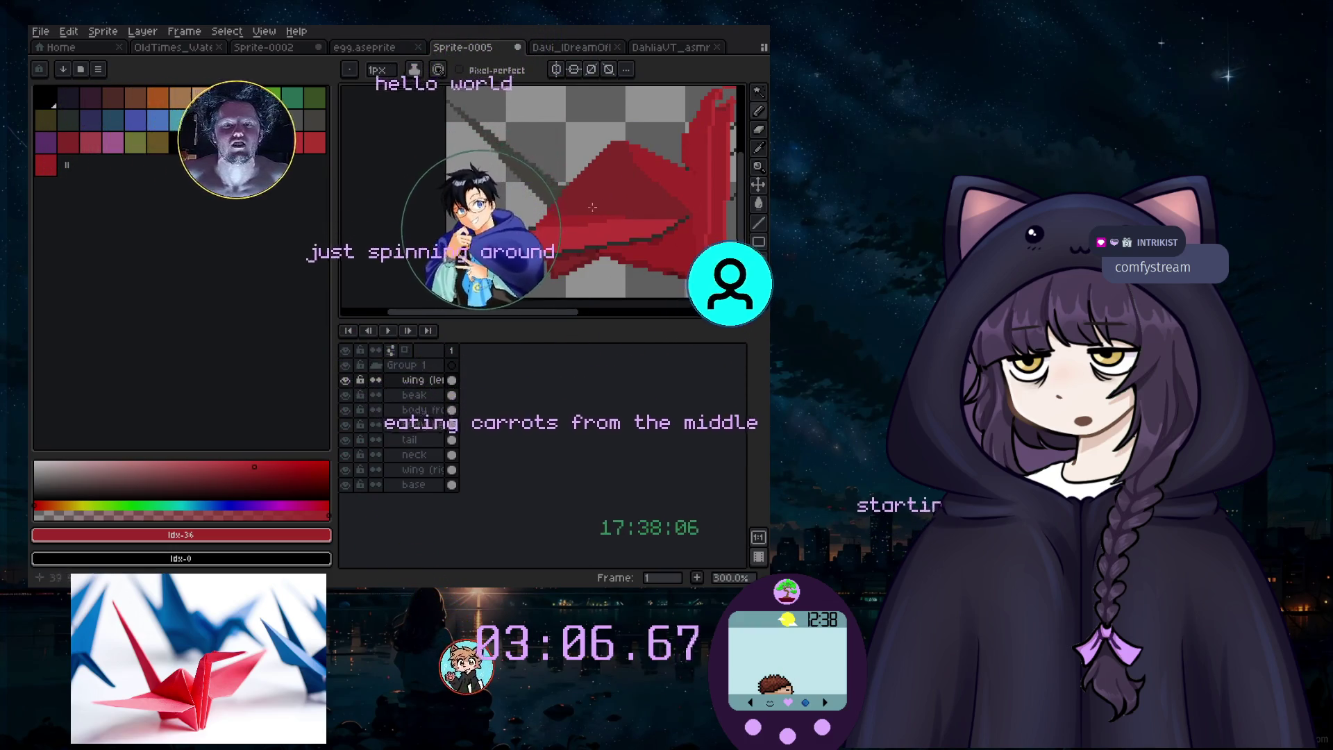
left_click(546, 236, "alt")
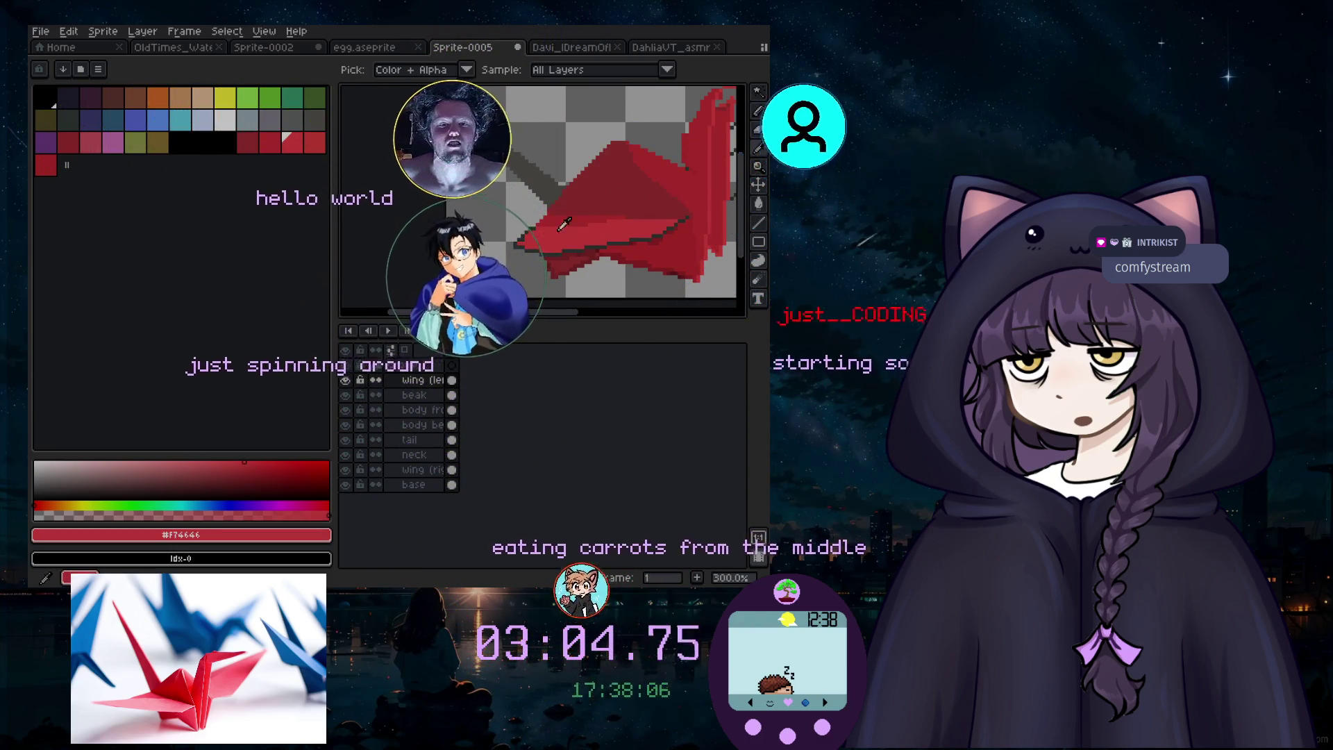
Step: Try the Line tool, then the Paint Bucket tool
scroll(521, 234, "up", 2)
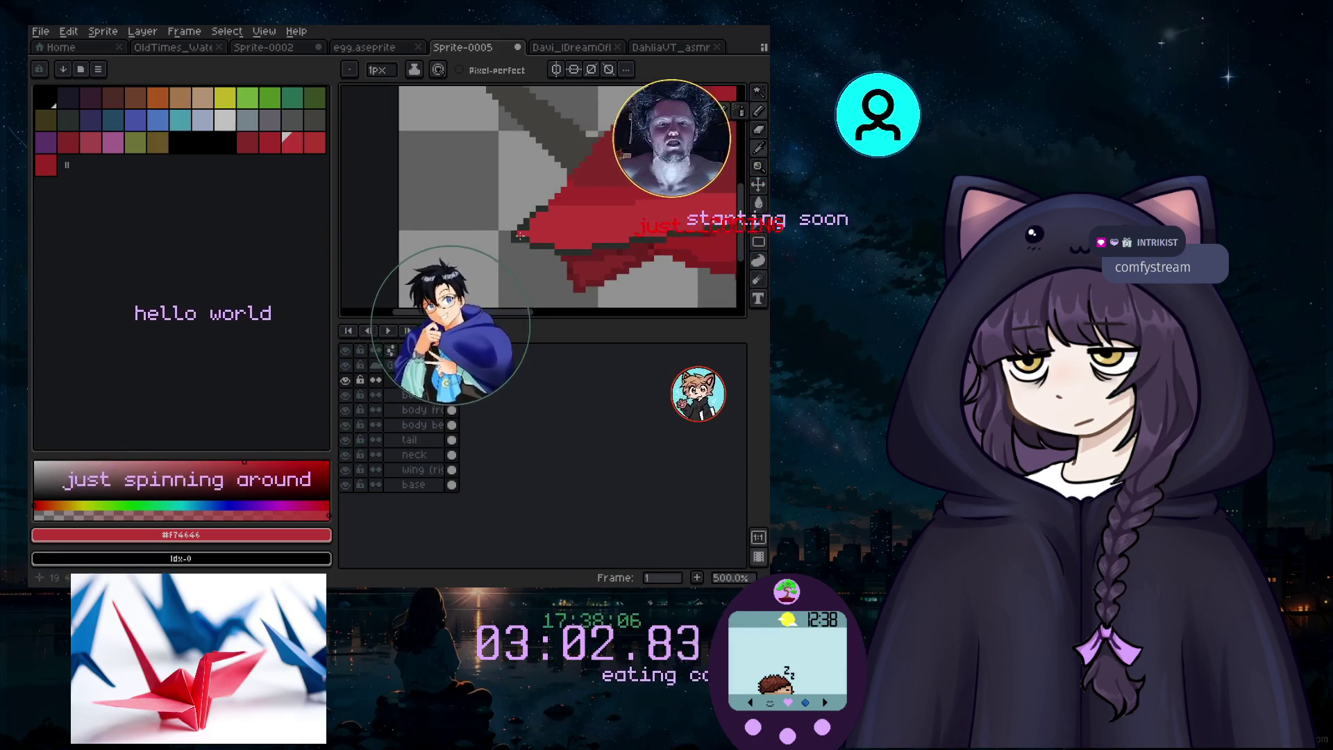
scroll(524, 237, "up", 2)
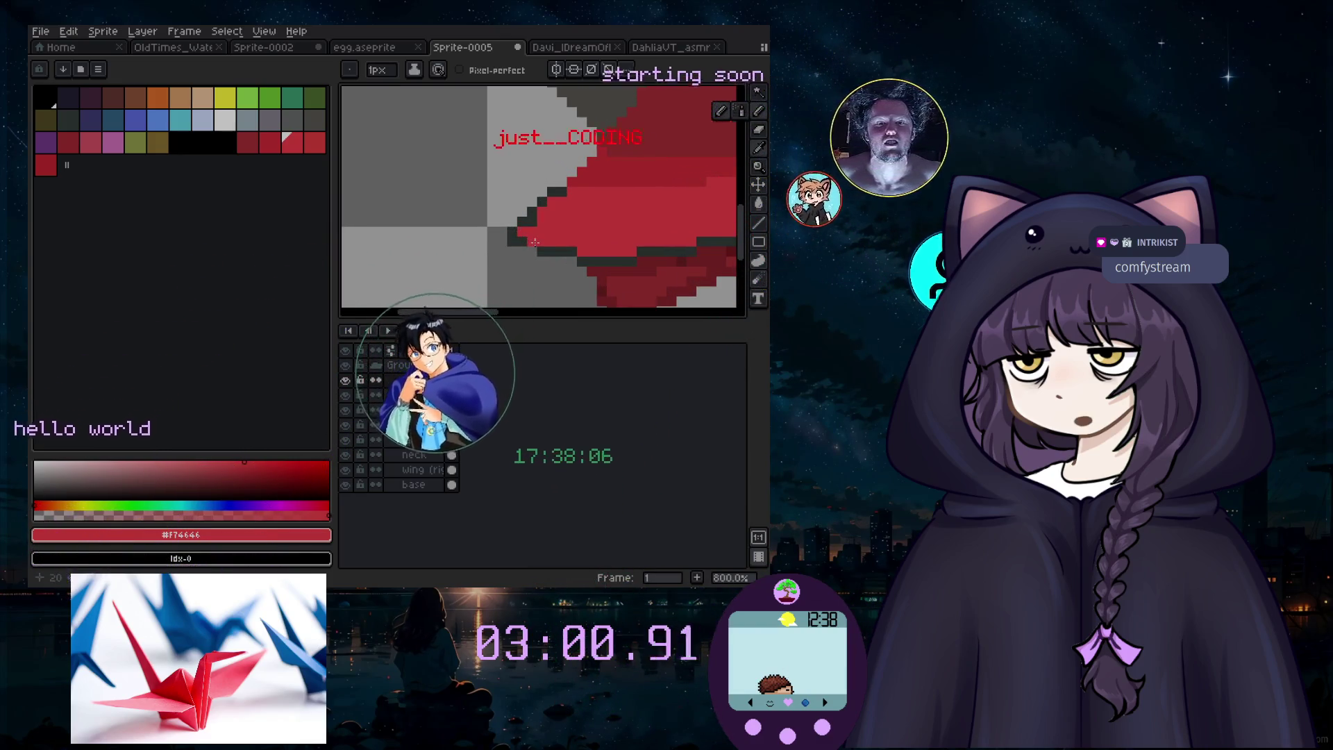
left_click(758, 222)
scroll(588, 267, "down", 3)
scroll(589, 266, "up", 1)
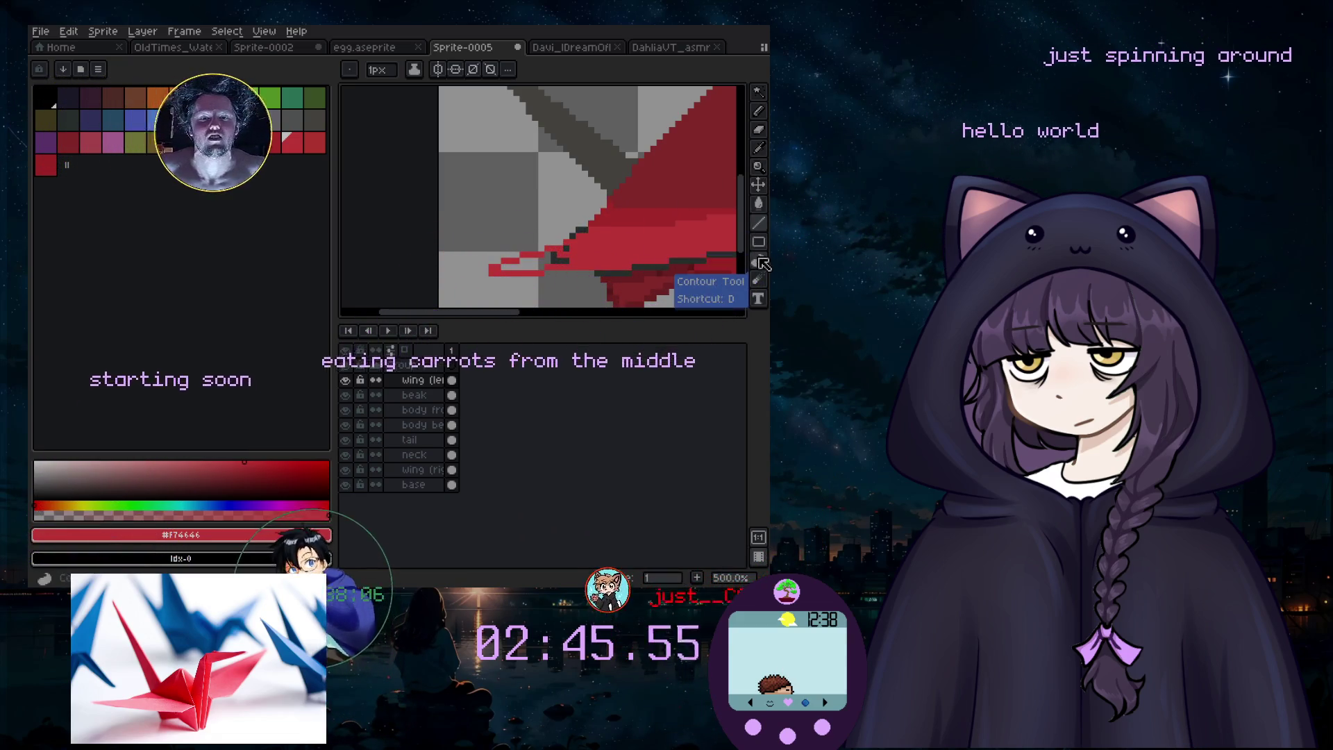
left_click(762, 203)
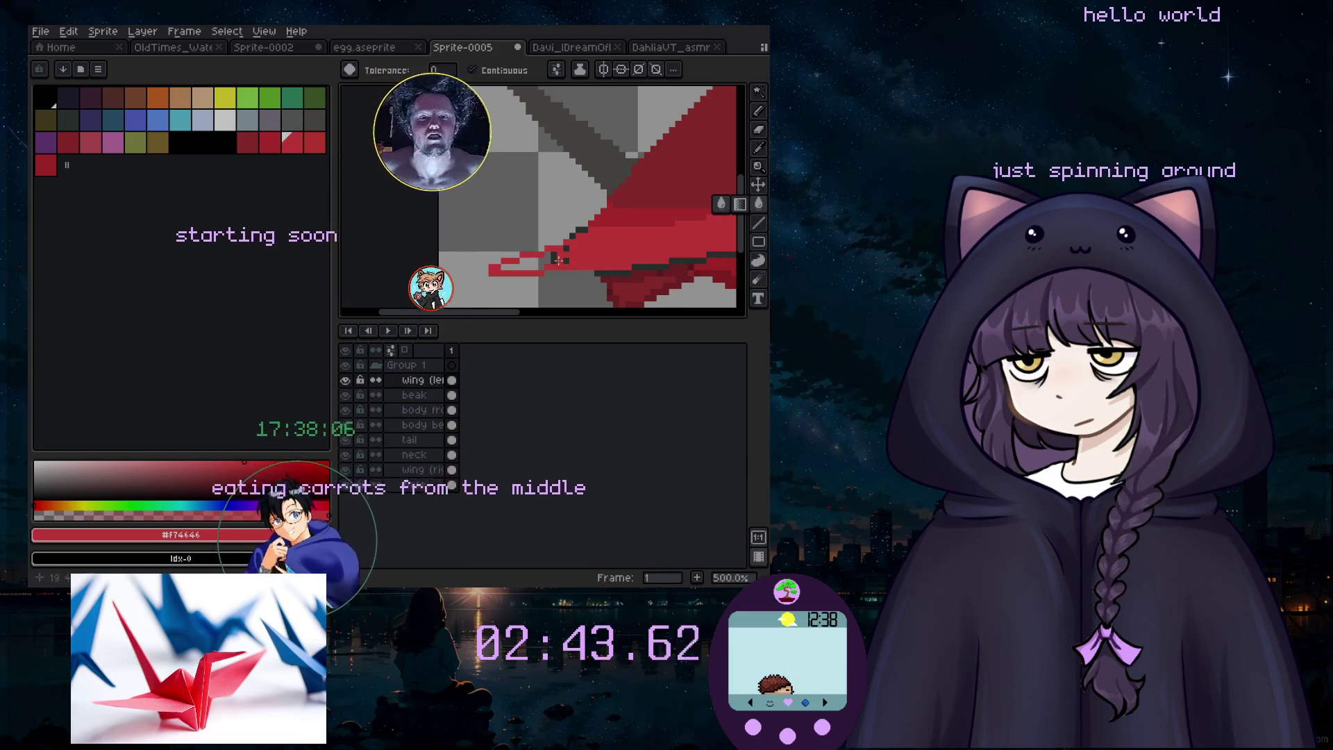
scroll(520, 273, "down", 4)
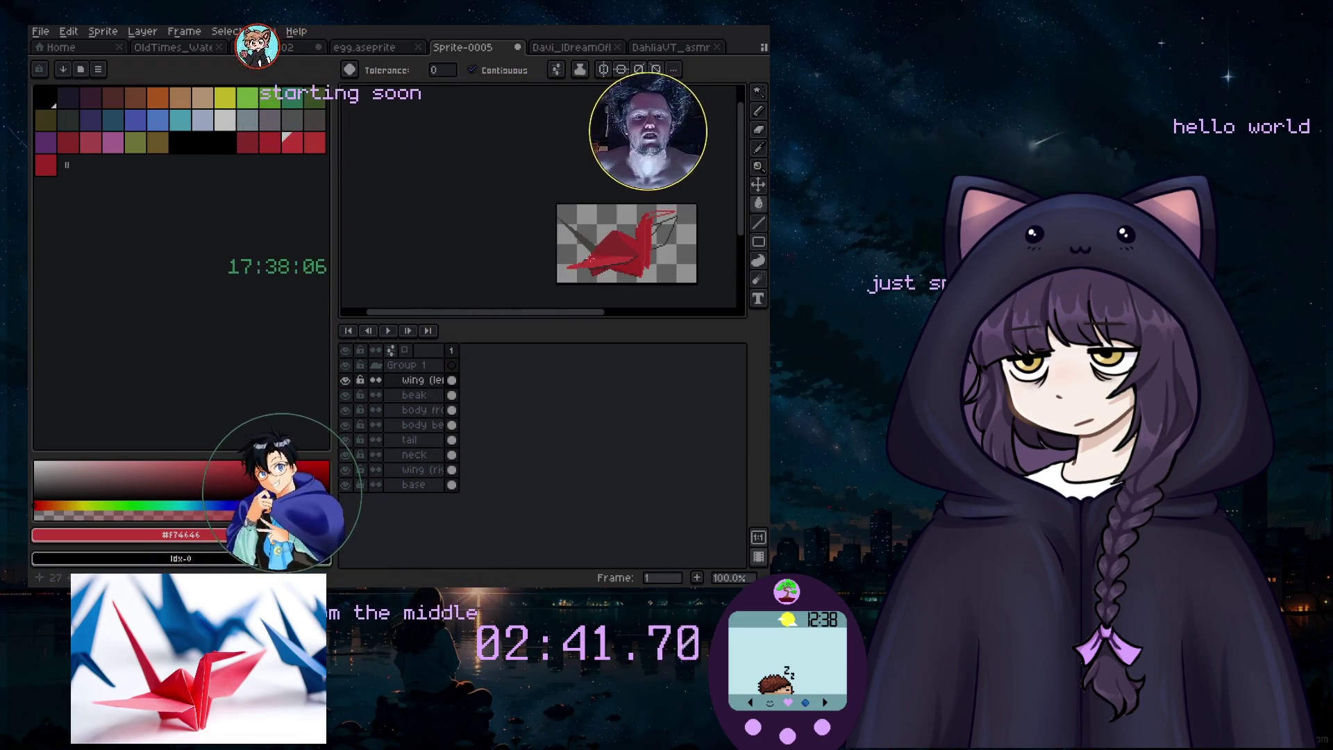
scroll(598, 225, "up", 6)
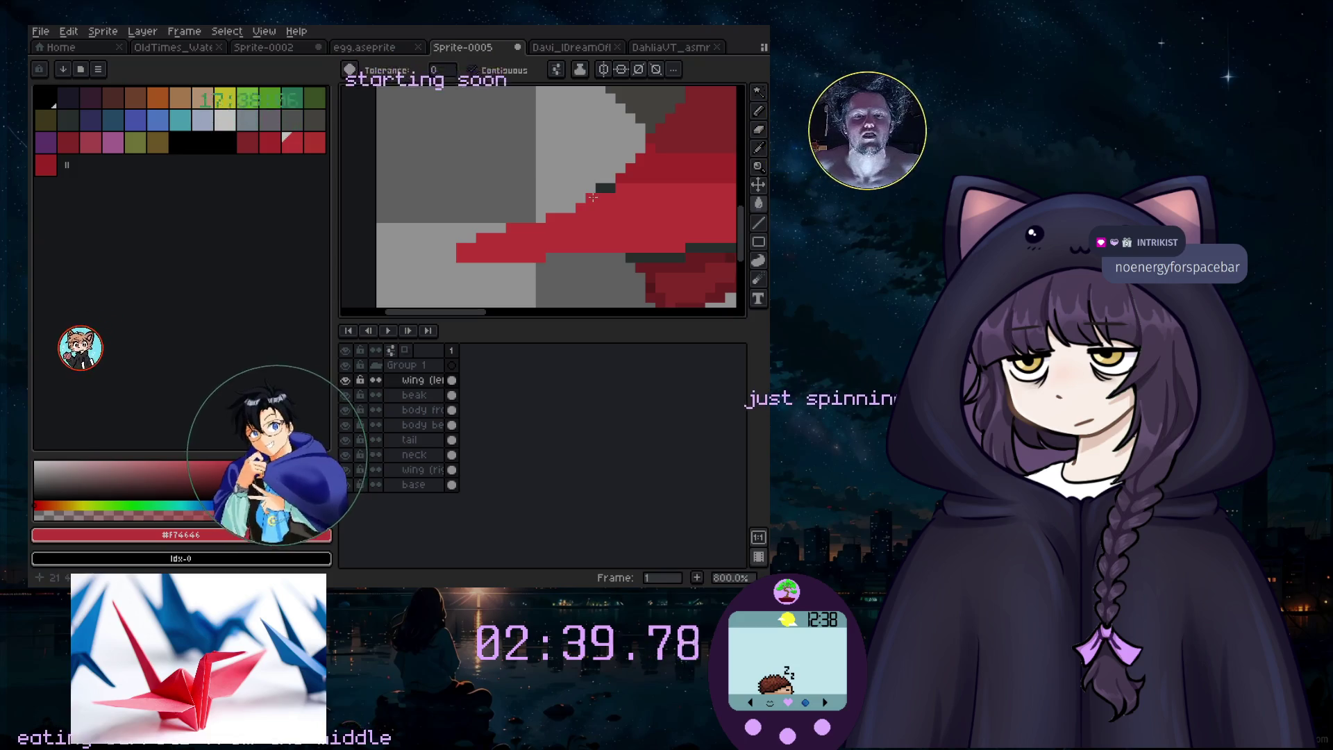
Step: With the Pencil, extend the red stripe's bottom pixel row to the right and touch up the wing
key("b")
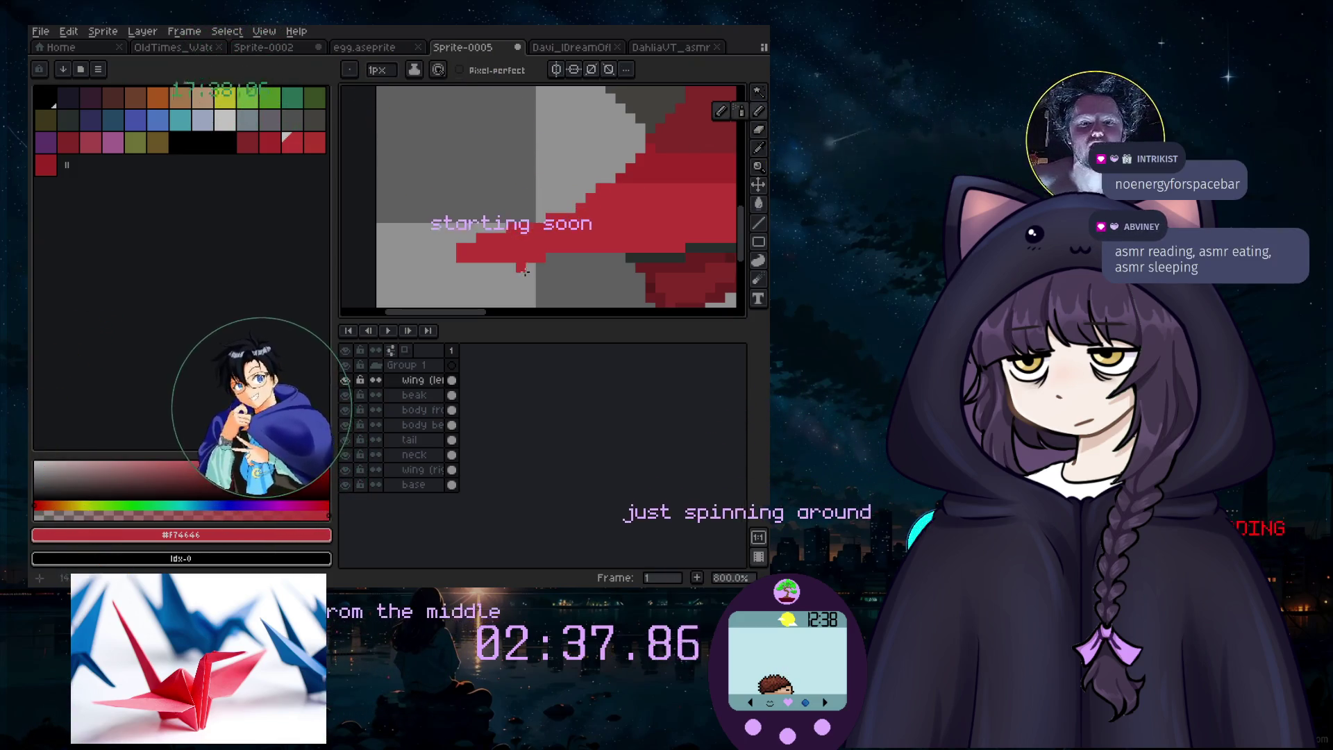
left_click_drag(549, 258, 614, 255)
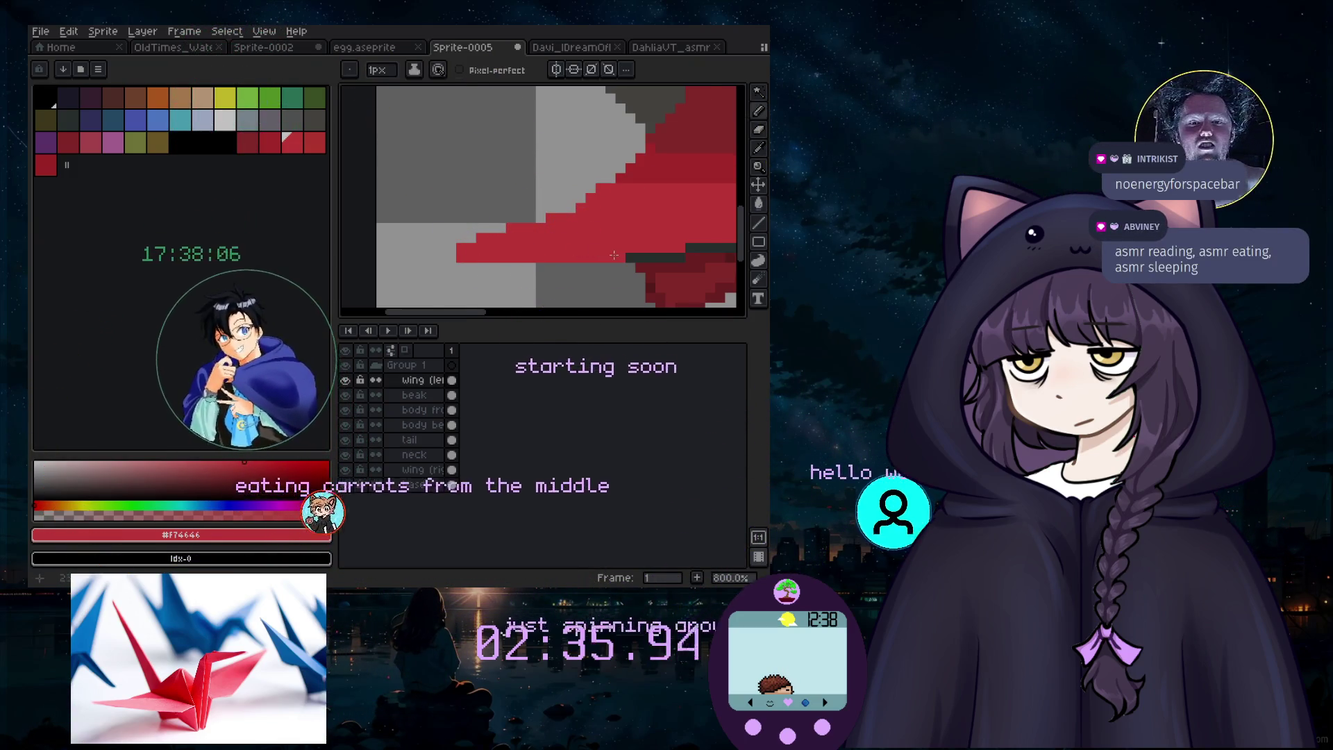
scroll(615, 255, "down", 4)
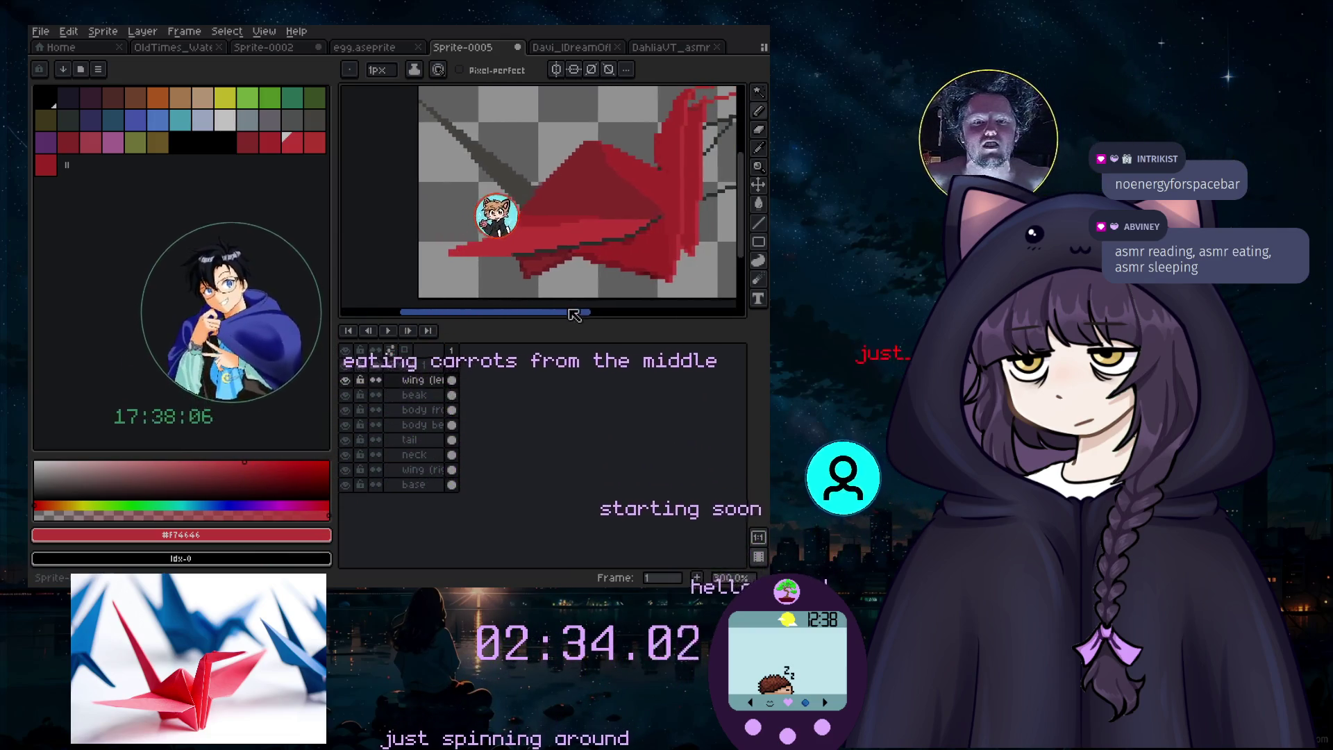
scroll(542, 195, "up", 3)
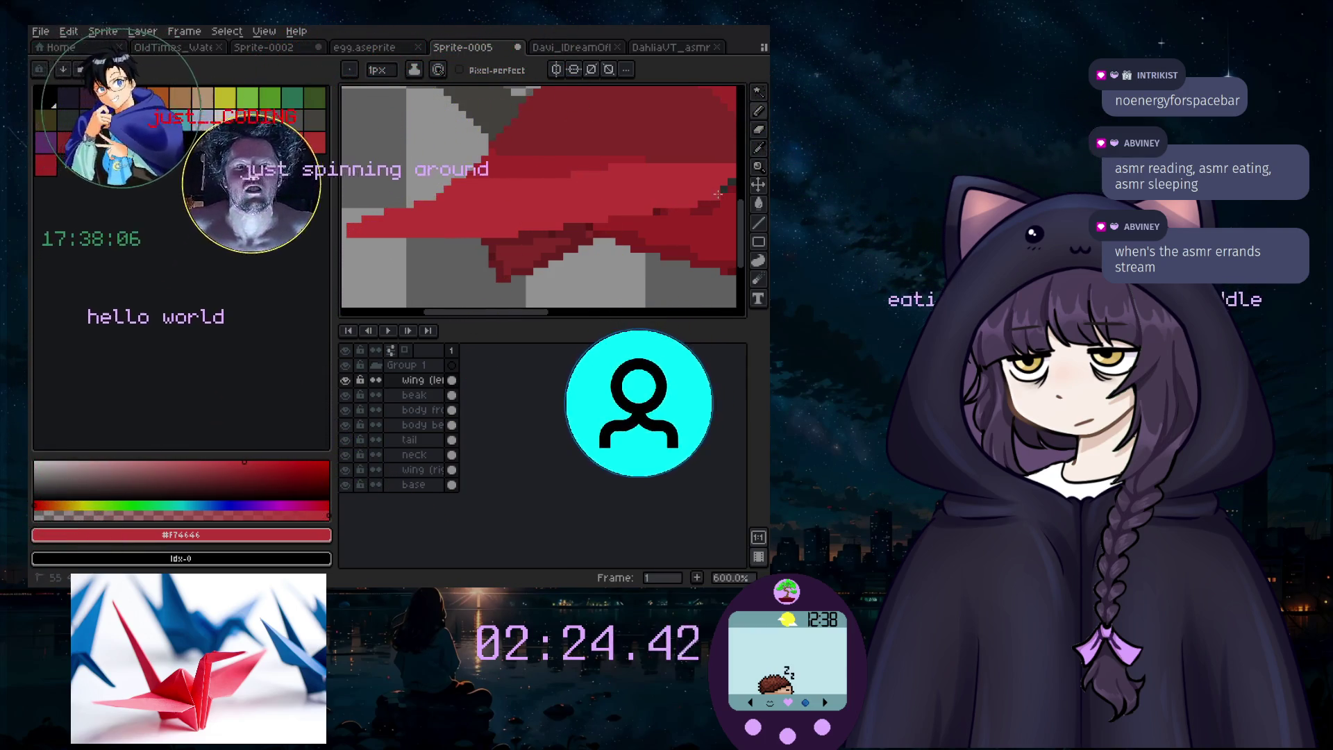
left_click_drag(530, 313, 580, 314)
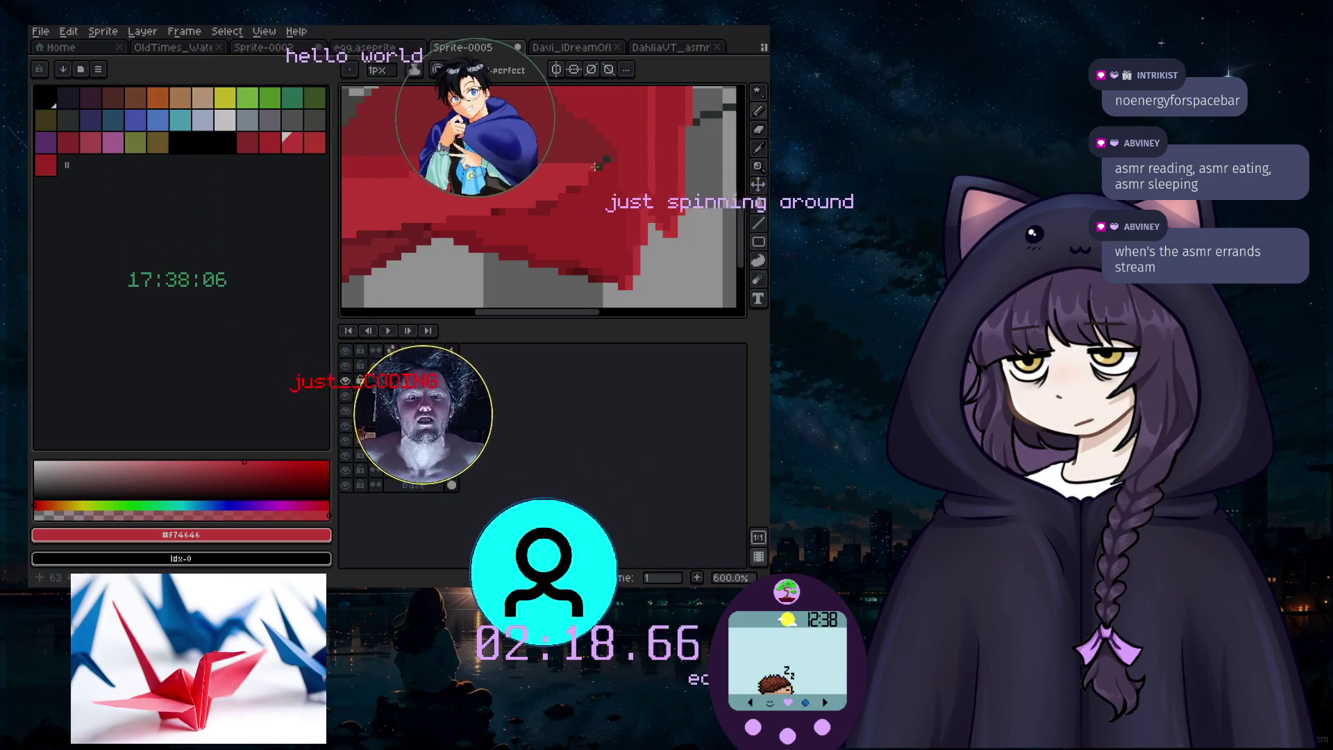
scroll(536, 210, "down", 4)
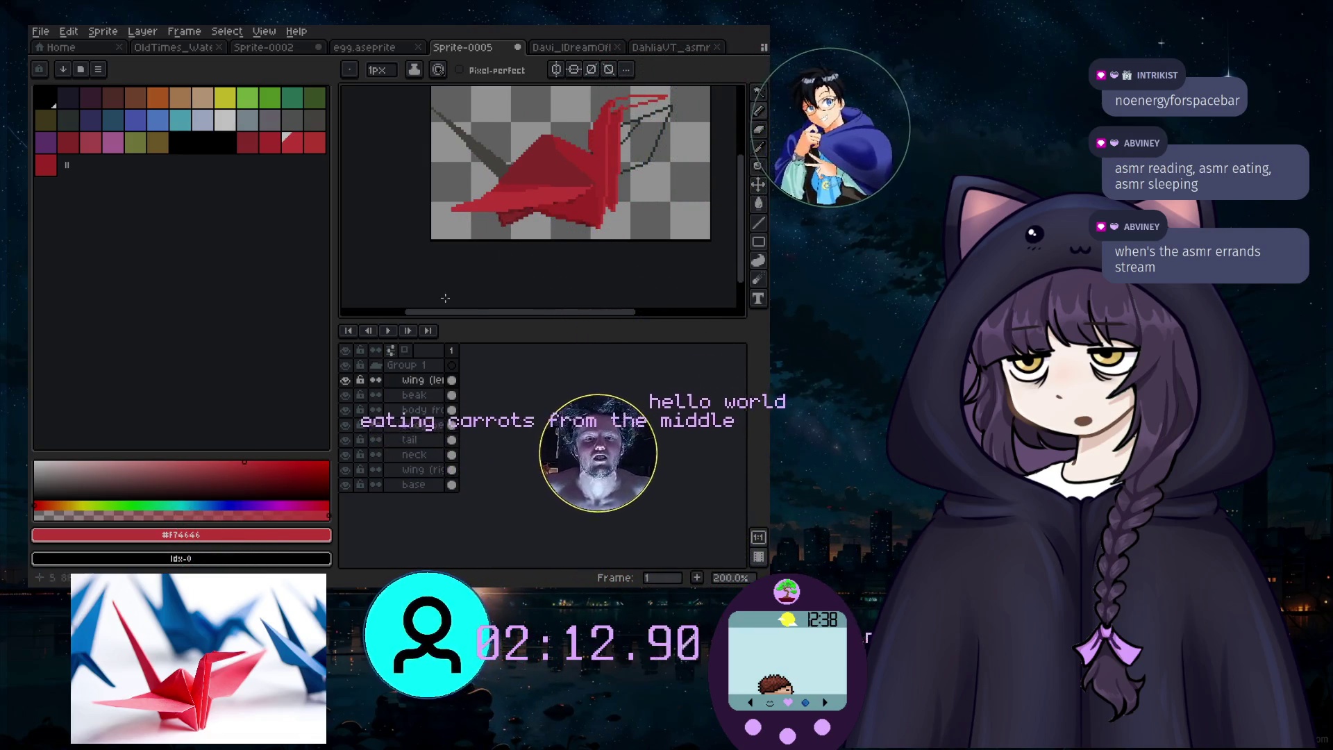
left_click_drag(513, 319, 495, 318)
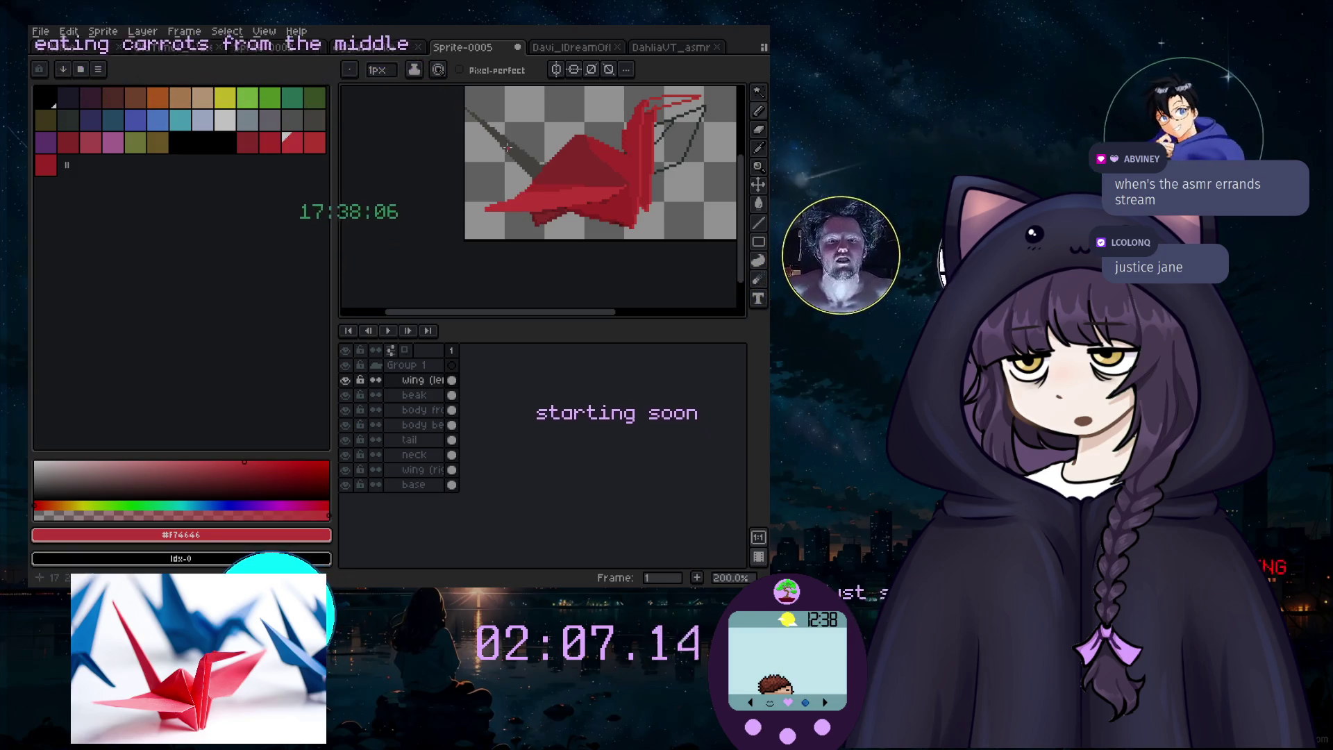
scroll(508, 147, "up", 1)
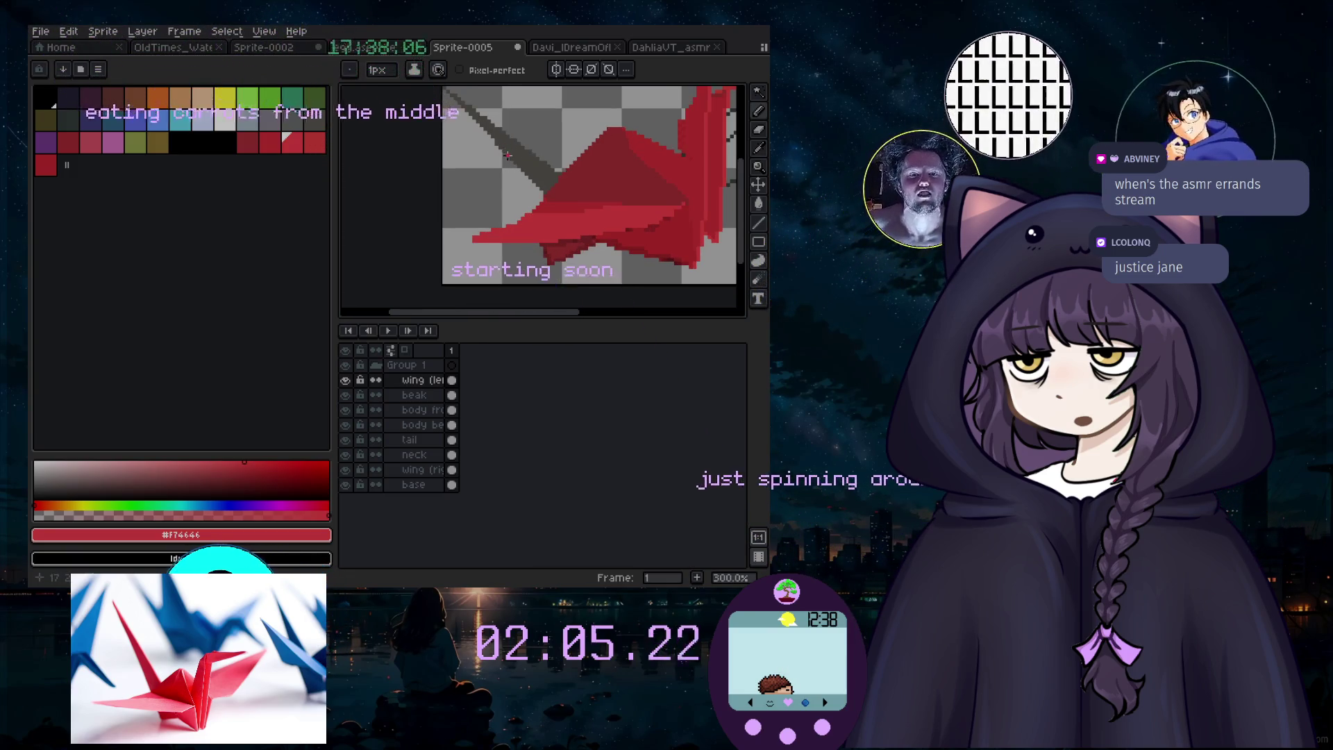
Step: Sample the grey from the canvas as drawing colour and return to the Pencil
key("i")
left_click(525, 163)
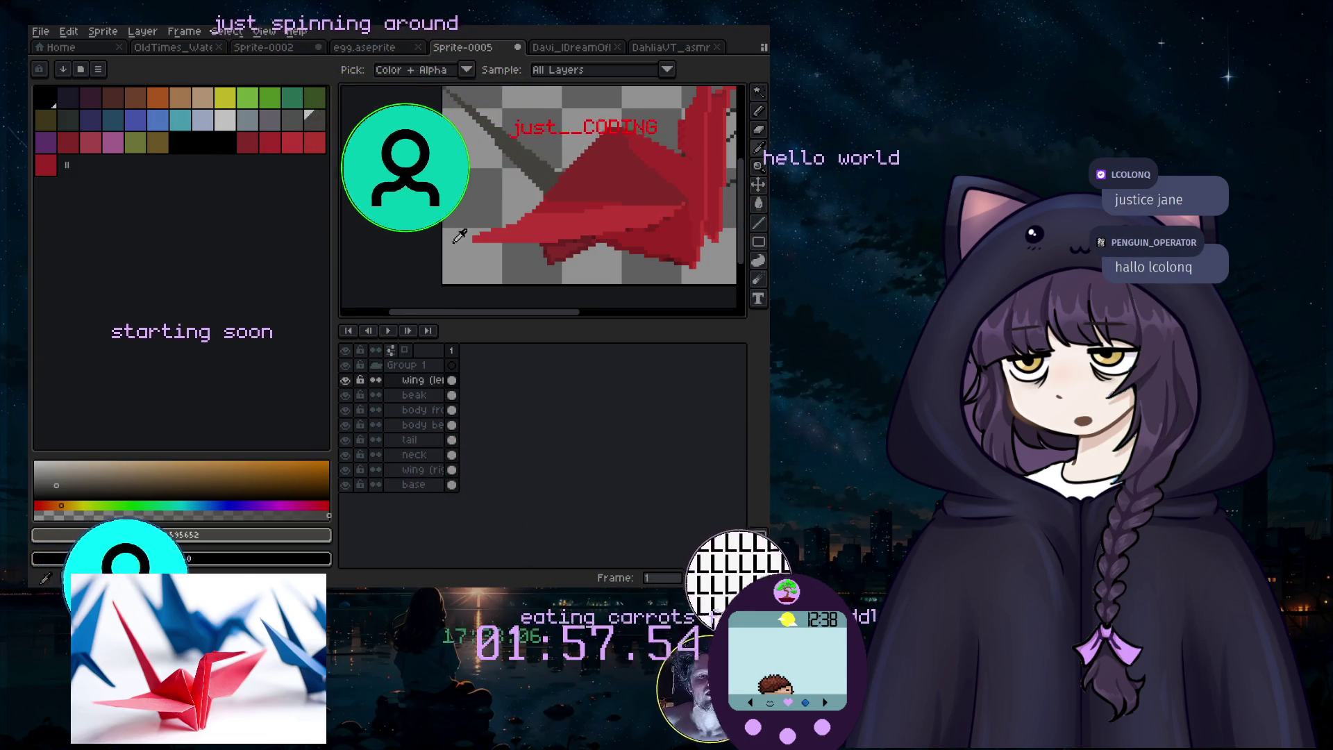
left_click(761, 111)
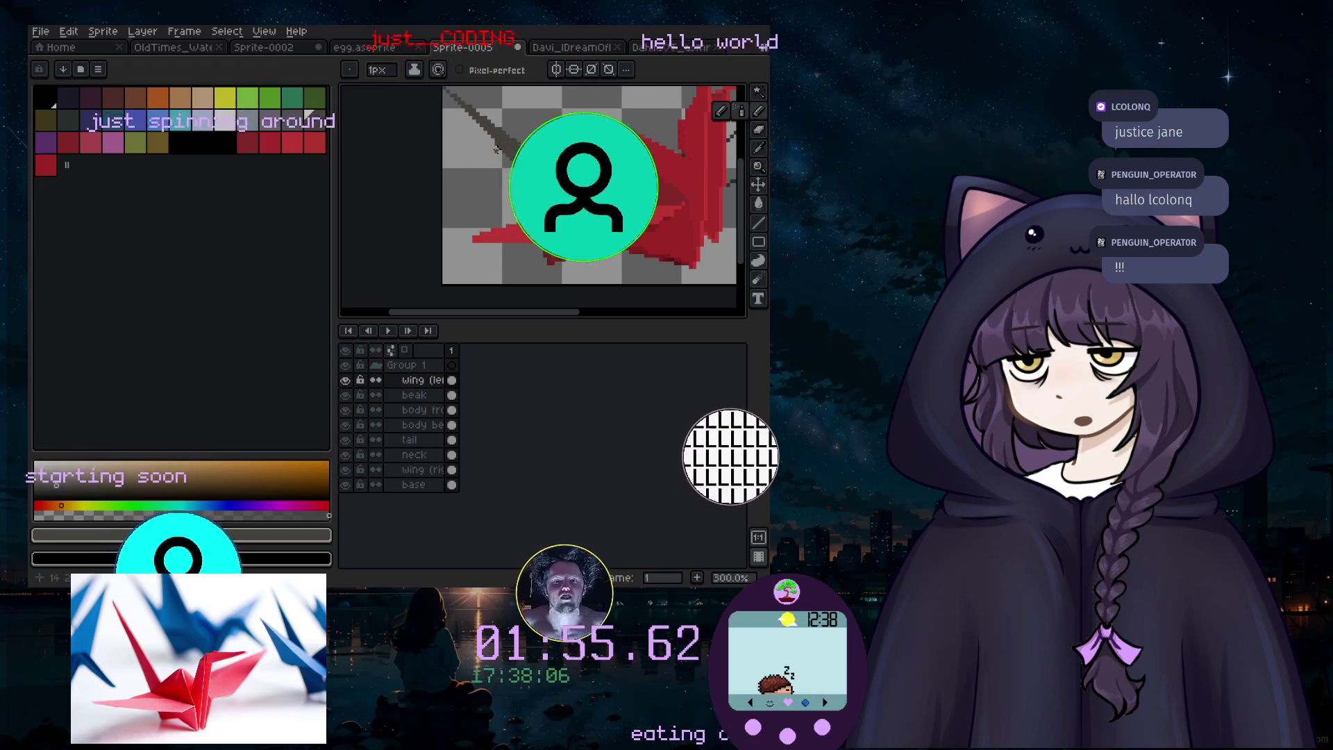
scroll(504, 138, "up", 4)
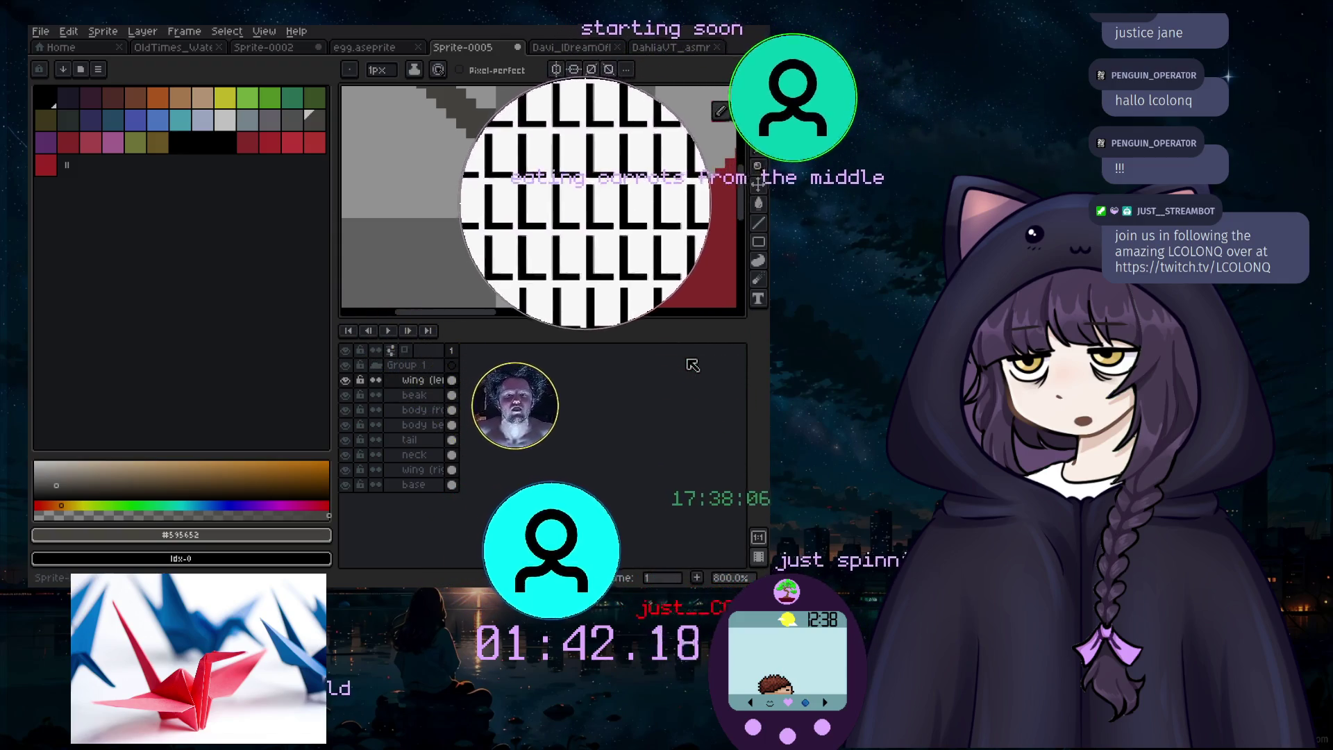
Step: Sample the crane's darker red #ad3535 and reselect the Pencil
key("minus")
key("minus")
key("minus")
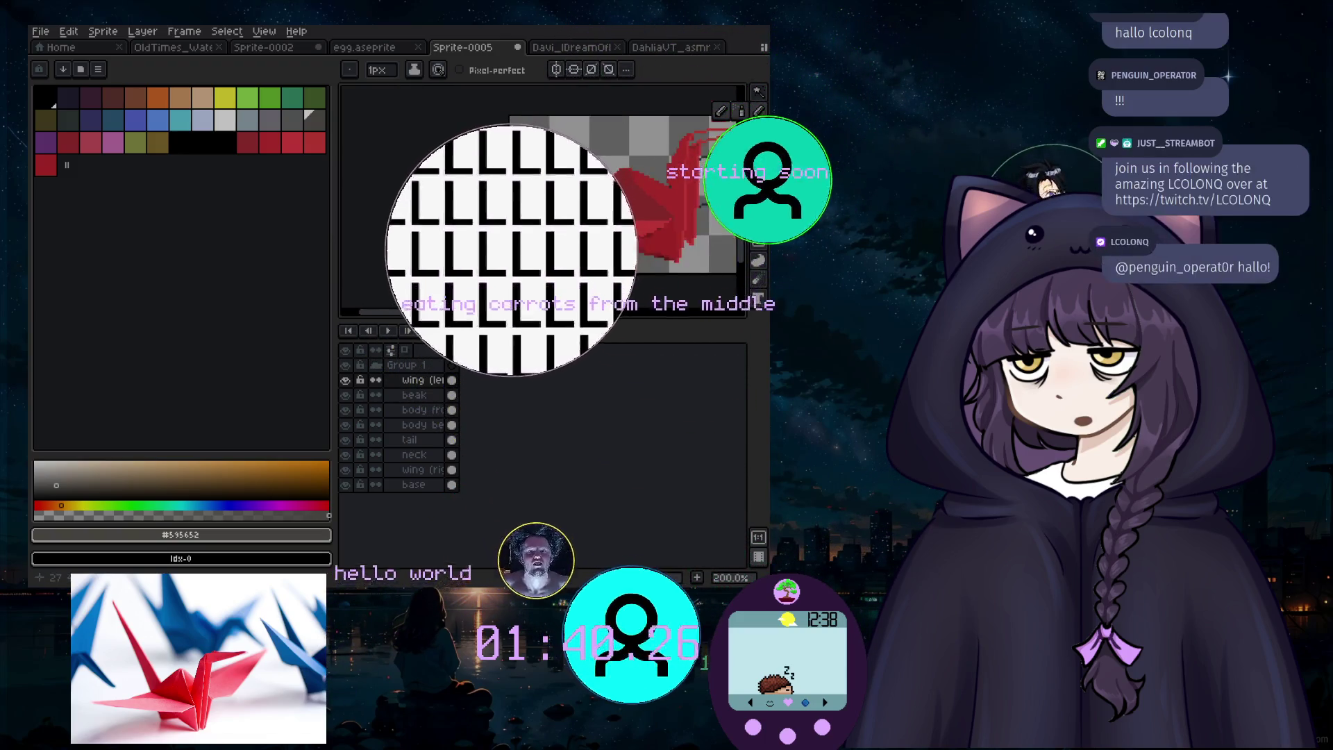
key("plus")
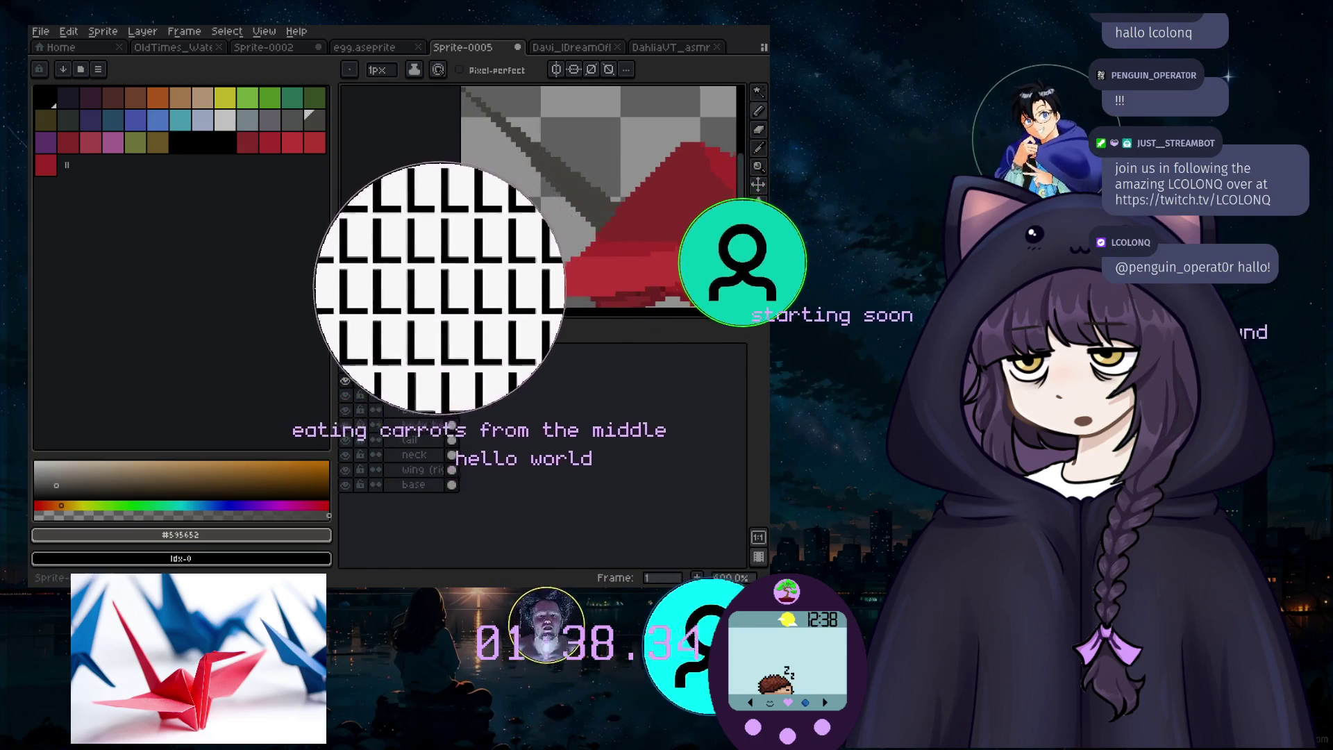
scroll(611, 195, "left", 2)
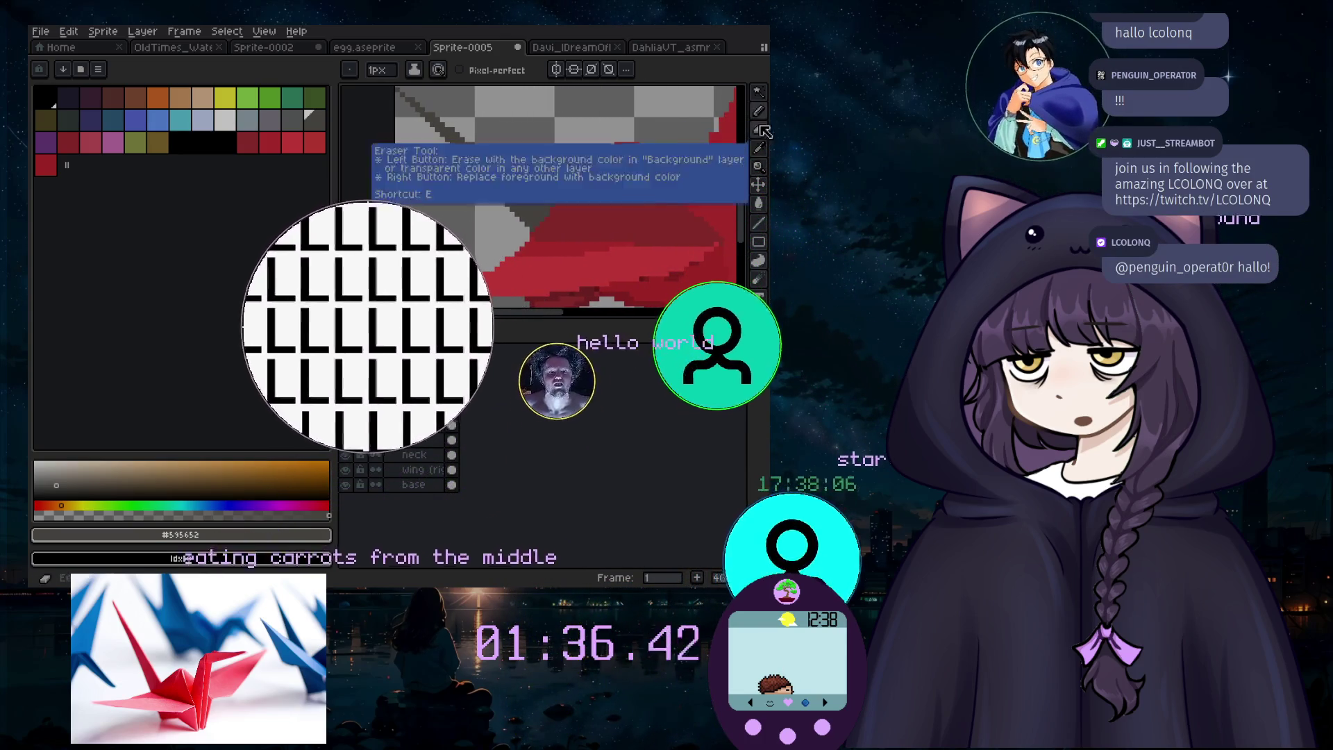
left_click(759, 167)
key("minus")
key("minus")
key("minus")
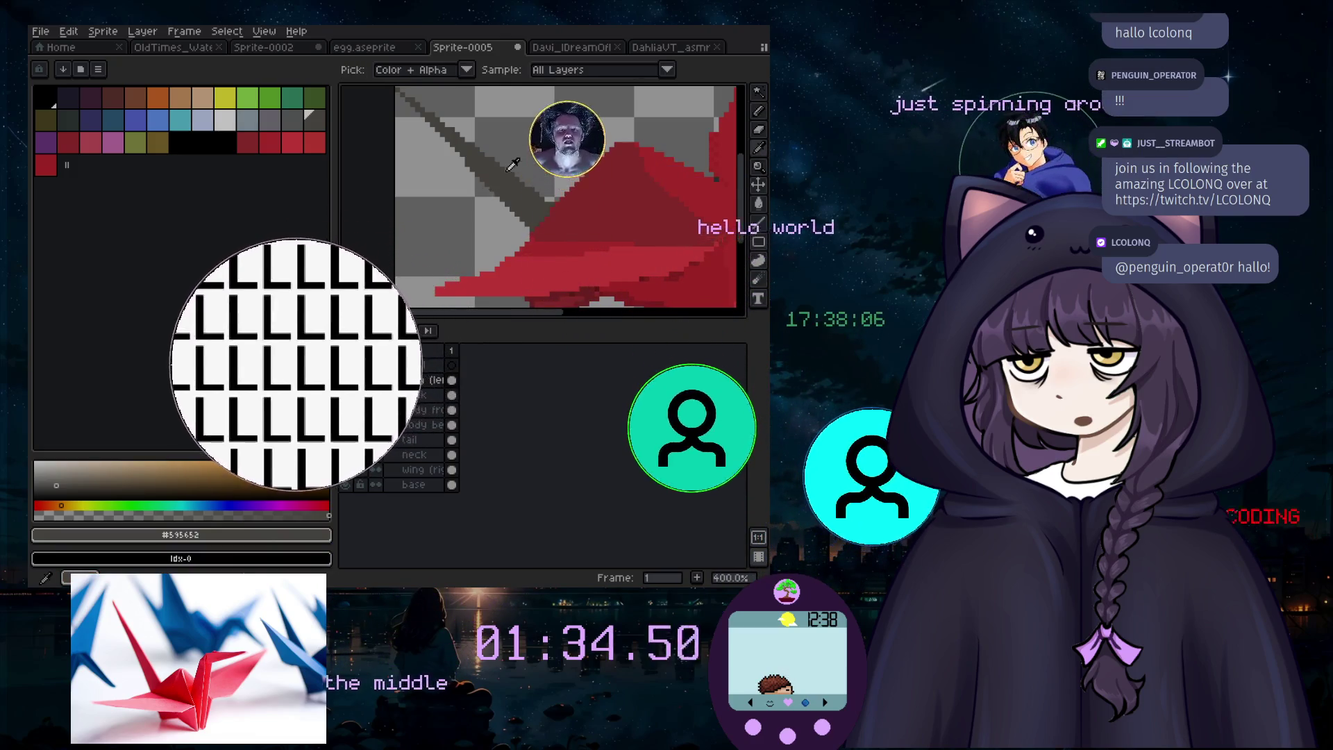
left_click(517, 182)
key("plus")
key("plus")
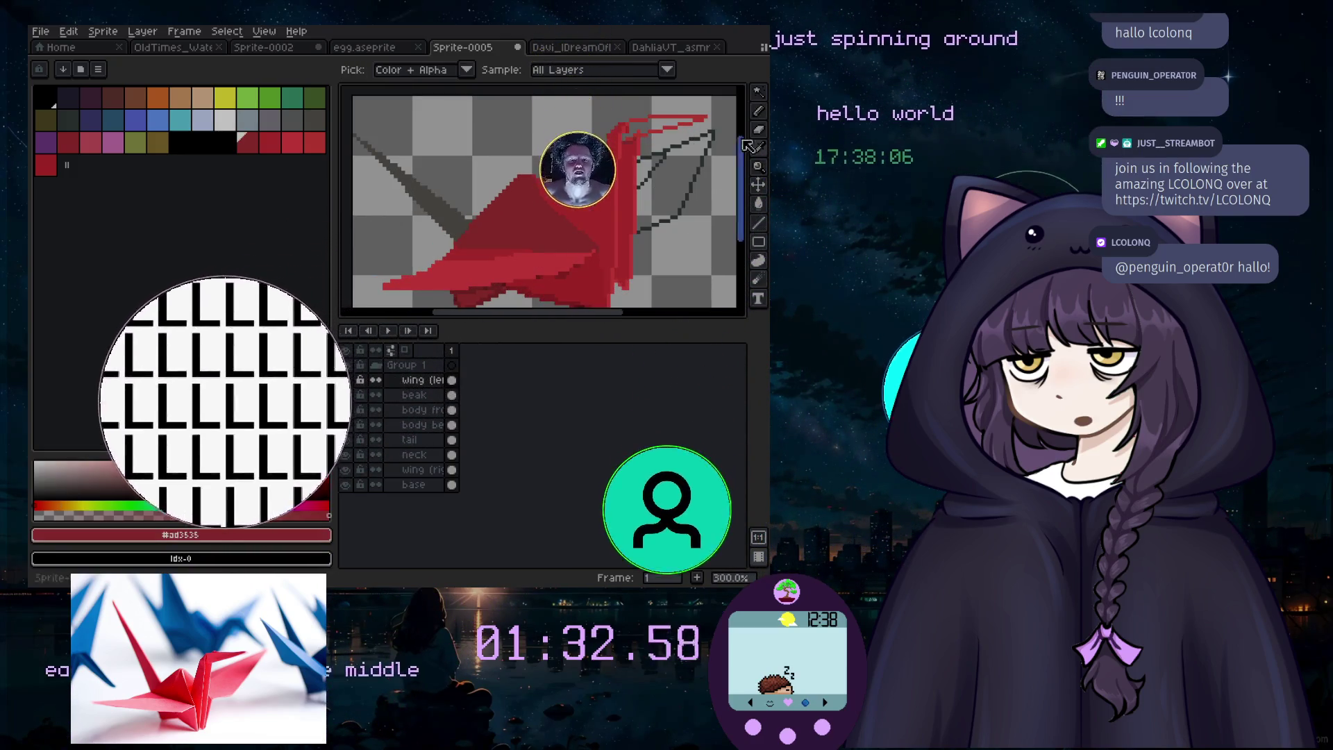
left_click(759, 111)
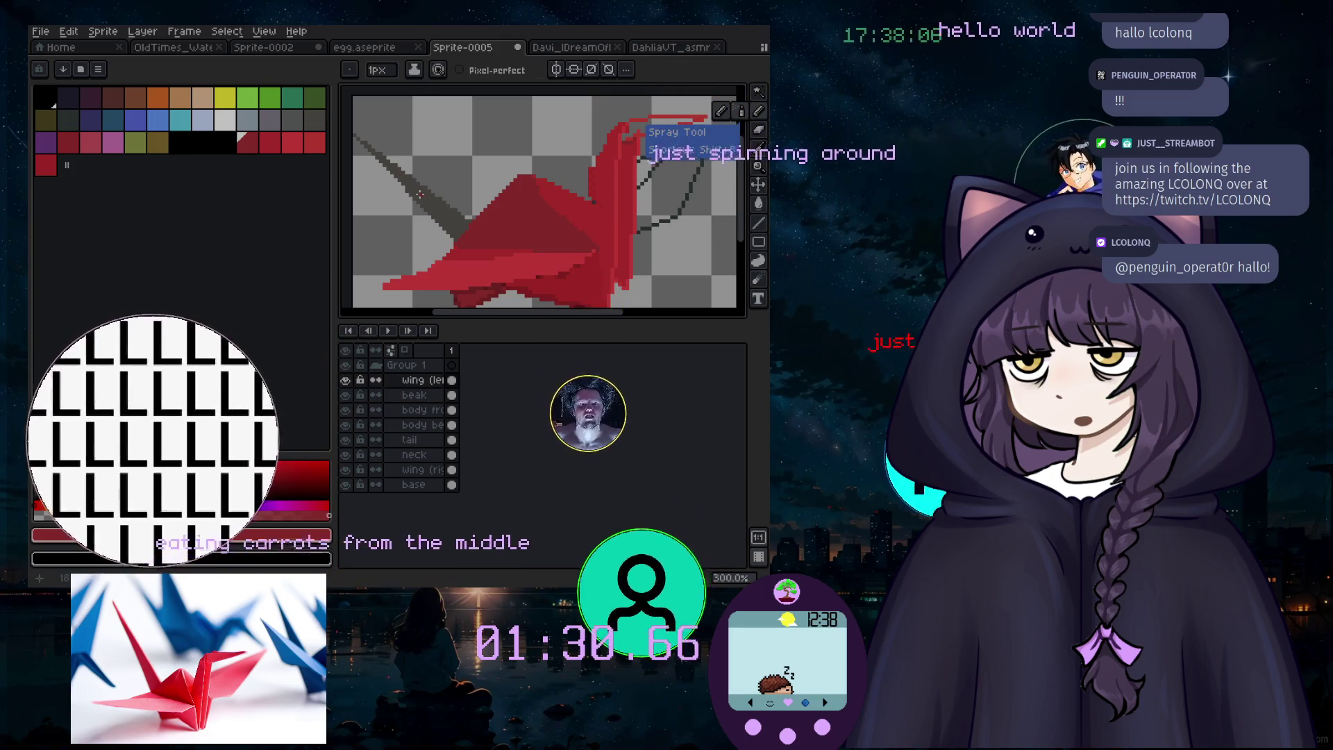
scroll(421, 194, "up", 1)
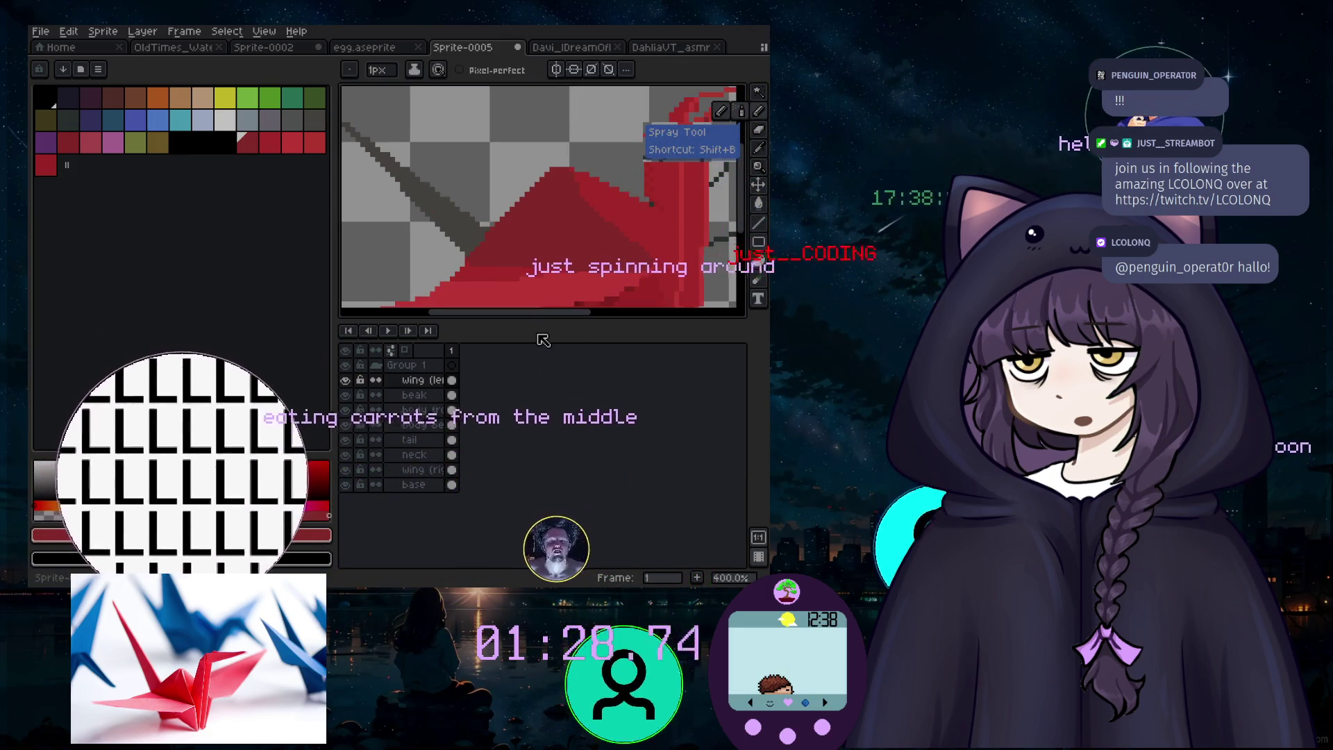
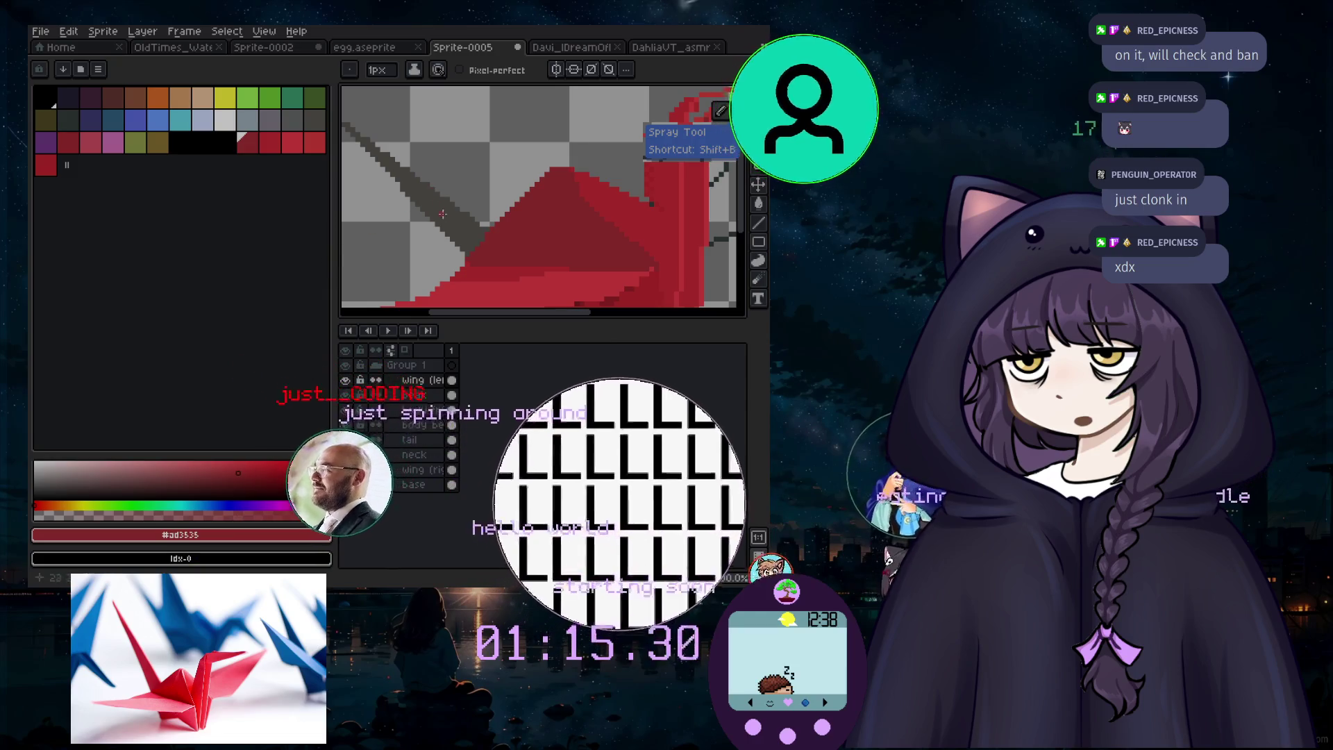
Step: Make the tail layer active and sample its grey outline colour with the Eyedropper
scroll(432, 201, "down", 2)
scroll(432, 202, "up", 2)
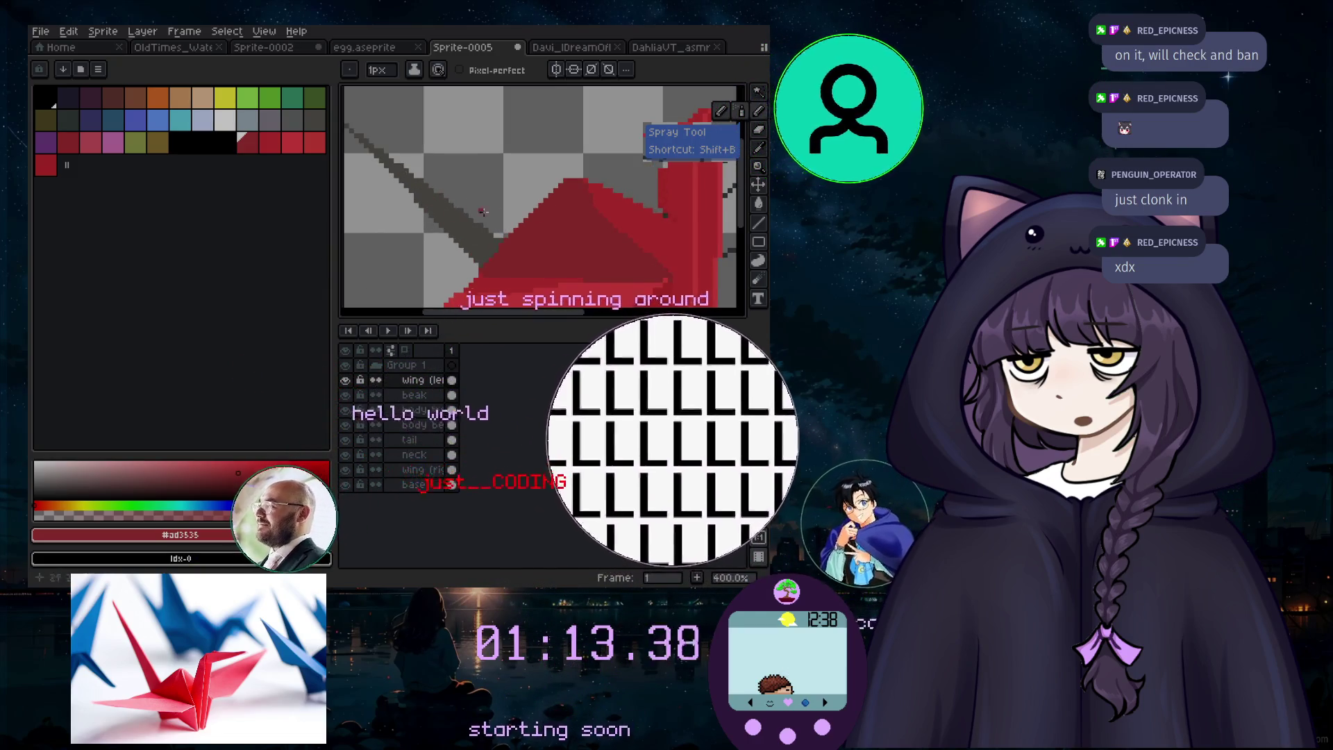
left_click(759, 148)
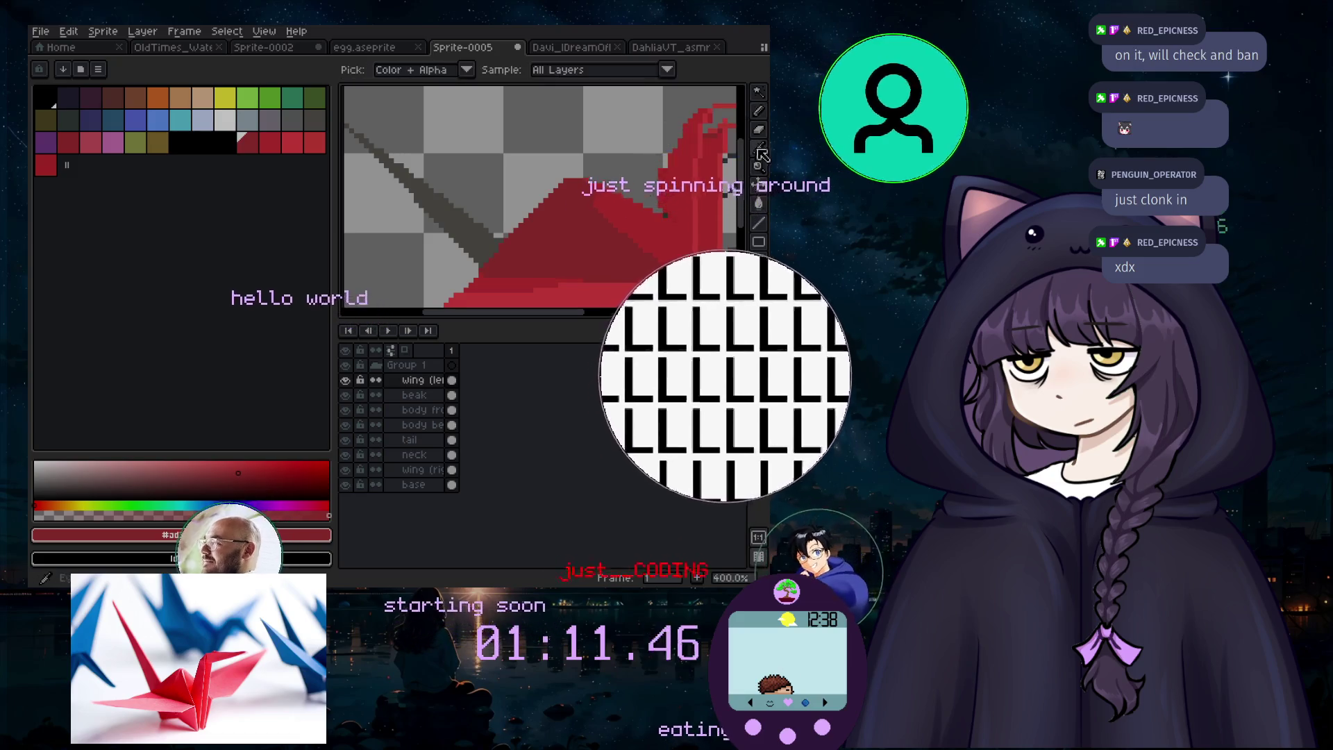
left_click(436, 445)
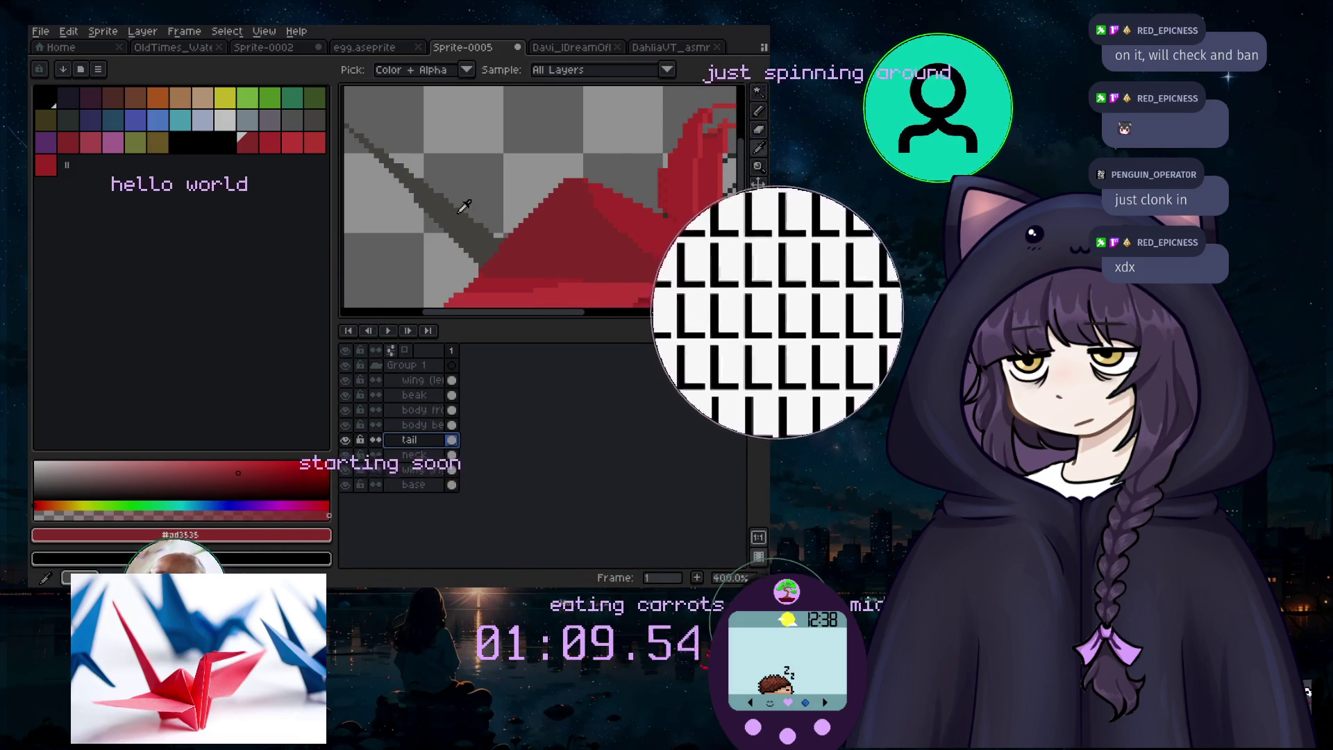
left_click(417, 182)
Step: Switch to the Pencil and choose a red from the palette as the drawing colour
left_click(757, 112)
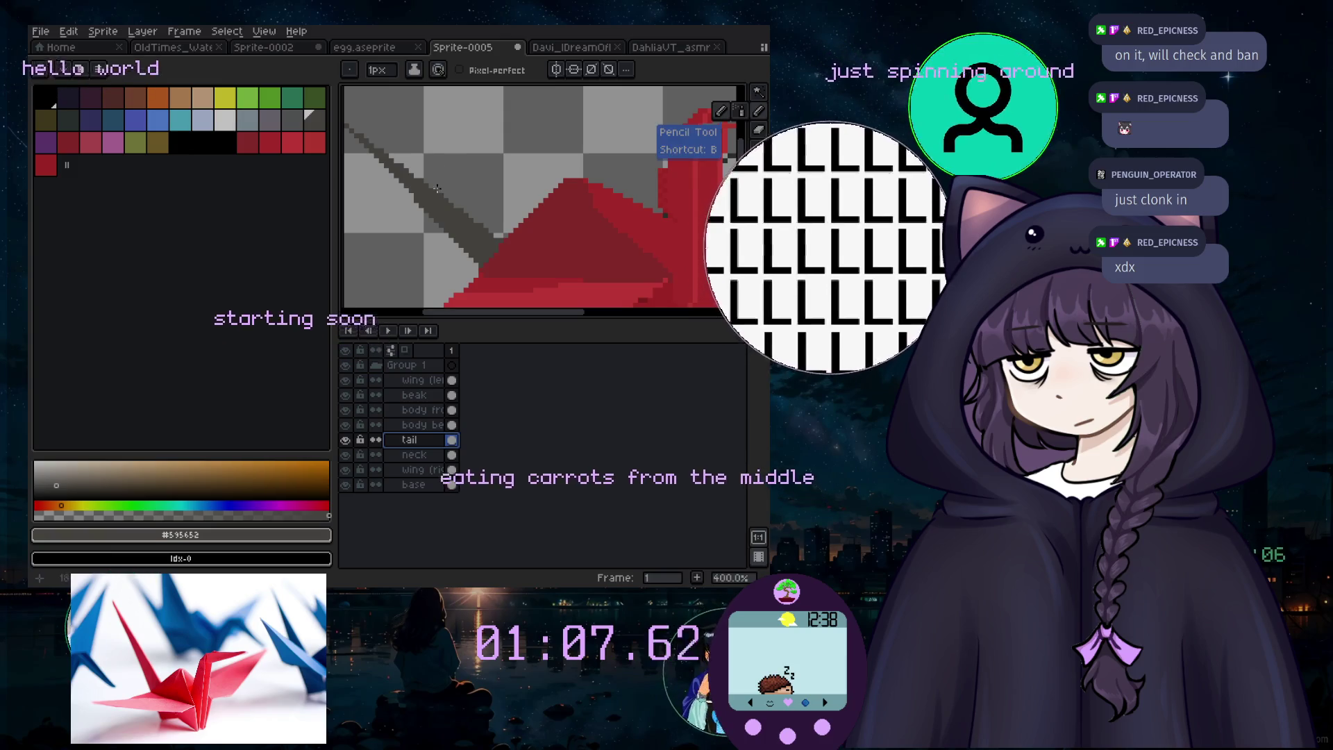
left_click(73, 144)
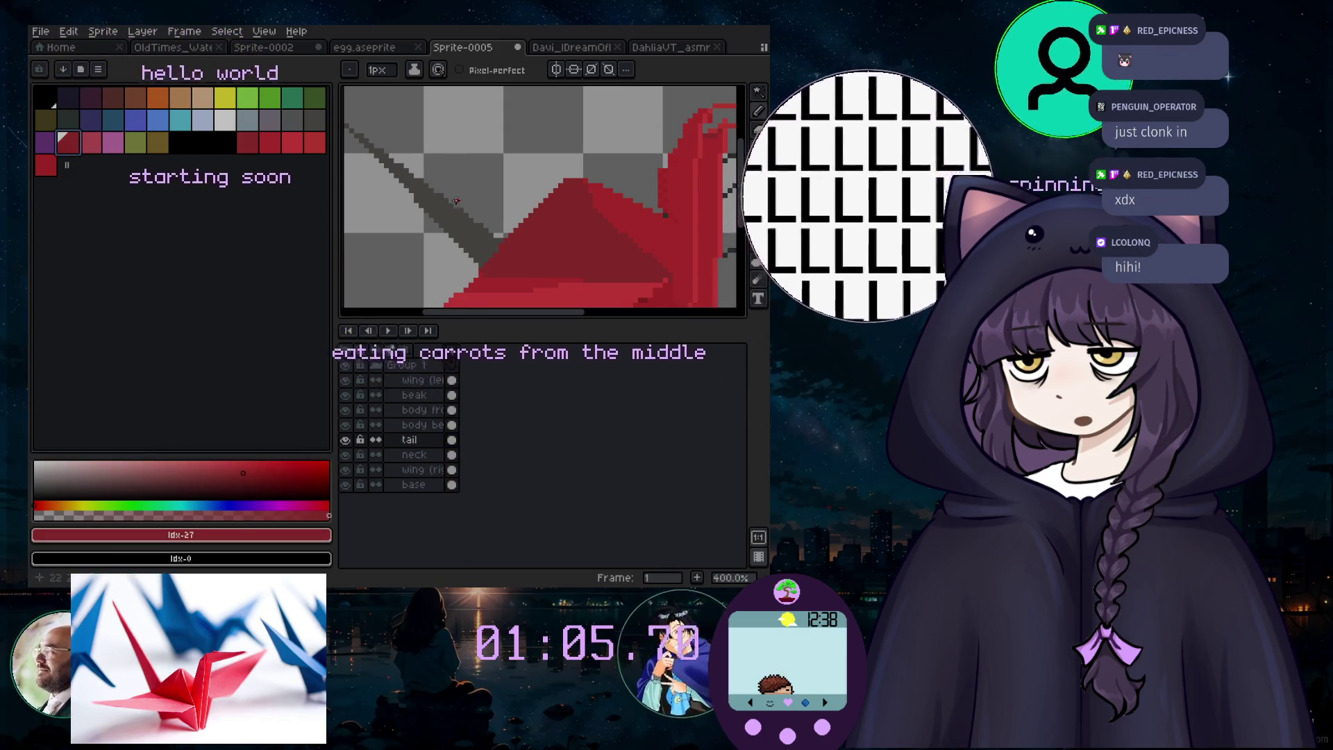
scroll(456, 210, "up", 2)
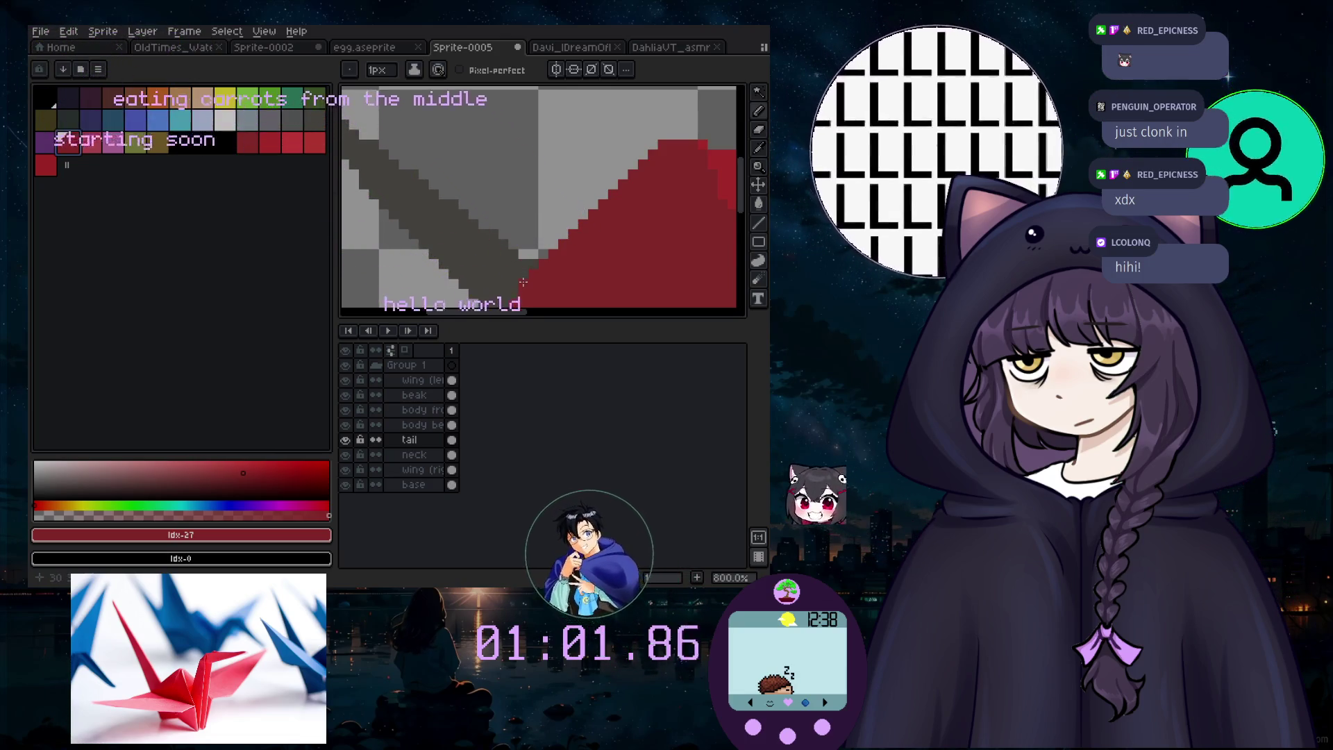
scroll(485, 269, "down", 2)
scroll(486, 268, "down", 1)
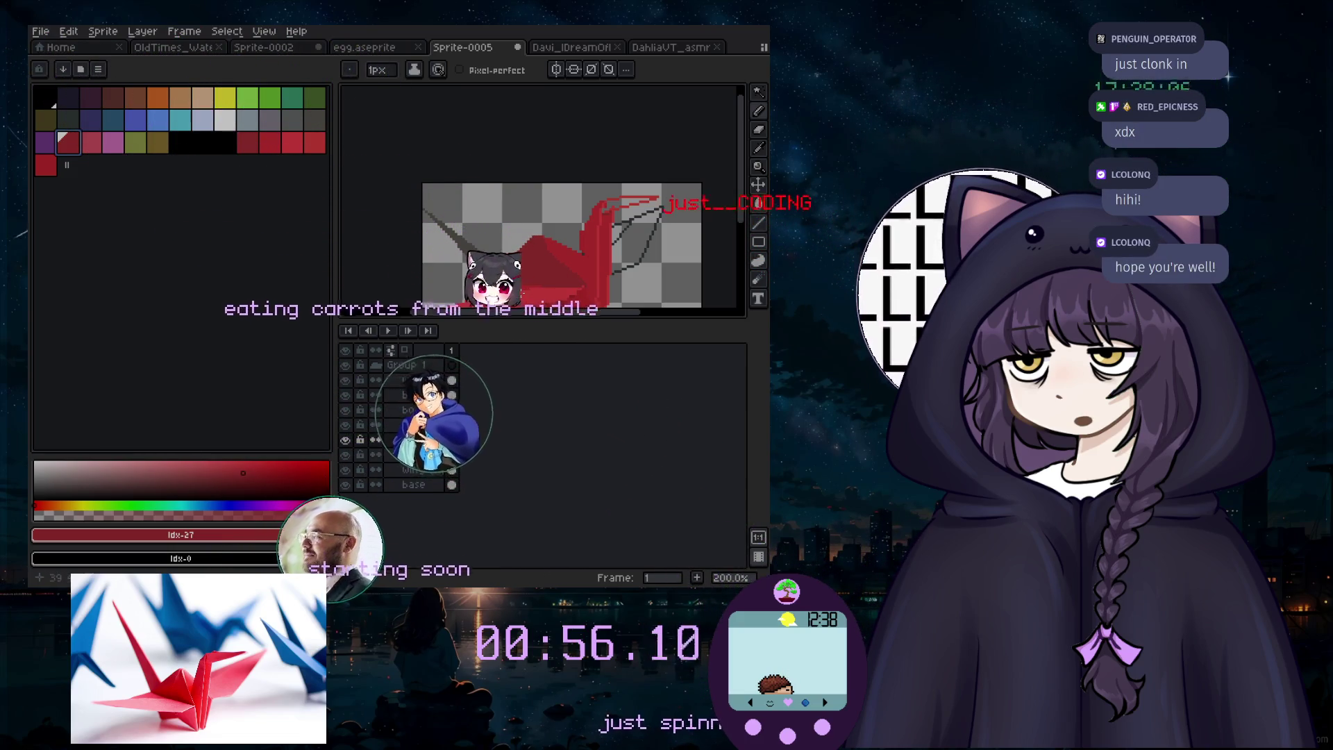
scroll(528, 271, "up", 3)
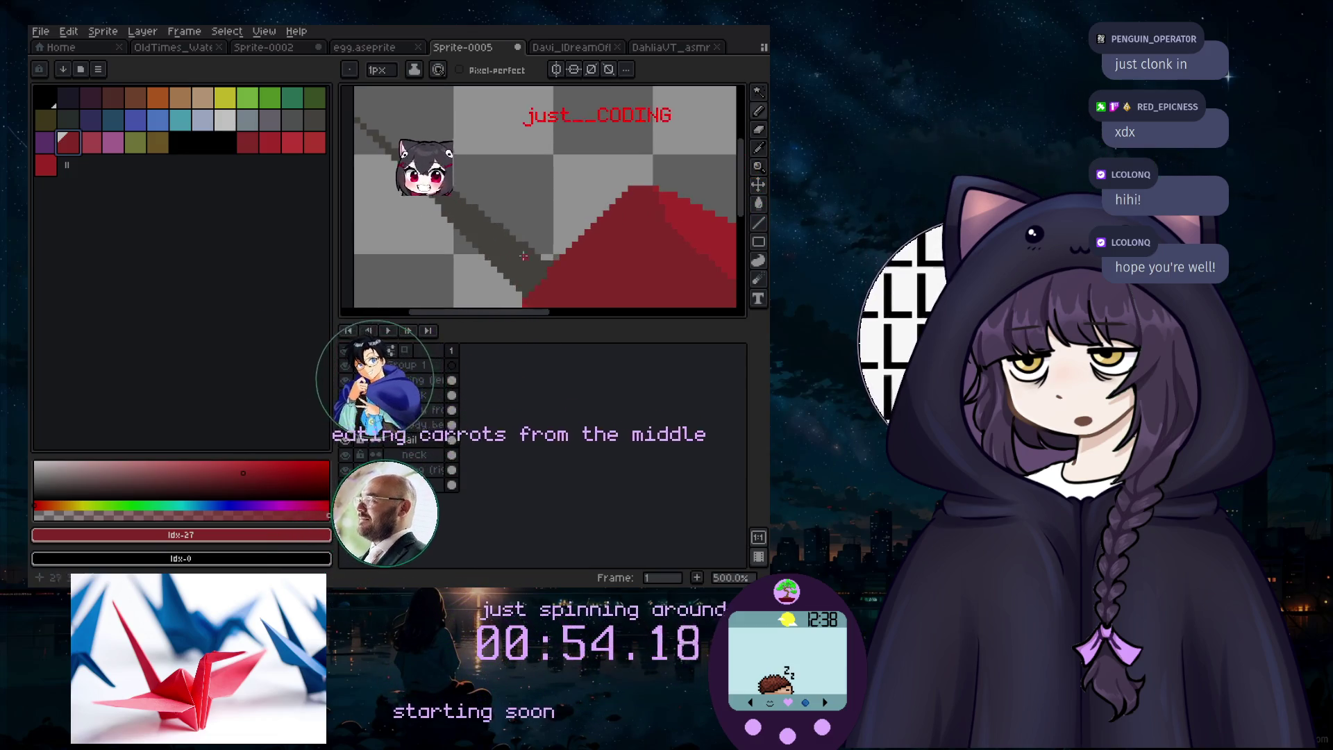
scroll(537, 249, "down", 2)
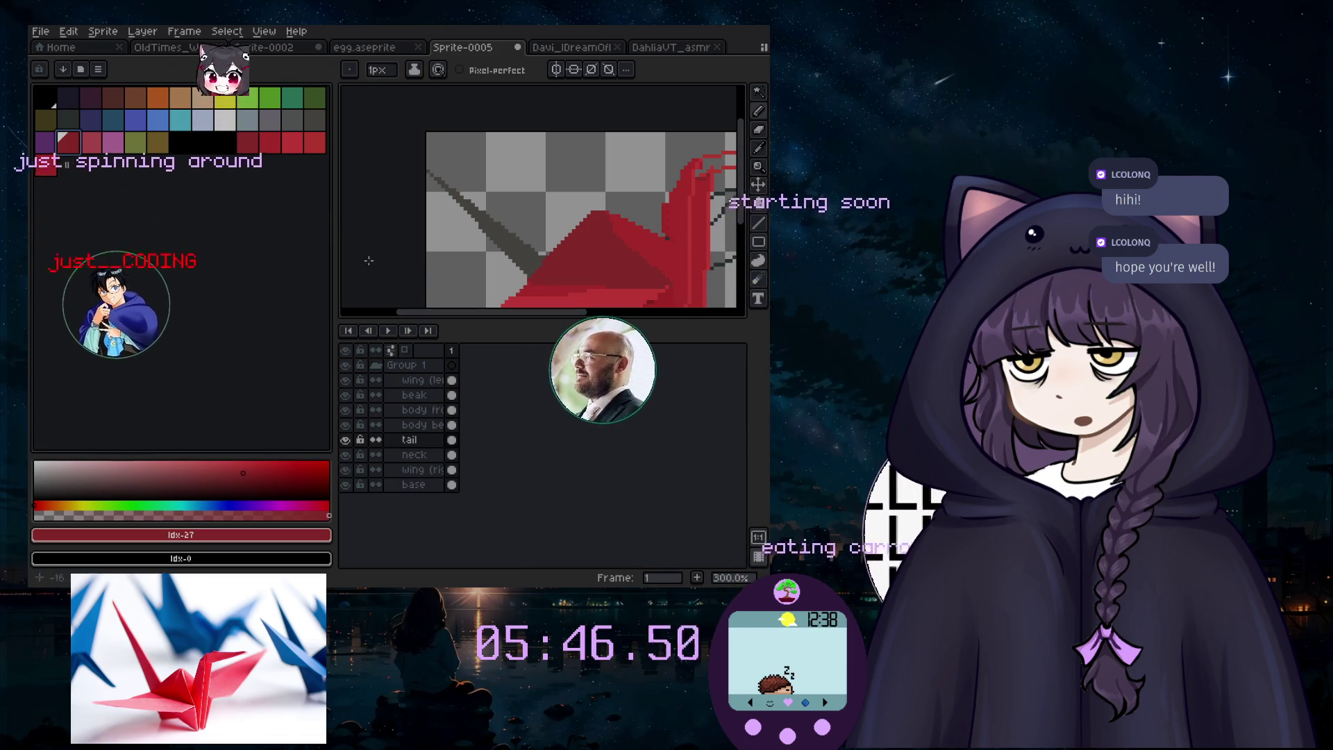
scroll(464, 272, "up", 2)
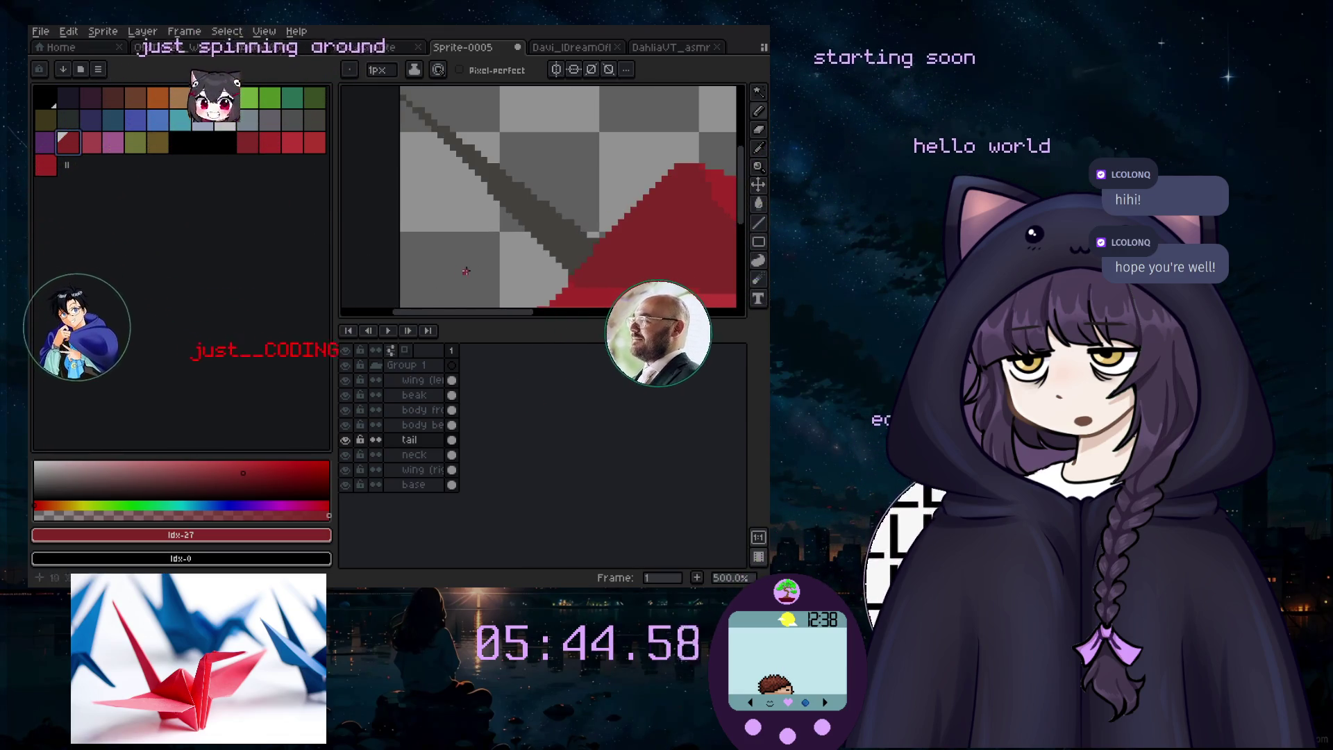
Step: Switch to the Paint Bucket and undo the accidental bucket fill
left_click(758, 203)
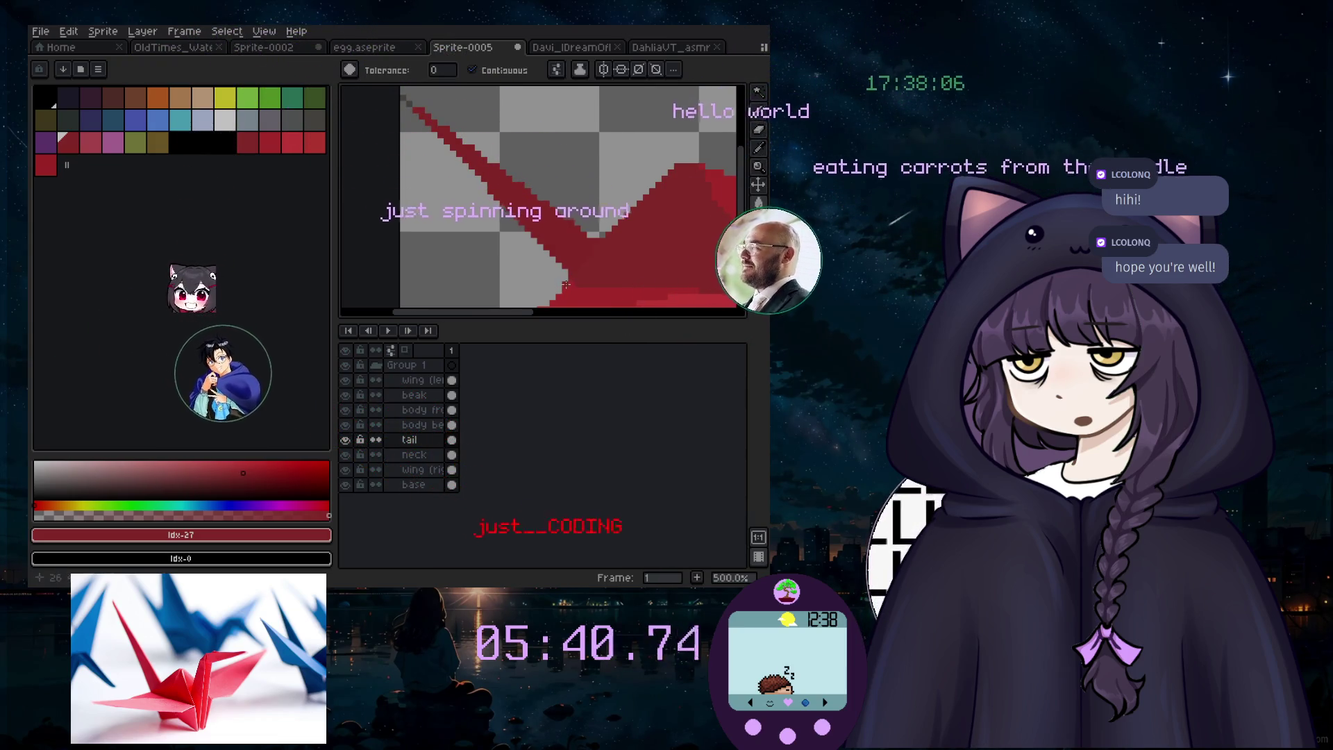
scroll(549, 243, "down", 2)
key("ctrl+z")
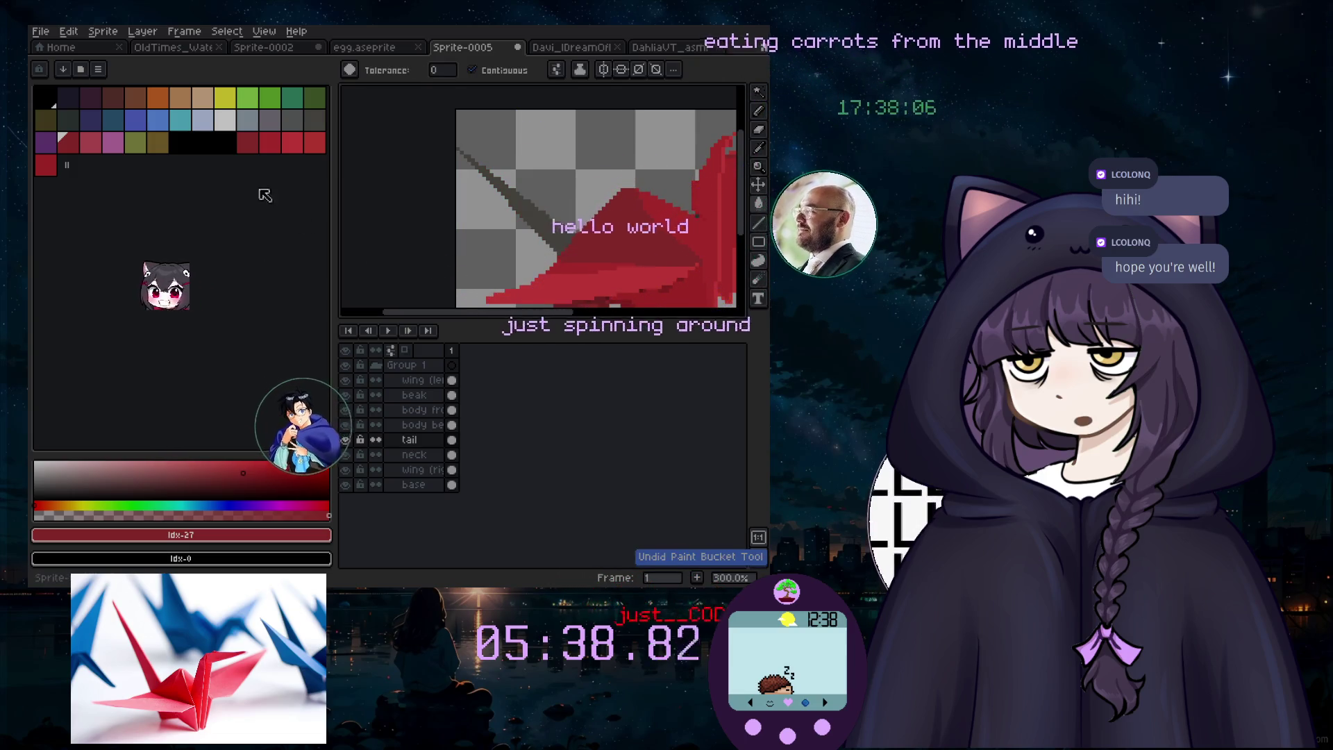
scroll(473, 175, "up", 1)
Step: Choose a different palette red, then undo the fill that flooded the whole canvas
left_click(247, 142)
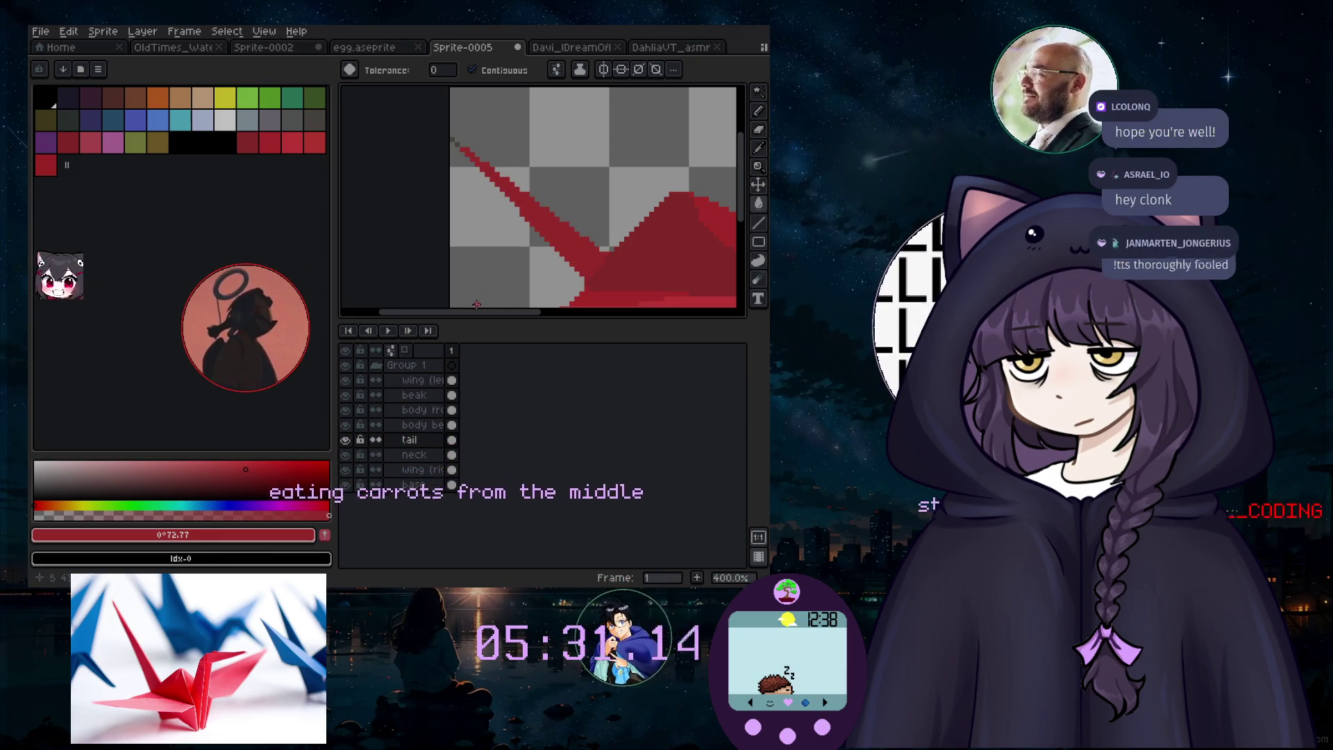
scroll(581, 252, "down", 3)
scroll(597, 286, "up", 1)
left_click_drag(567, 314, 601, 320)
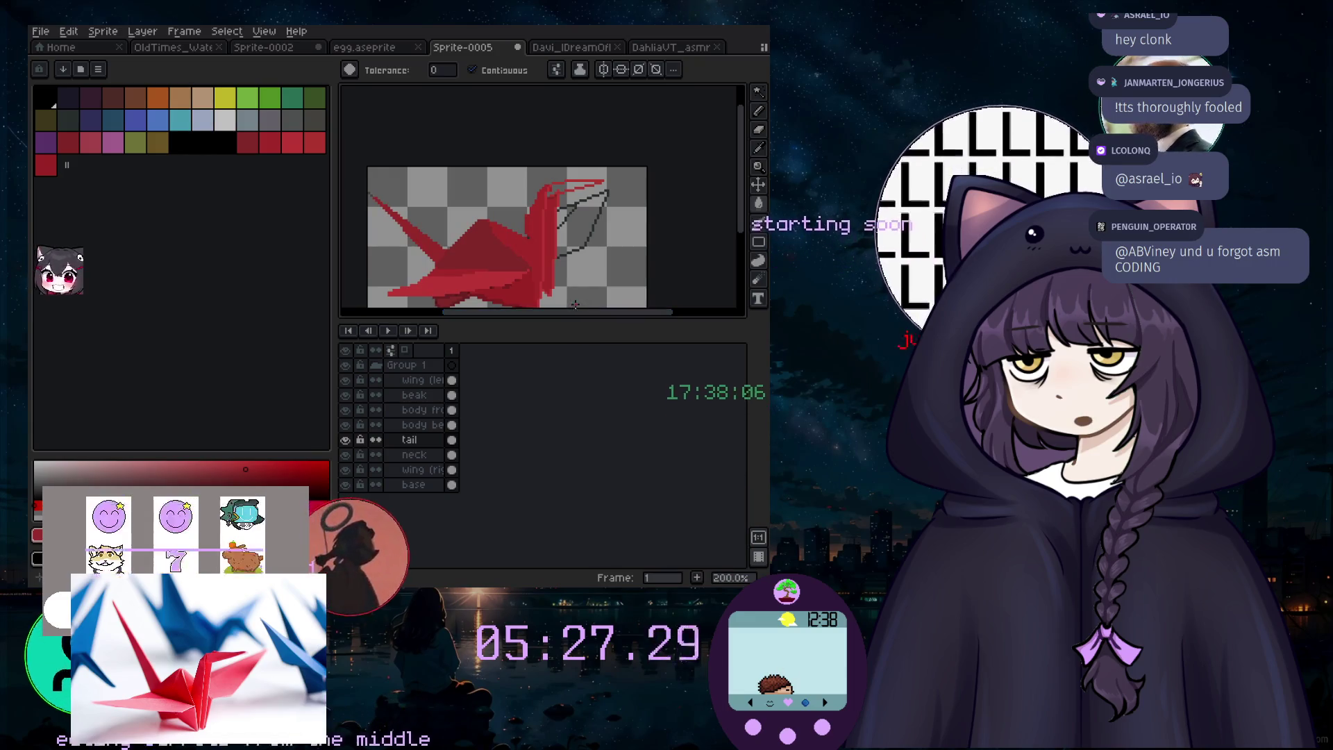
scroll(546, 290, "up", 1)
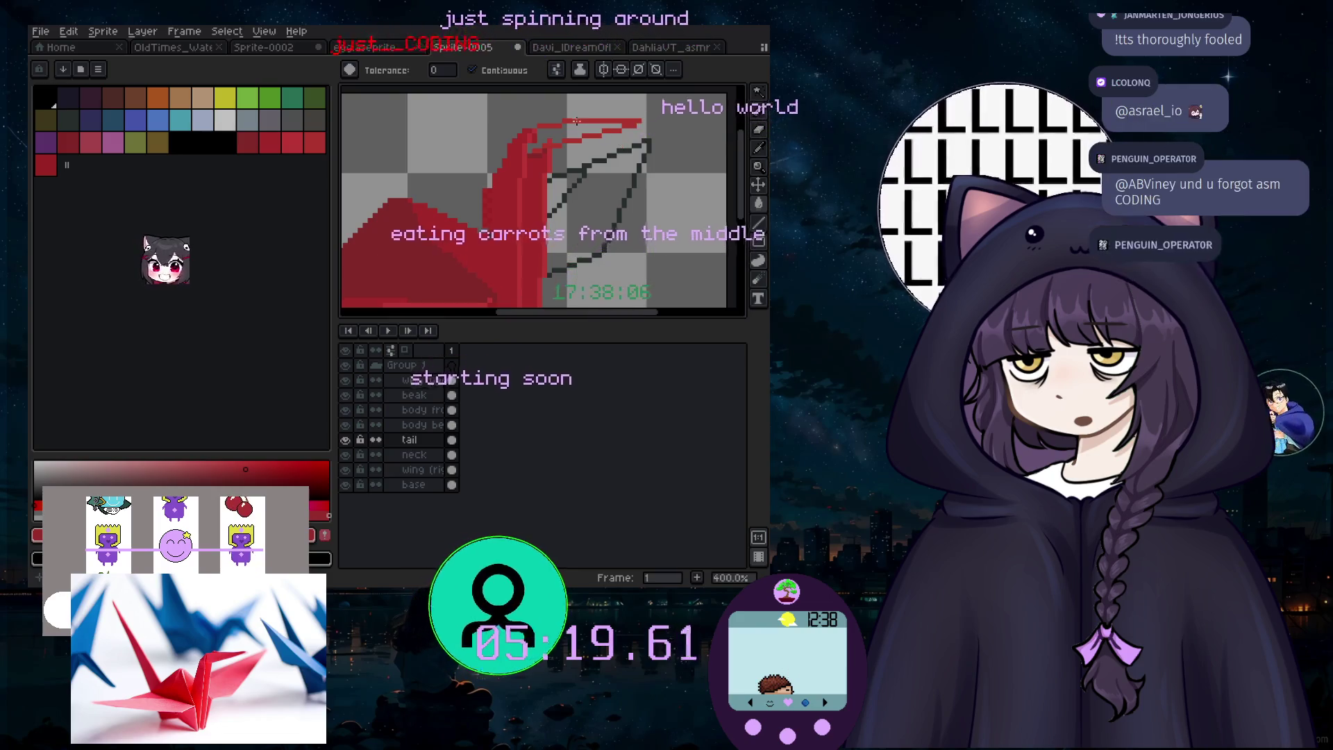
scroll(607, 138, "up", 1)
key("ctrl+z")
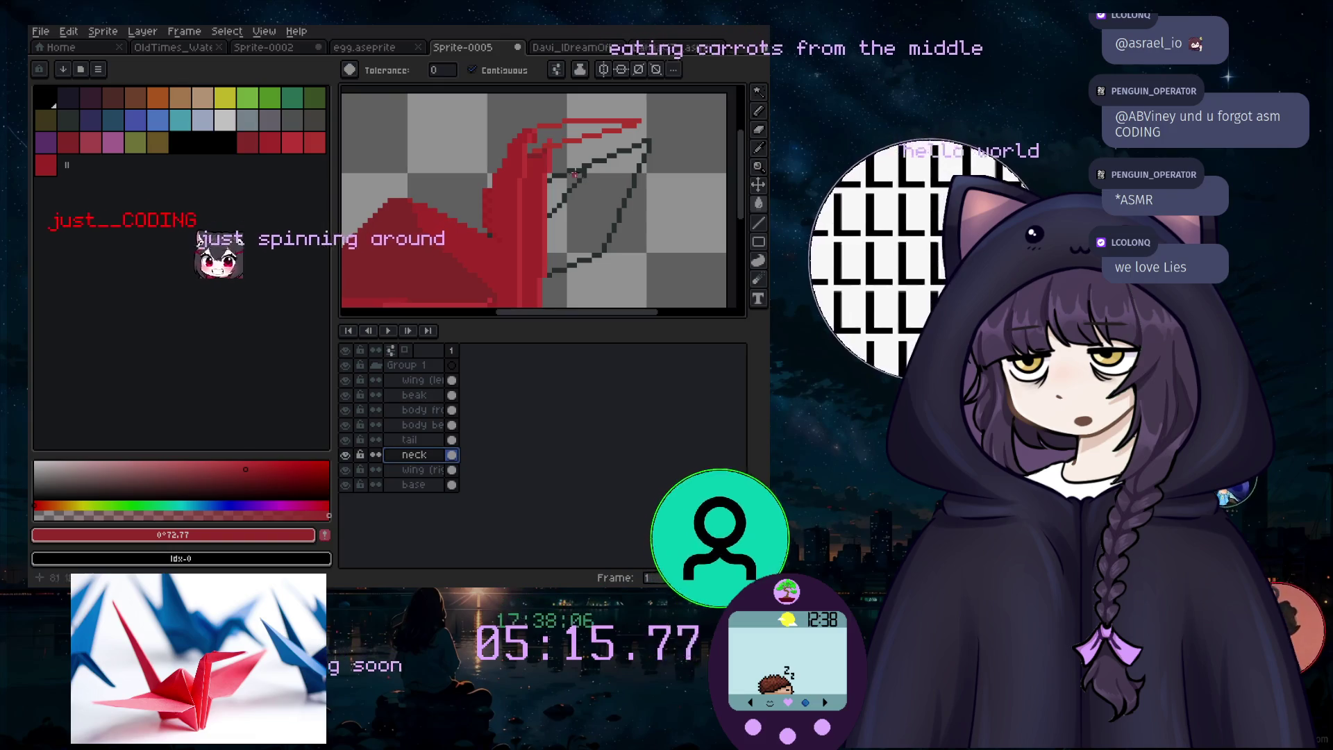
Step: Undo the red bucket fill that covered the empty canvas area
left_click(563, 130)
key("ctrl+z")
scroll(569, 130, "up", 1)
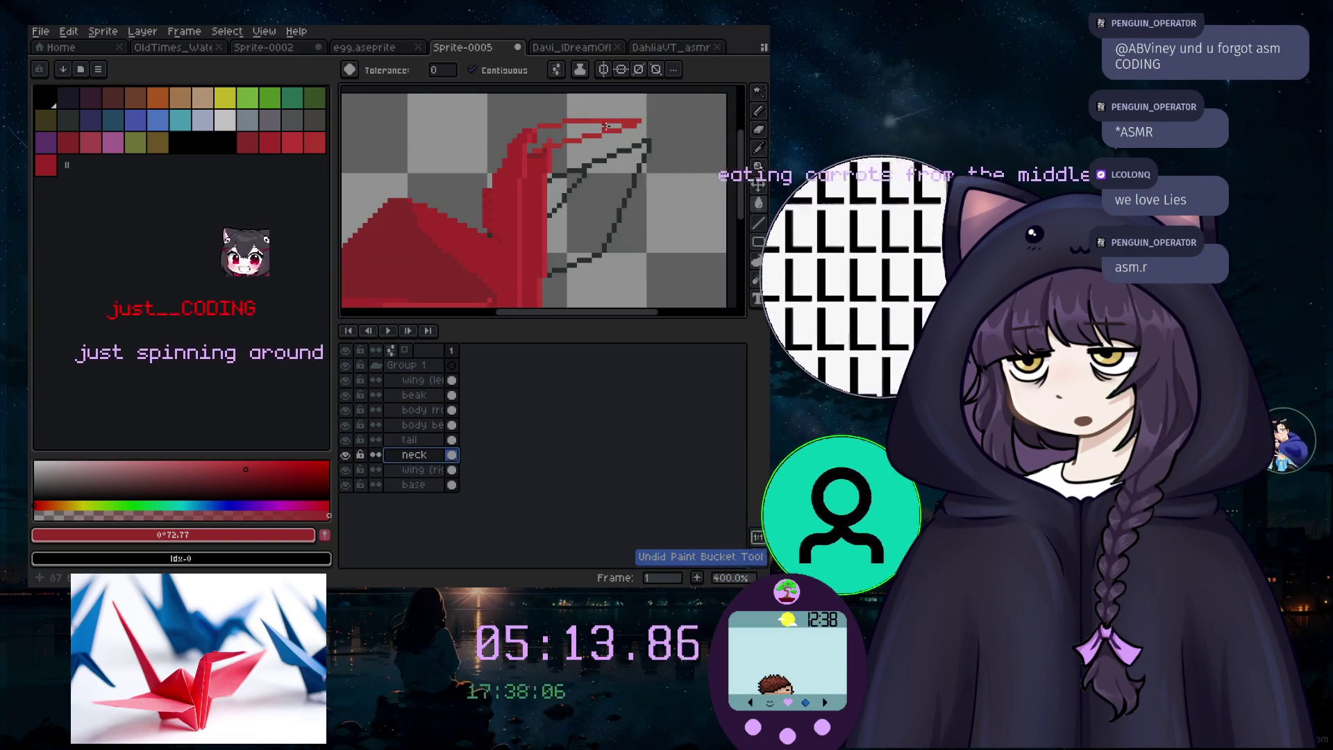
Step: Return to the Pencil with the palette red at index 37 as drawing colour
key("i")
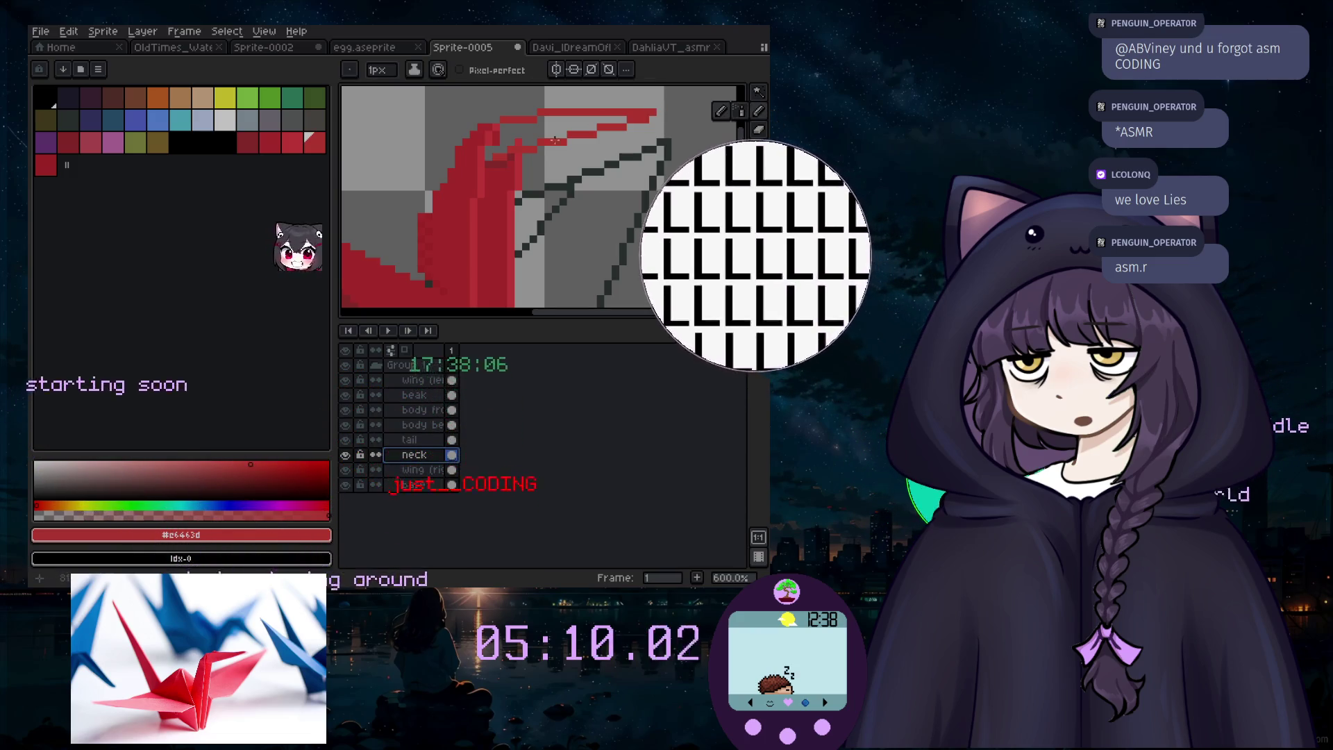
left_click(758, 111)
scroll(616, 109, "up", 4)
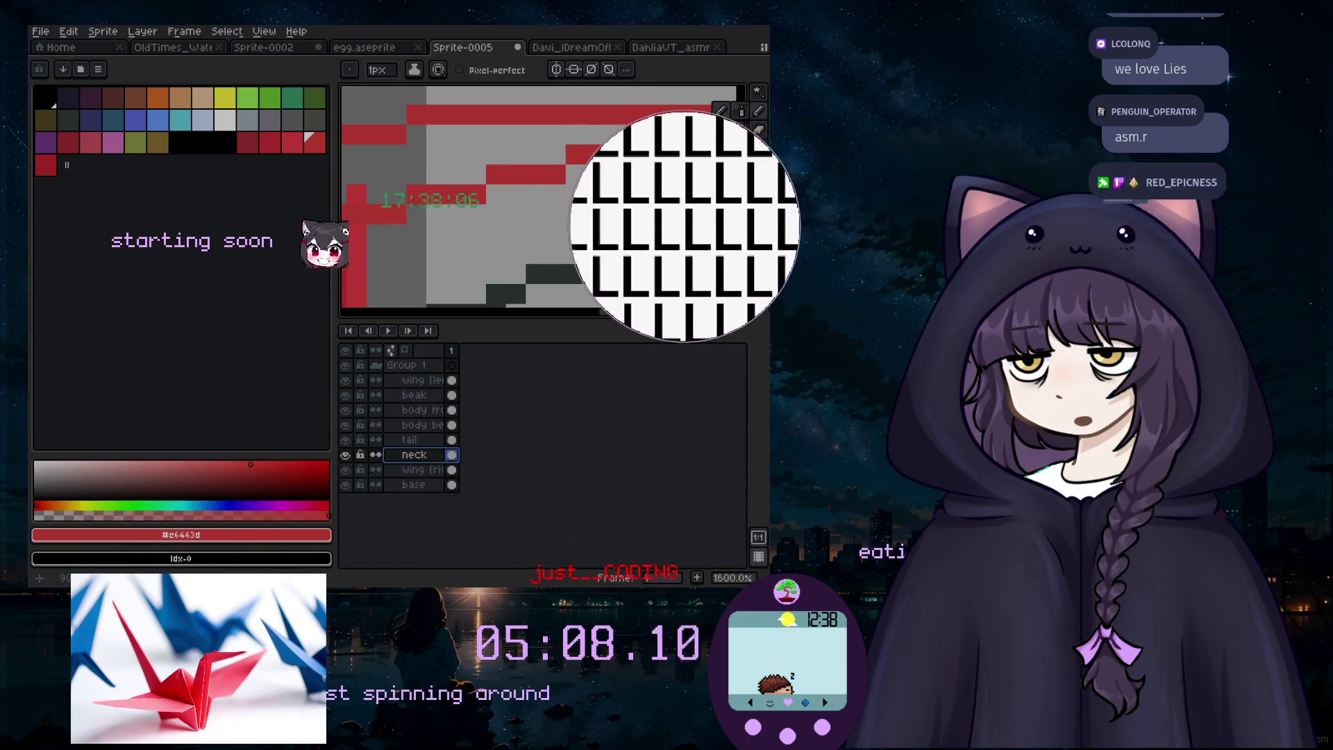
scroll(616, 109, "down", 3)
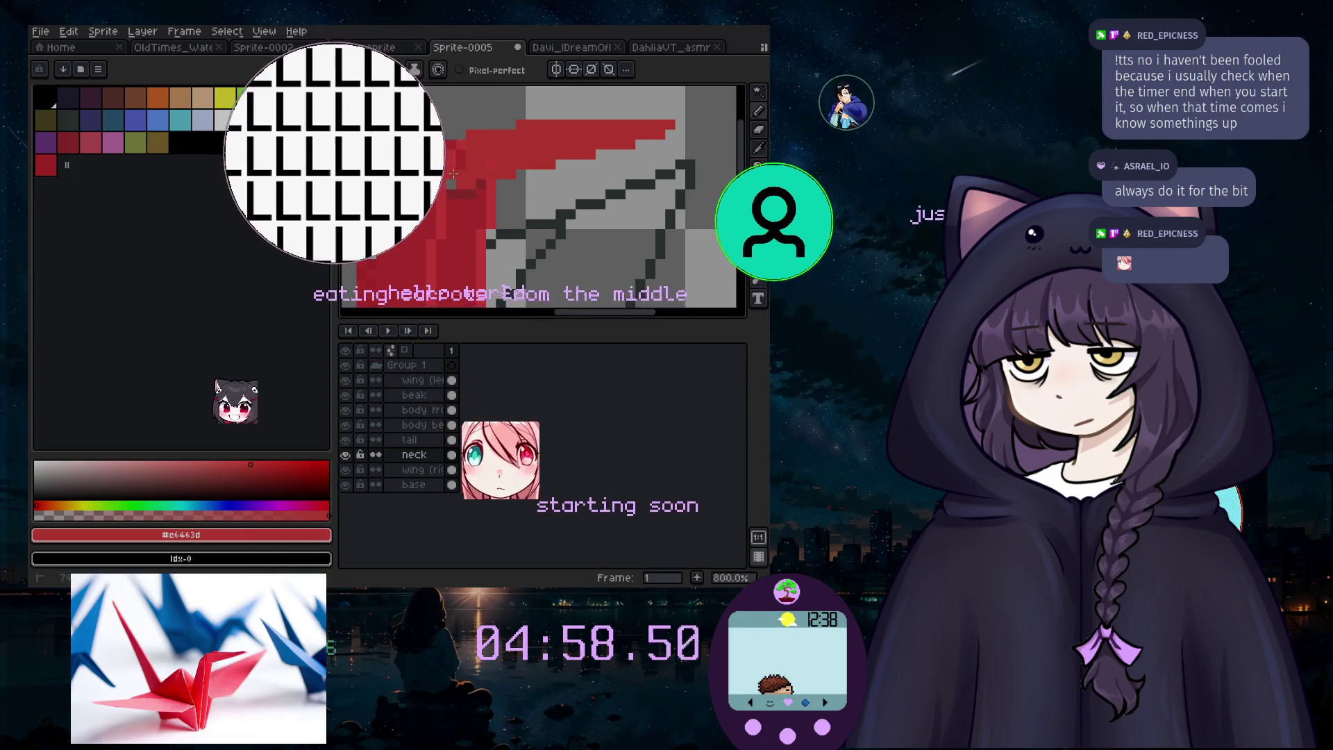
scroll(533, 227, "down", 5)
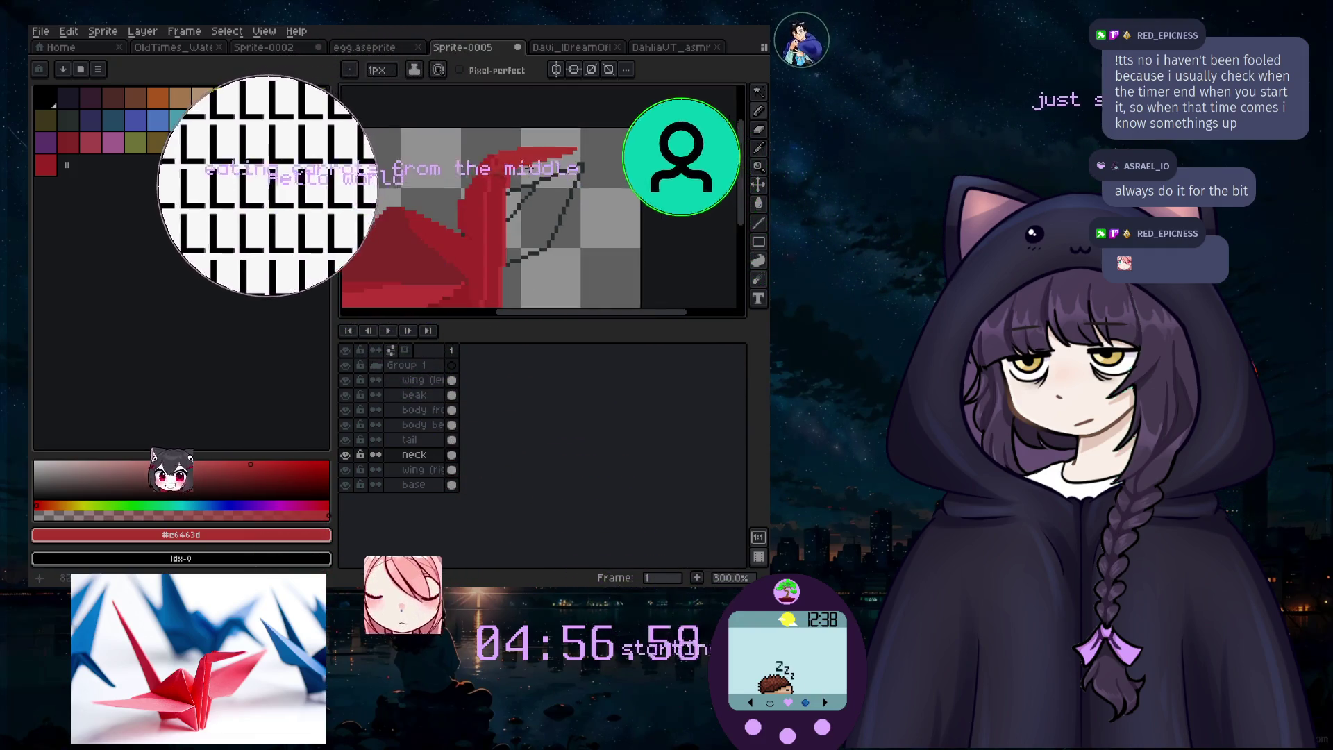
scroll(533, 228, "up", 2)
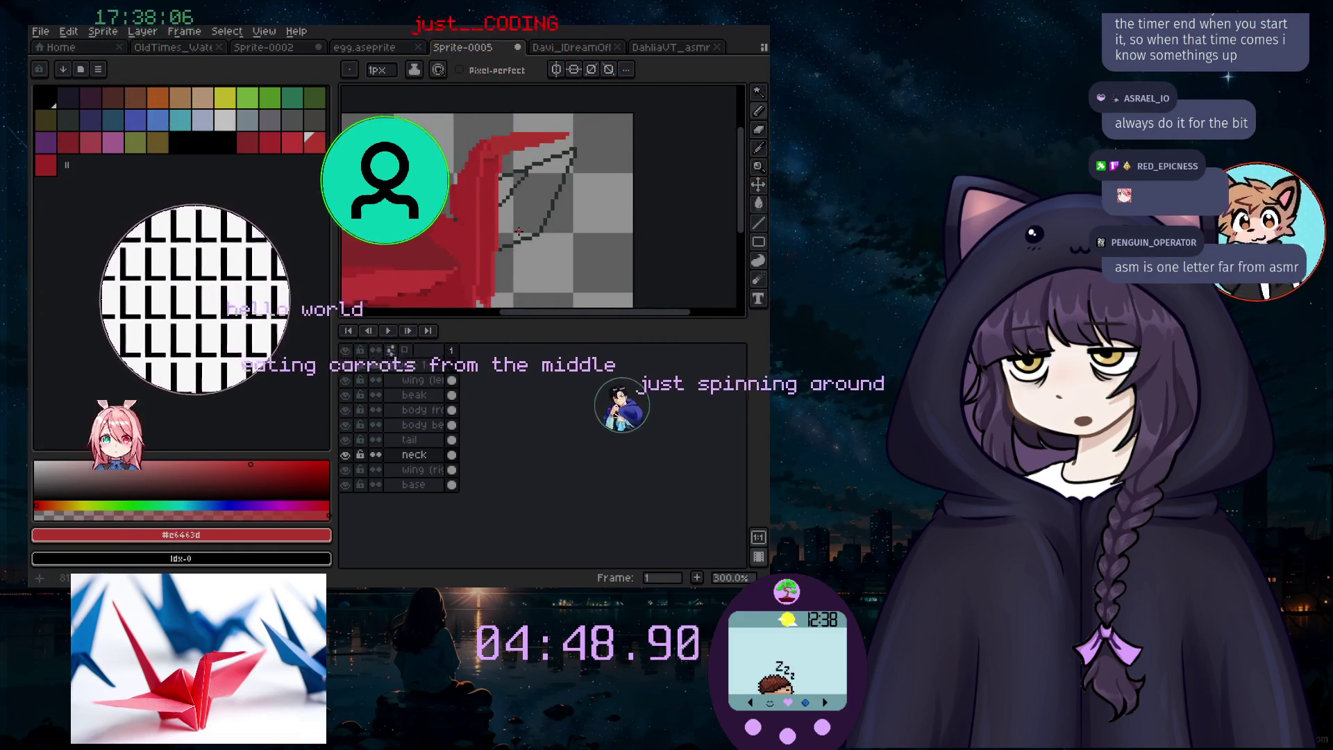
scroll(460, 281, "up", 1)
left_click(404, 167, "alt")
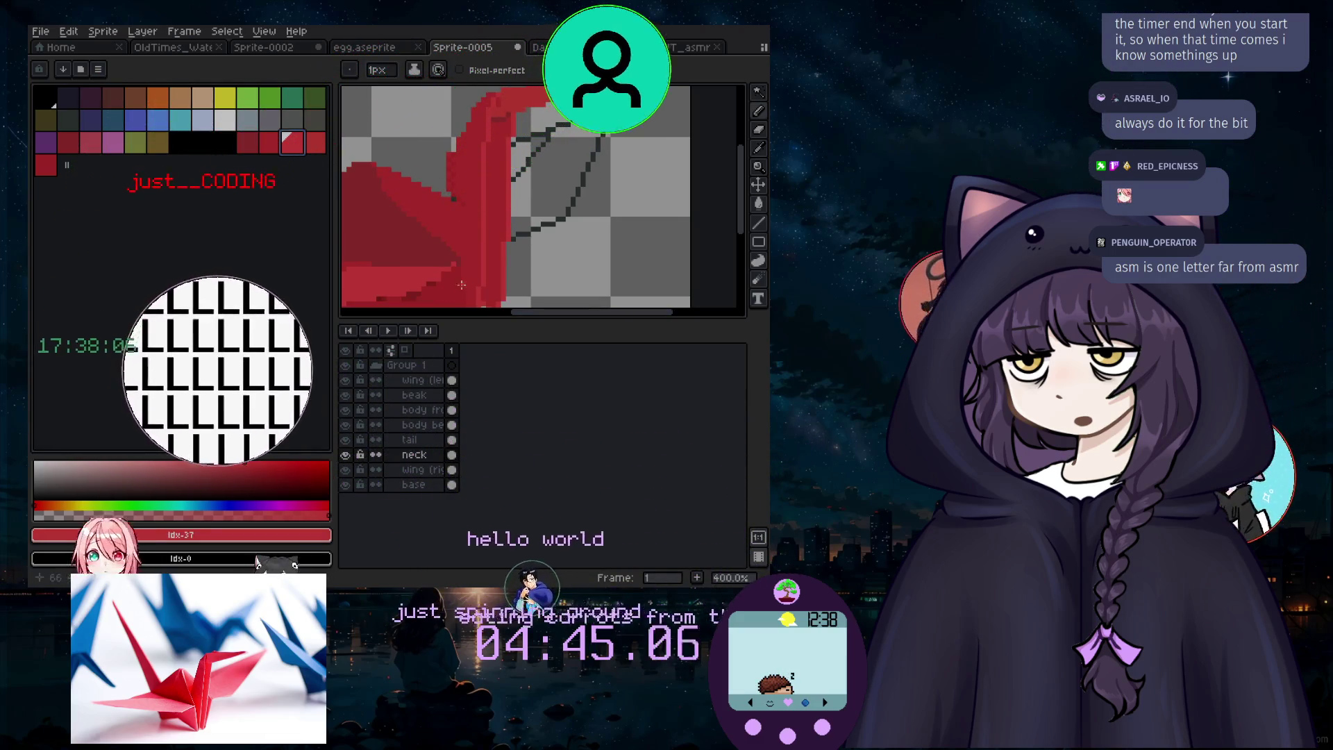
left_click(438, 470)
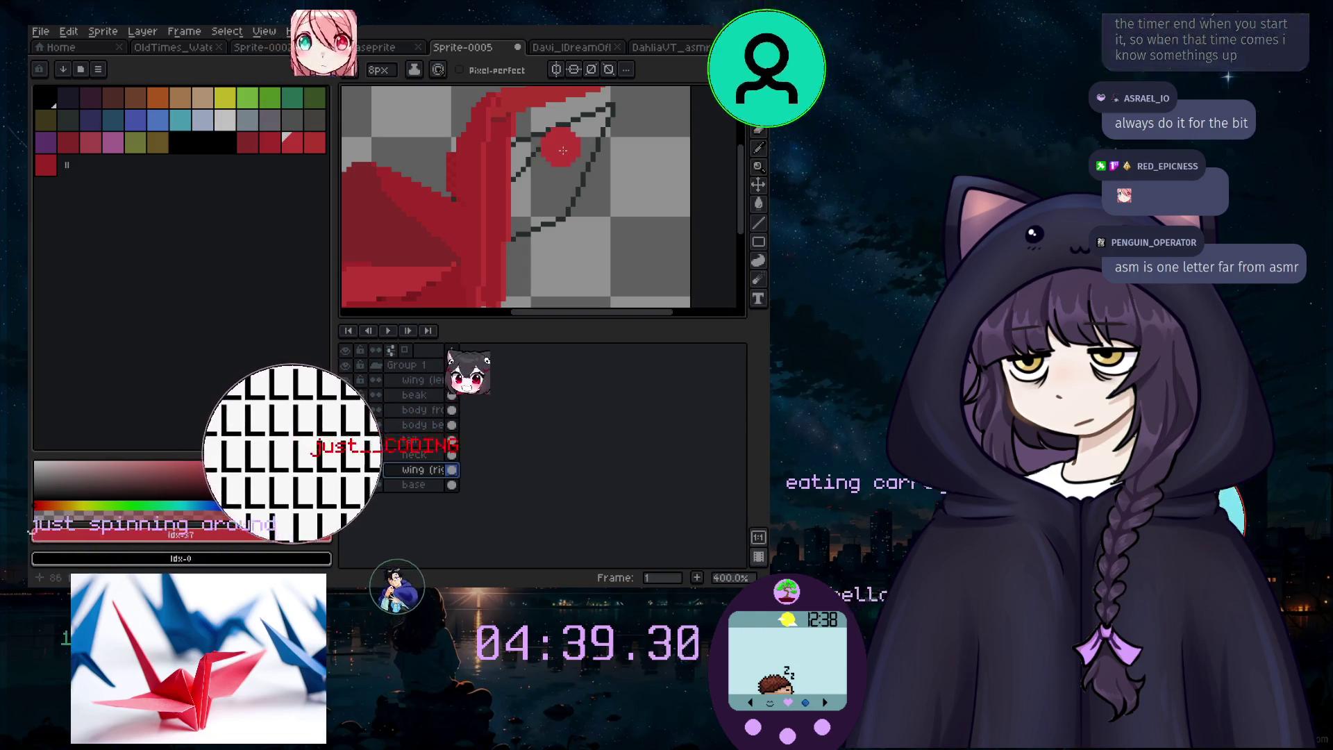
scroll(572, 146, "up", 2)
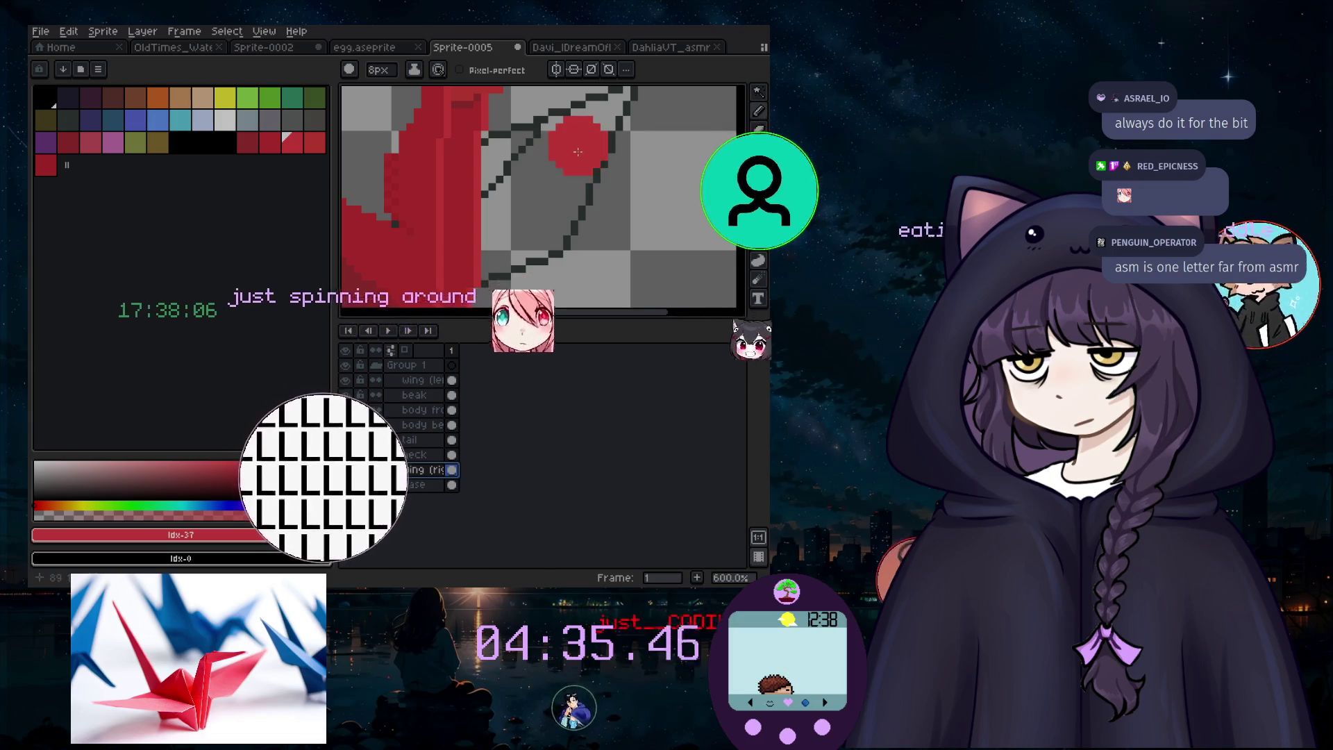
key("minus")
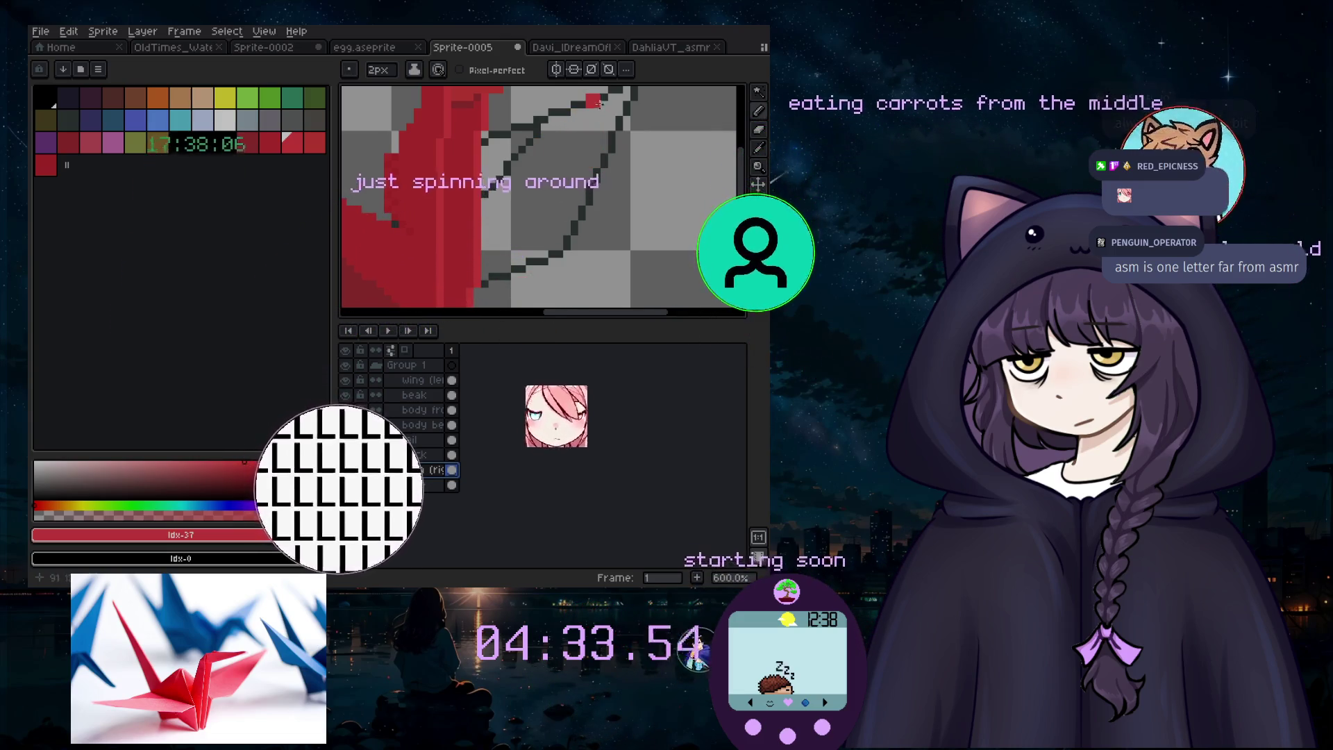
left_click_drag(424, 139, 625, 134)
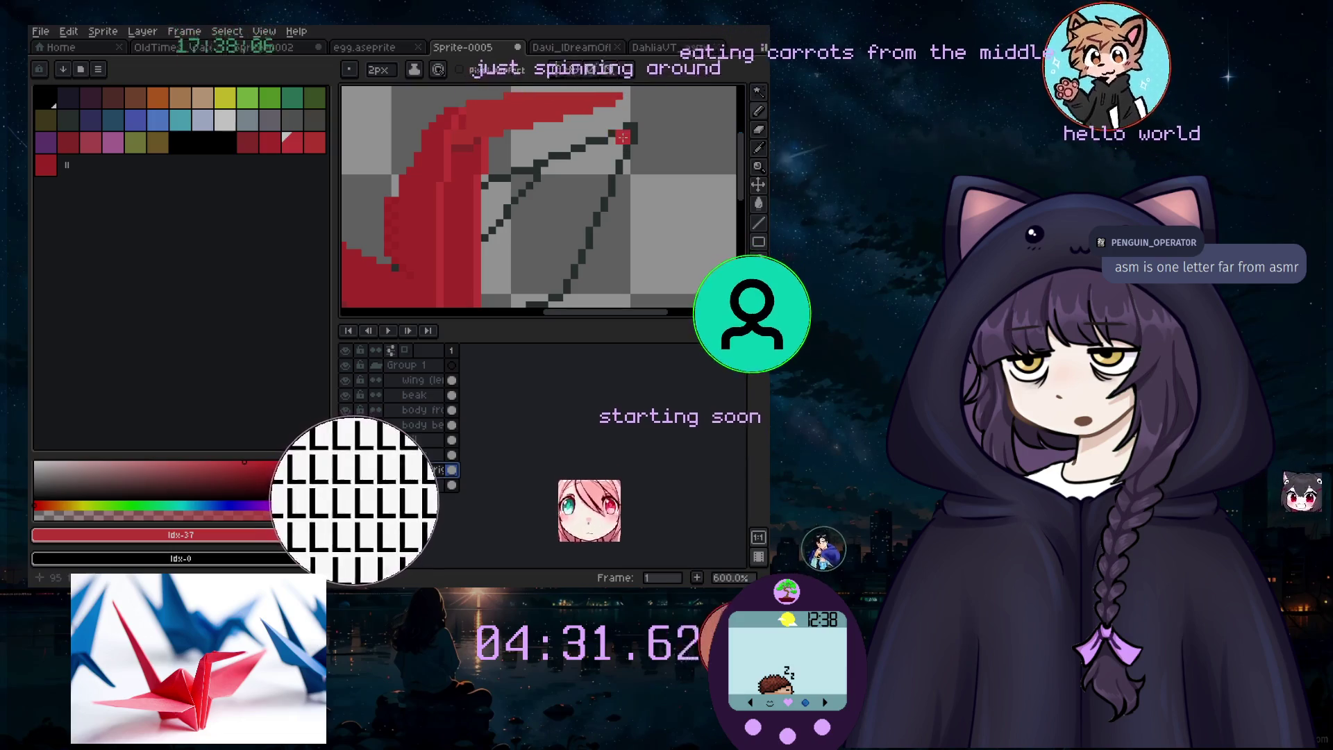
scroll(625, 134, "up", 2)
key("minus")
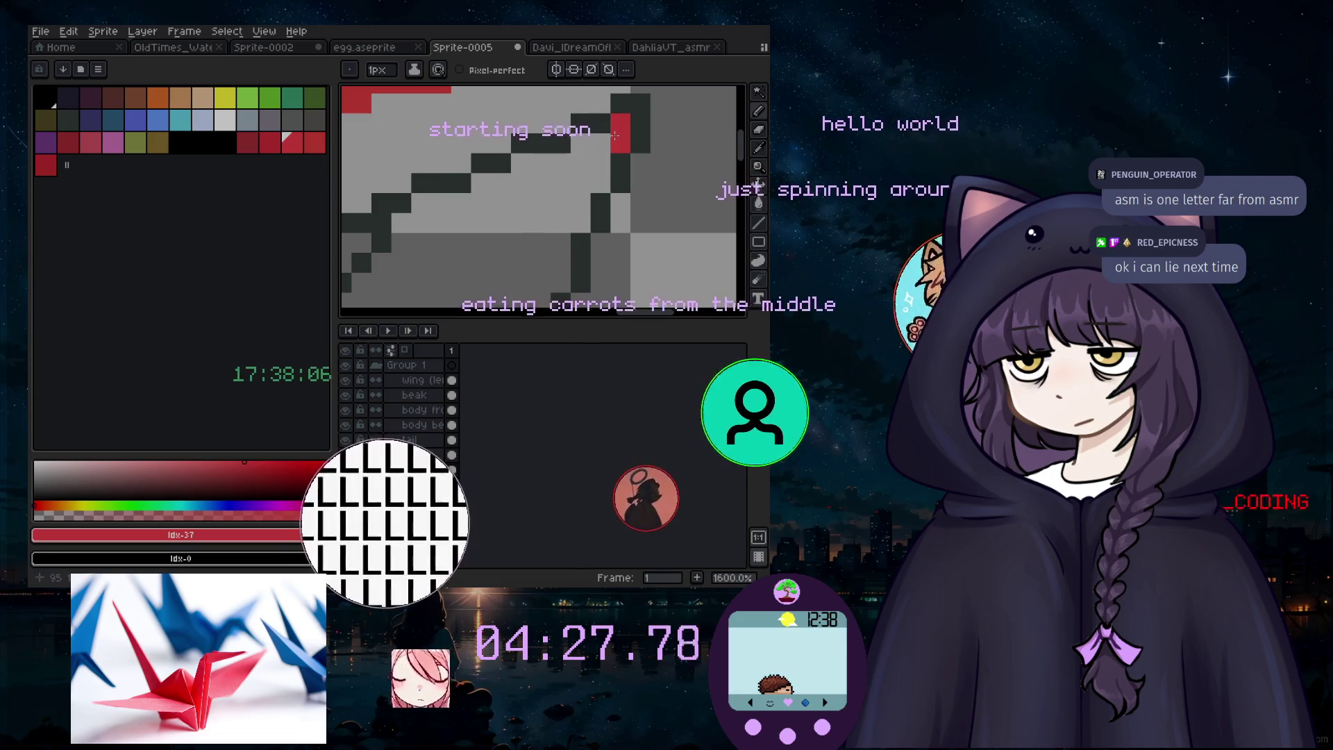
left_click_drag(581, 143, 600, 144)
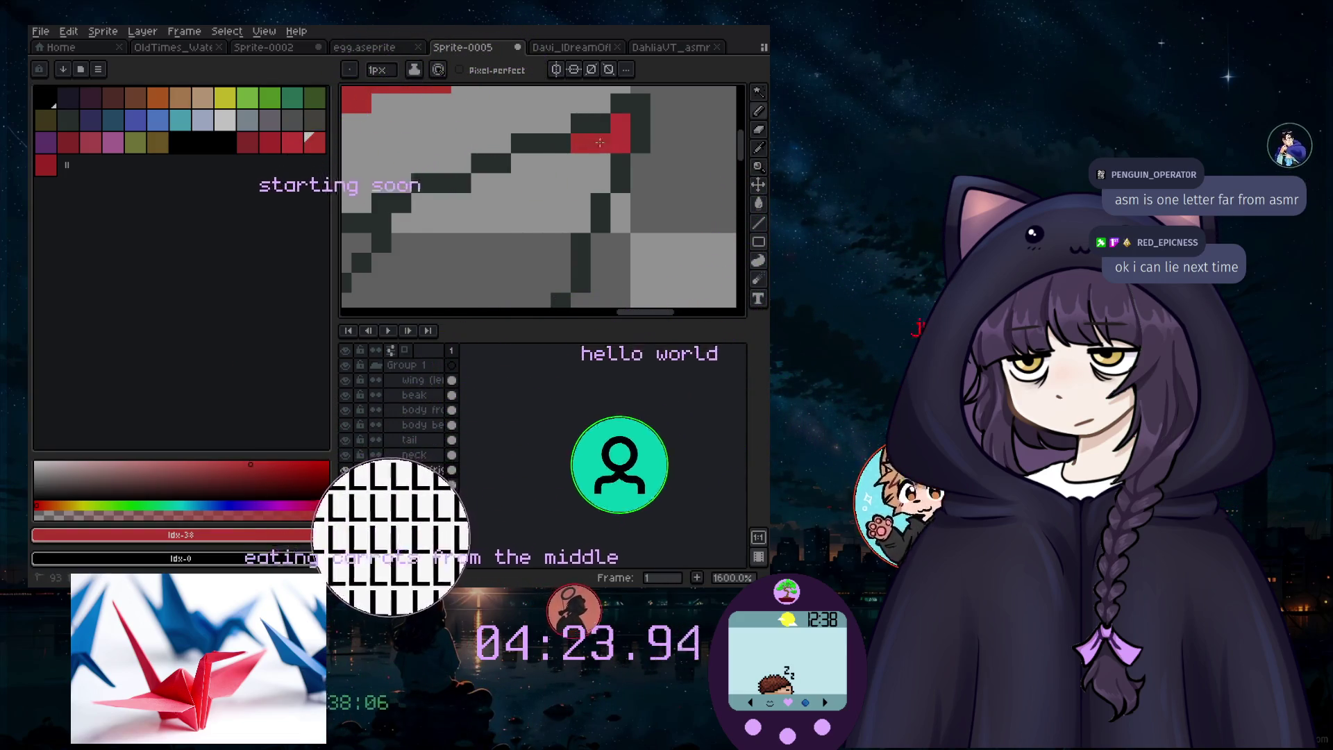
left_click(588, 154)
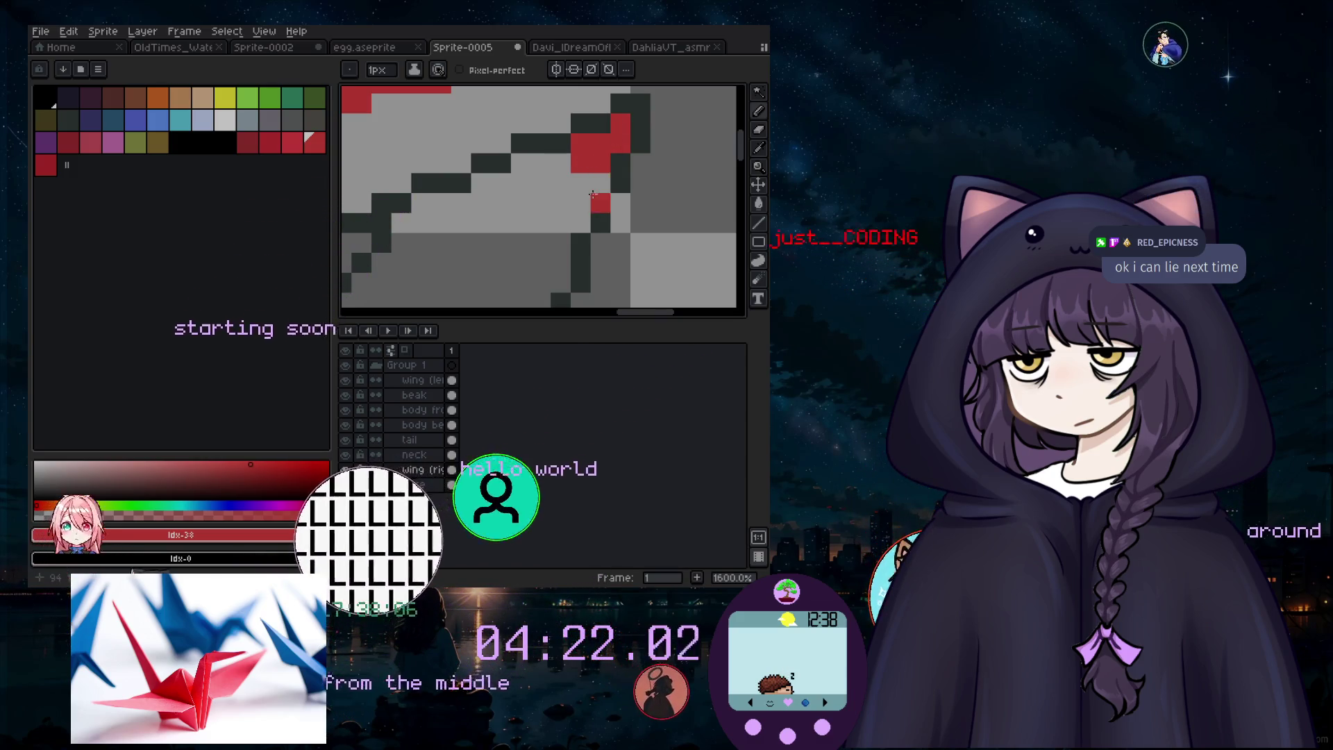
scroll(582, 204, "down", 5)
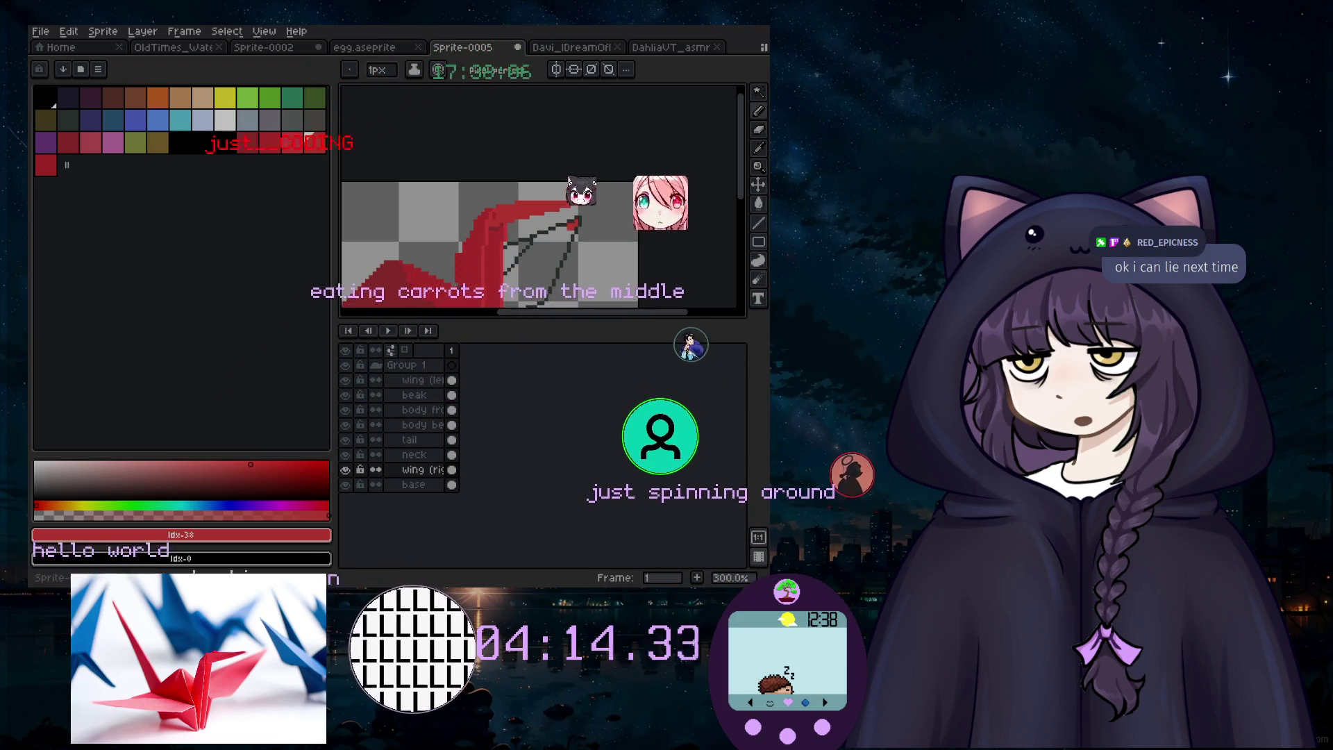
scroll(570, 240, "up", 1)
scroll(570, 240, "up", 2)
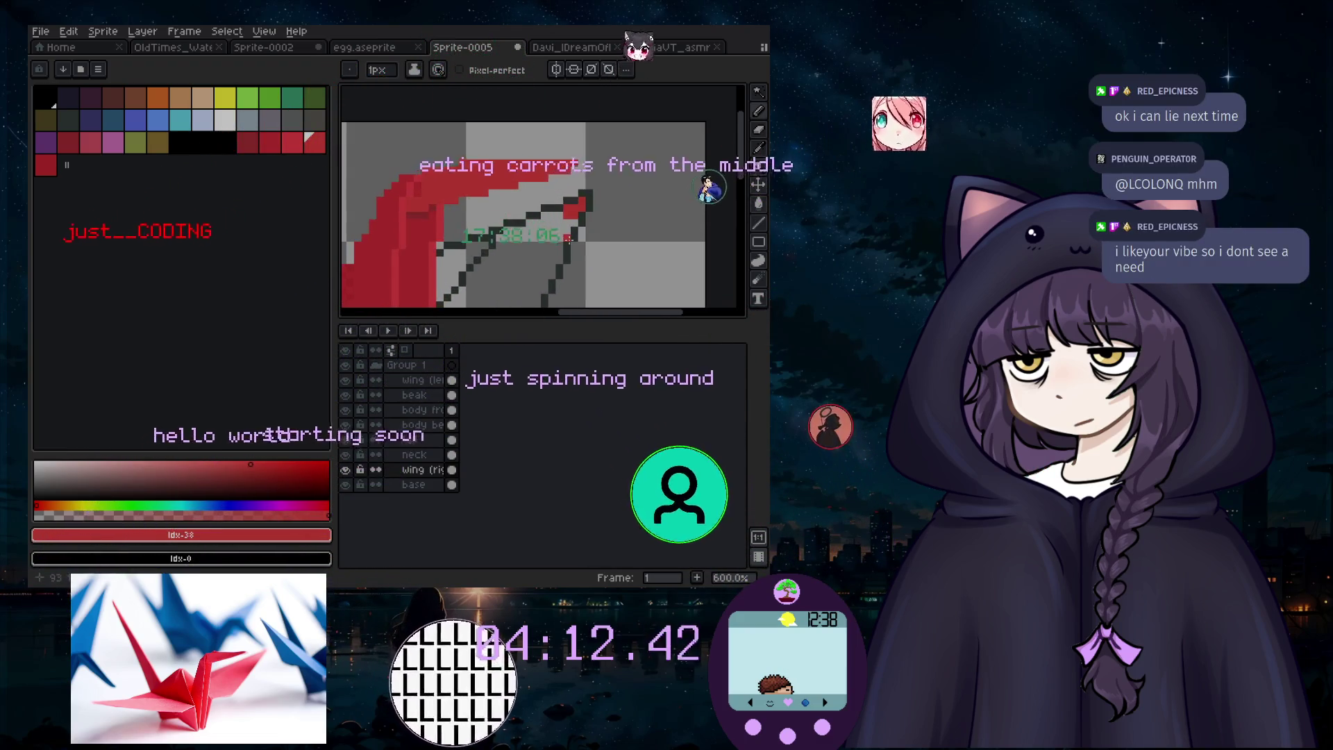
Step: Add red patches along the wing with a thicker brush, then restore 1-pixel size and undo the last stroke
key("plus")
key("plus")
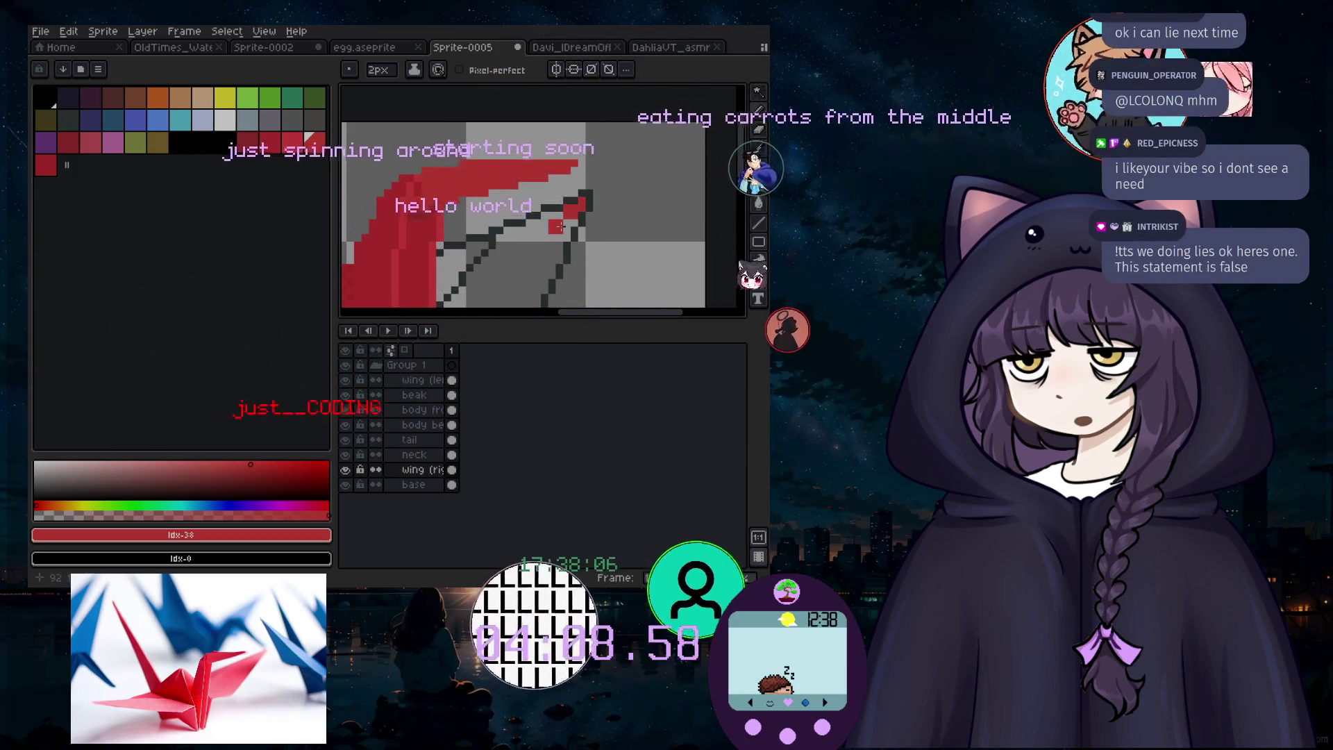
left_click(561, 220)
left_click(541, 228)
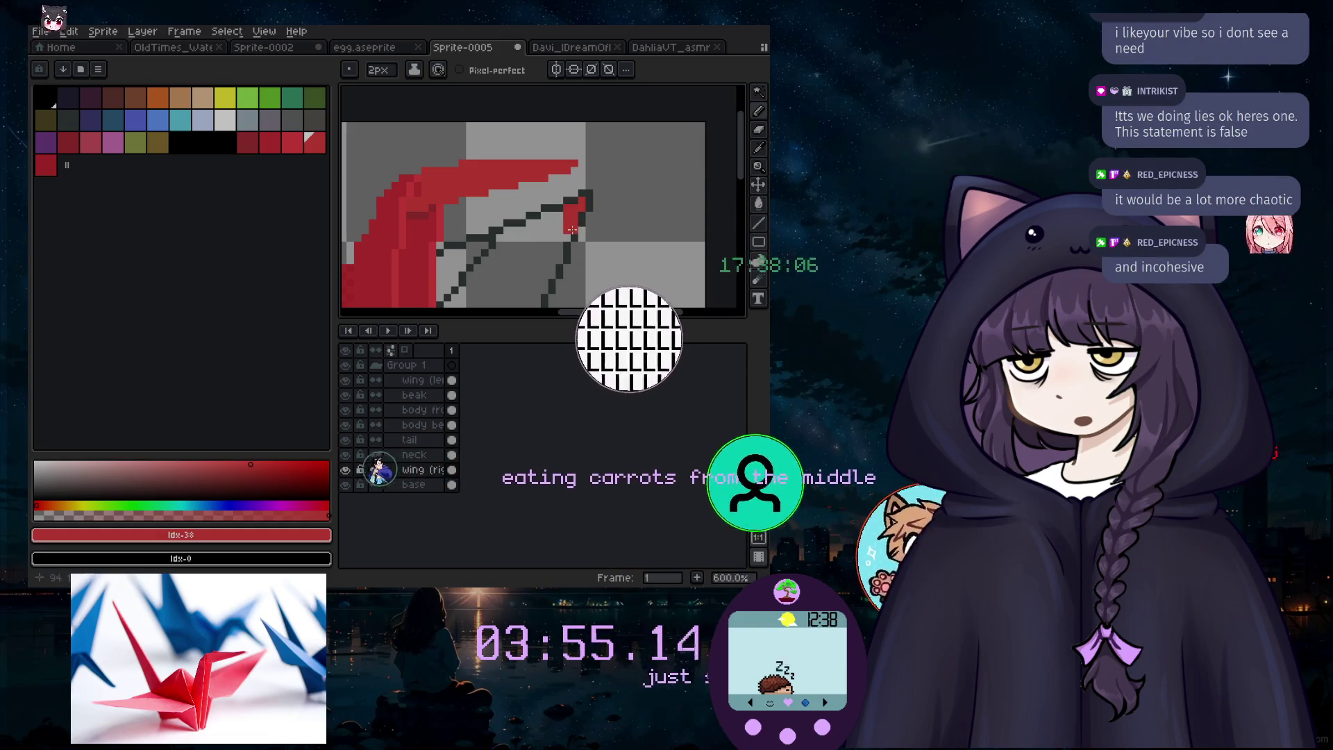
scroll(573, 230, "up", 3)
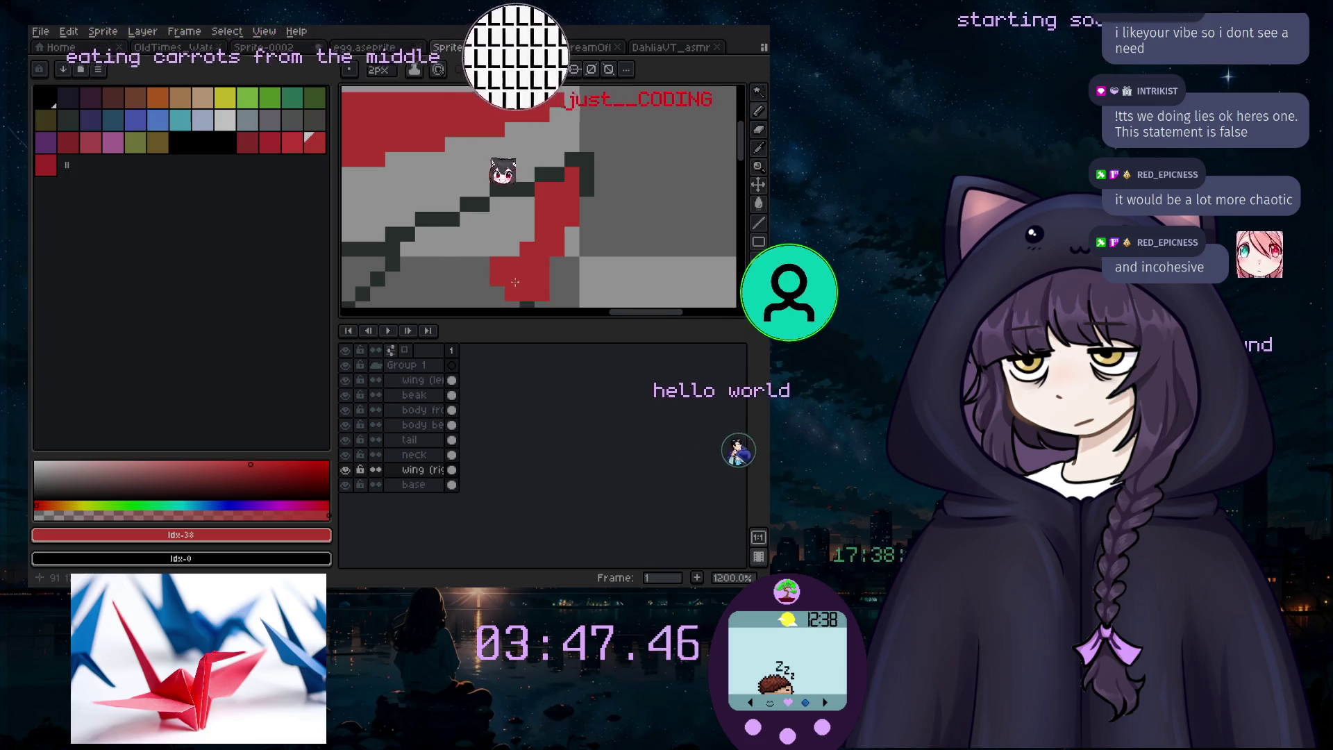
scroll(517, 284, "down", 2)
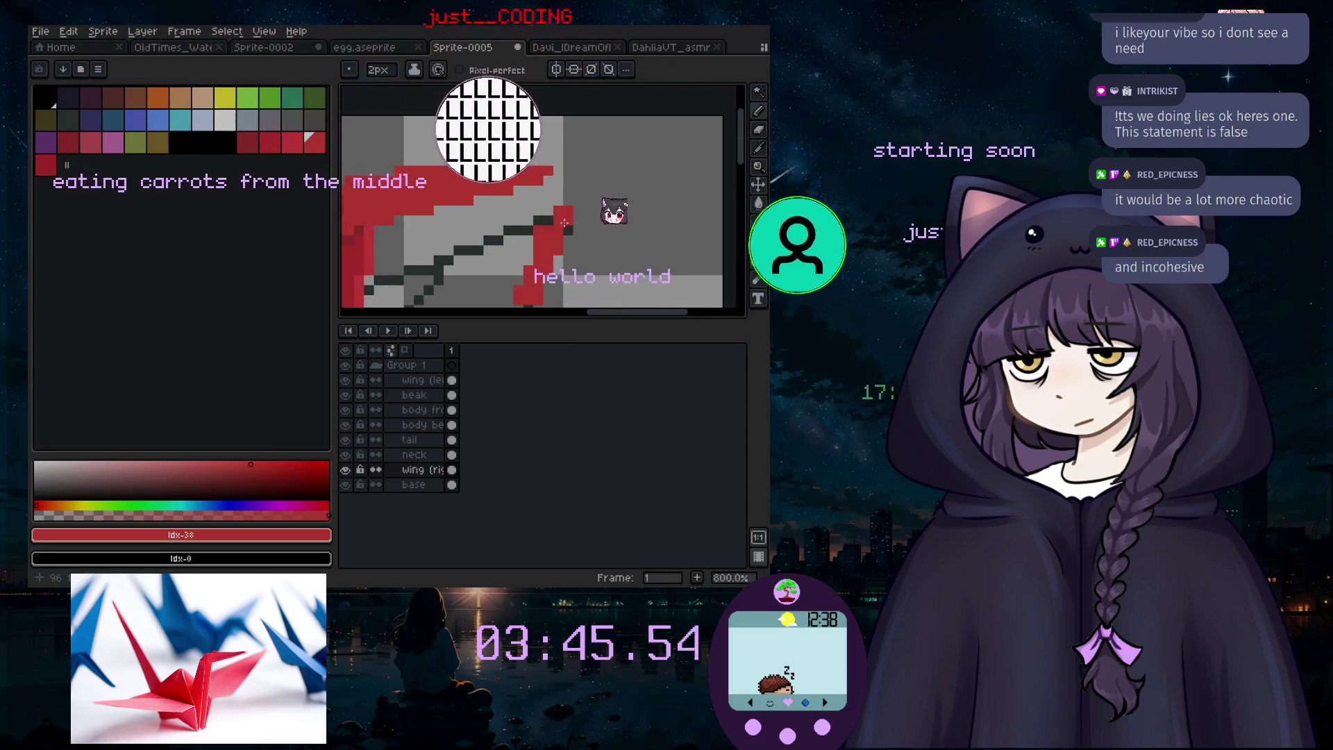
scroll(514, 275, "down", 1)
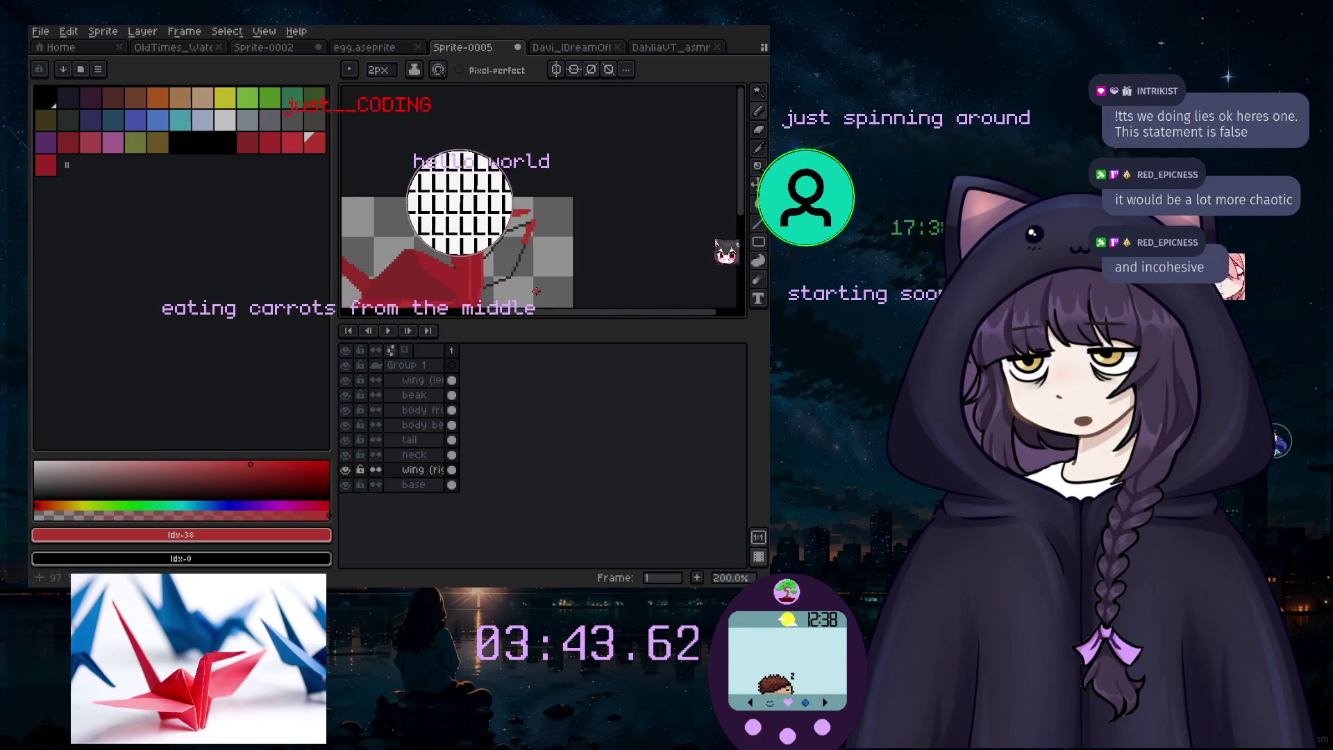
scroll(546, 226, "up", 2)
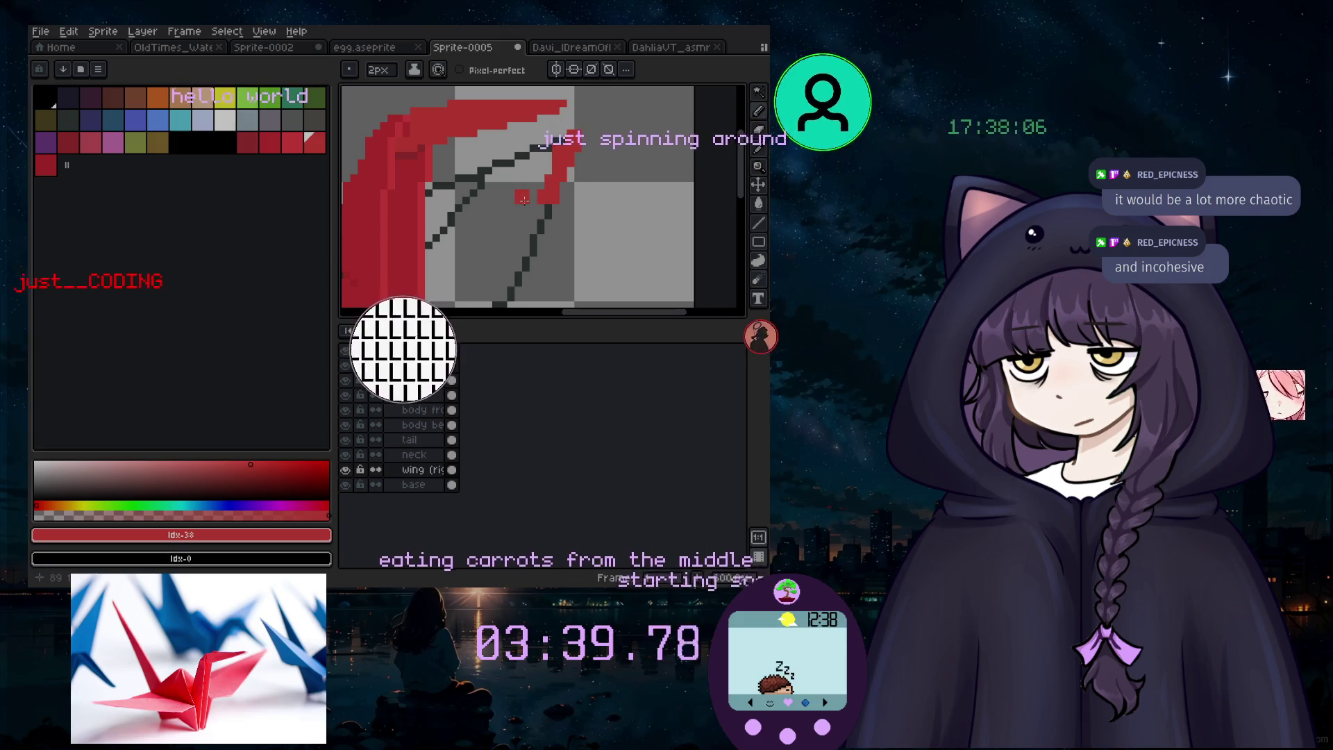
scroll(459, 261, "down", 2)
scroll(456, 245, "up", 2)
key("minus")
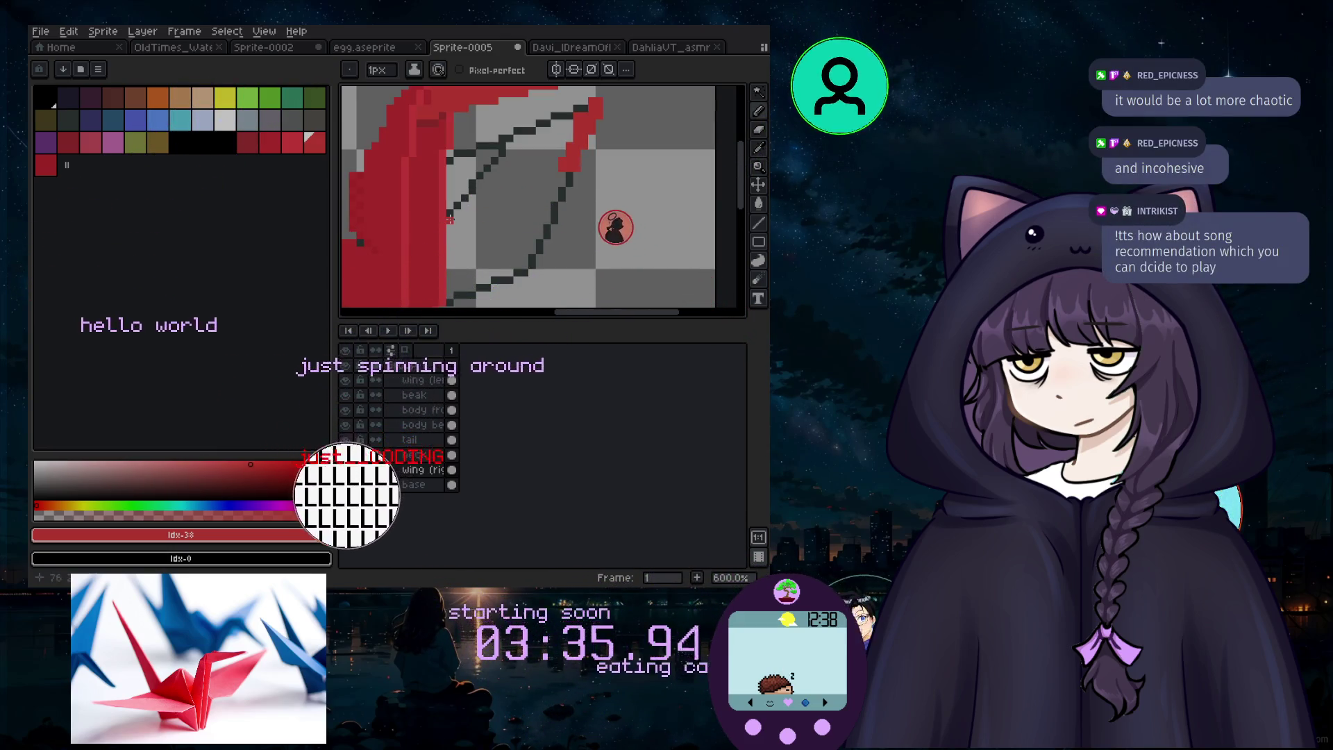
key("ctrl+z")
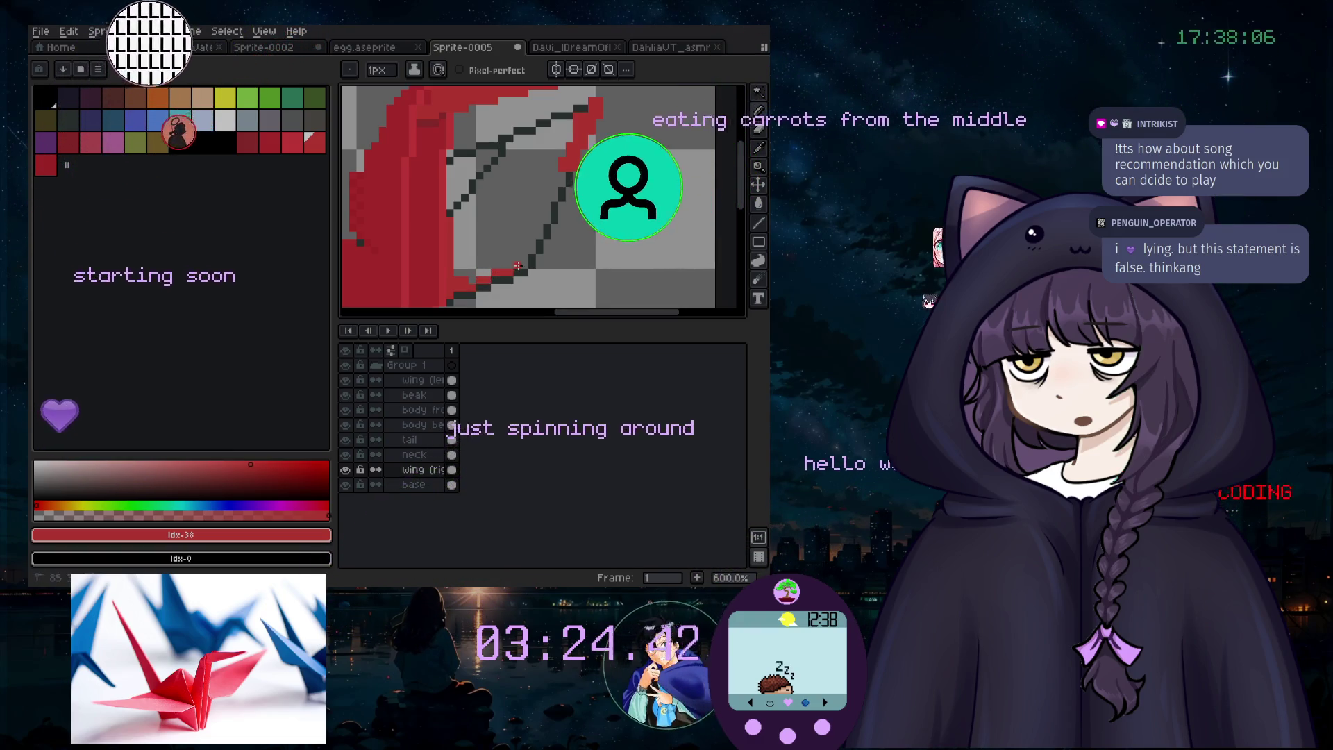
Step: Extend the red line along the wing's lower edge and ready the Paint Bucket for filling
left_click_drag(507, 269, 535, 257)
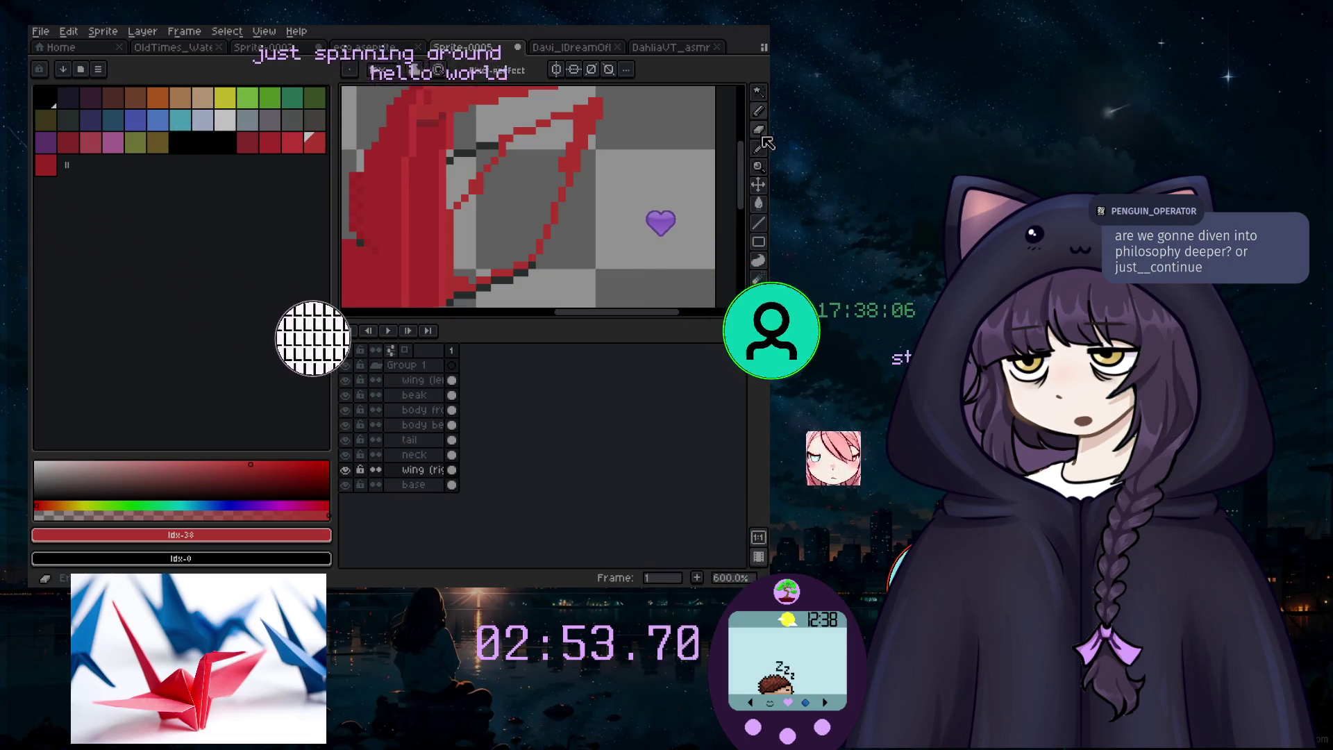
left_click(759, 205)
scroll(405, 257, "down", 5)
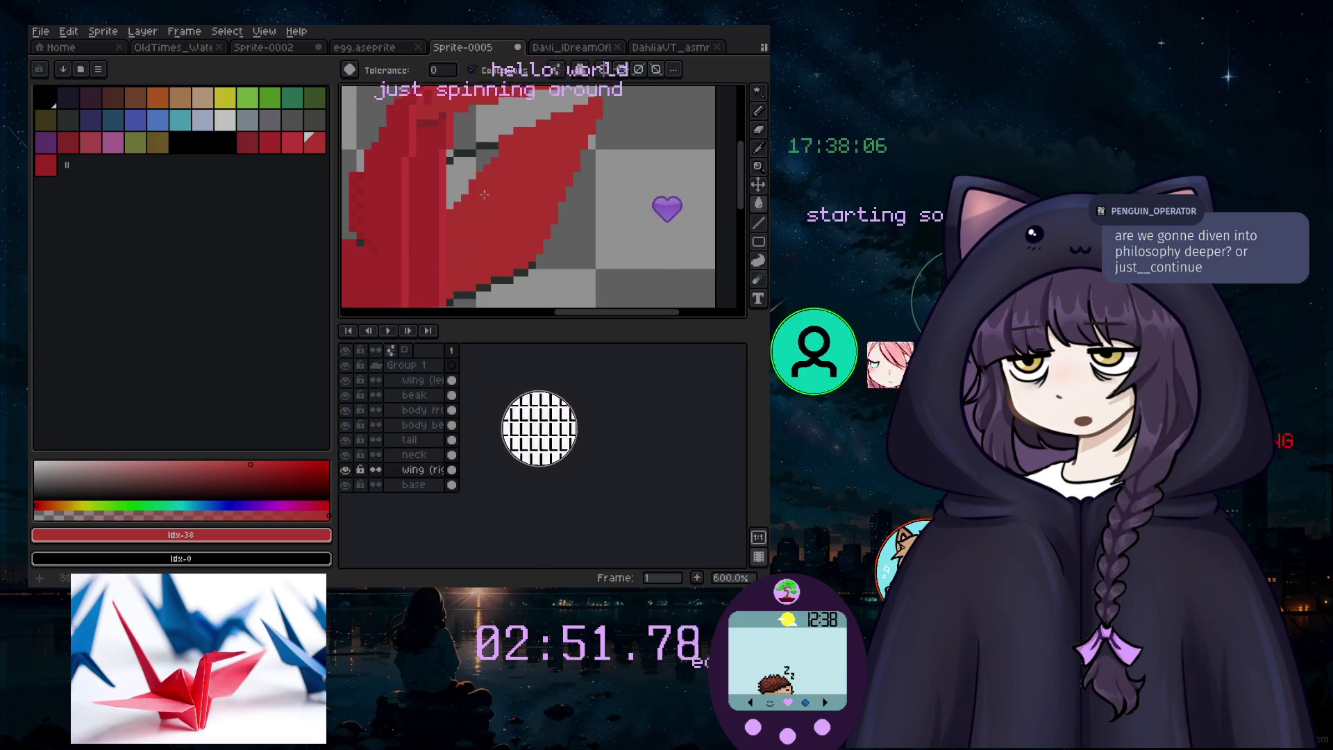
scroll(405, 258, "up", 6)
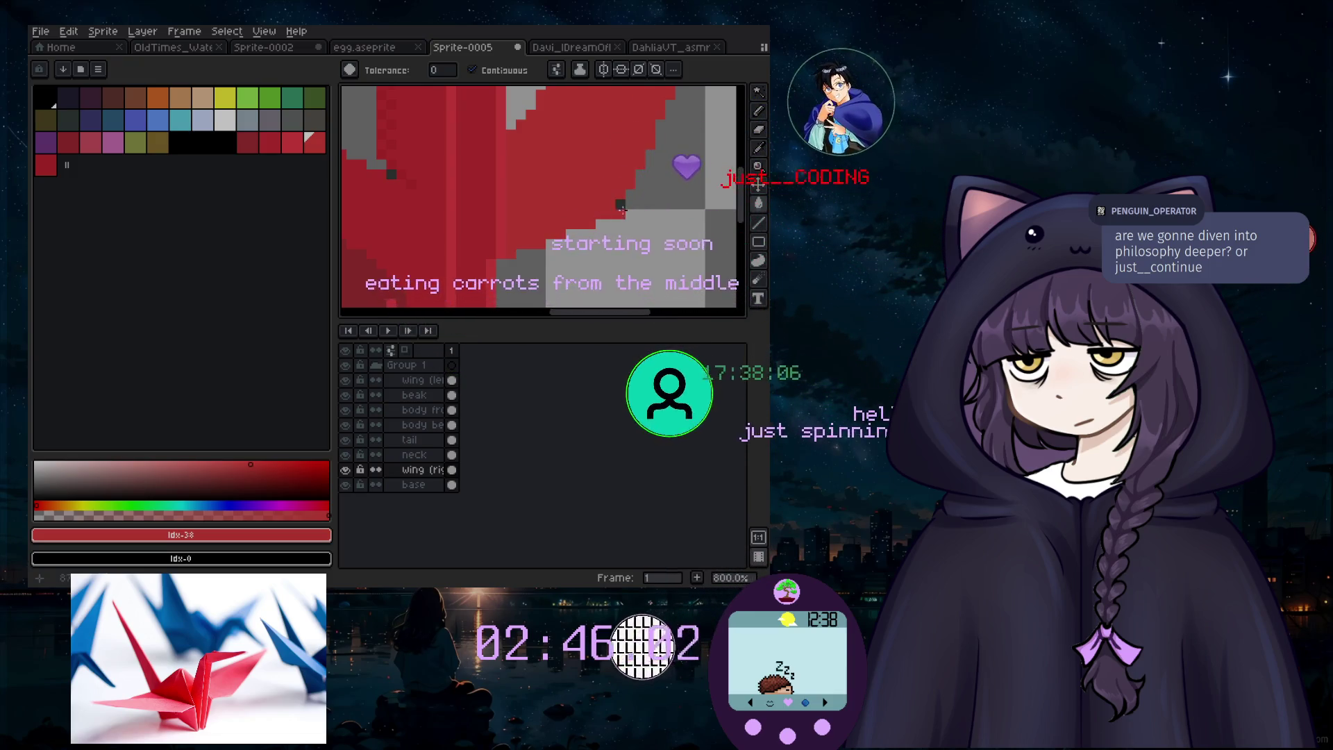
scroll(586, 139, "down", 6)
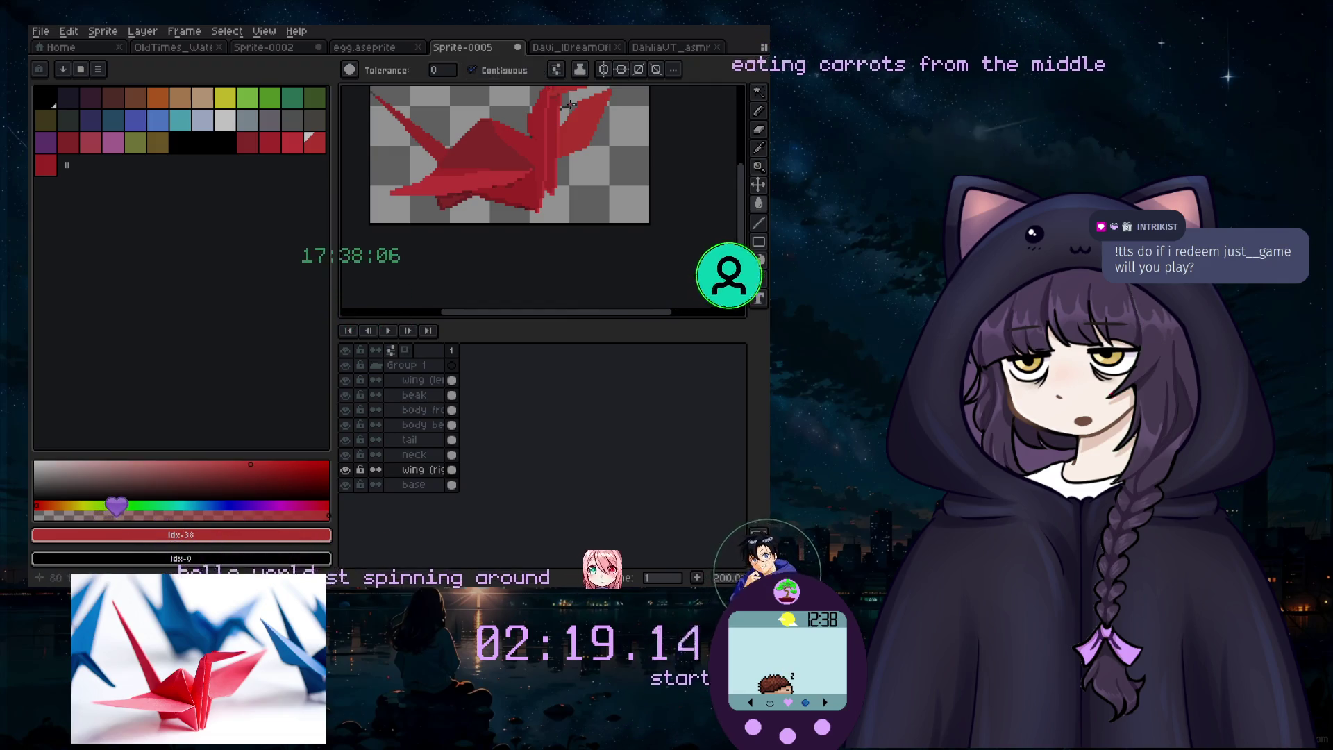
Step: Fill the dark-grey strip in the wing with a slightly different red
left_click(247, 142)
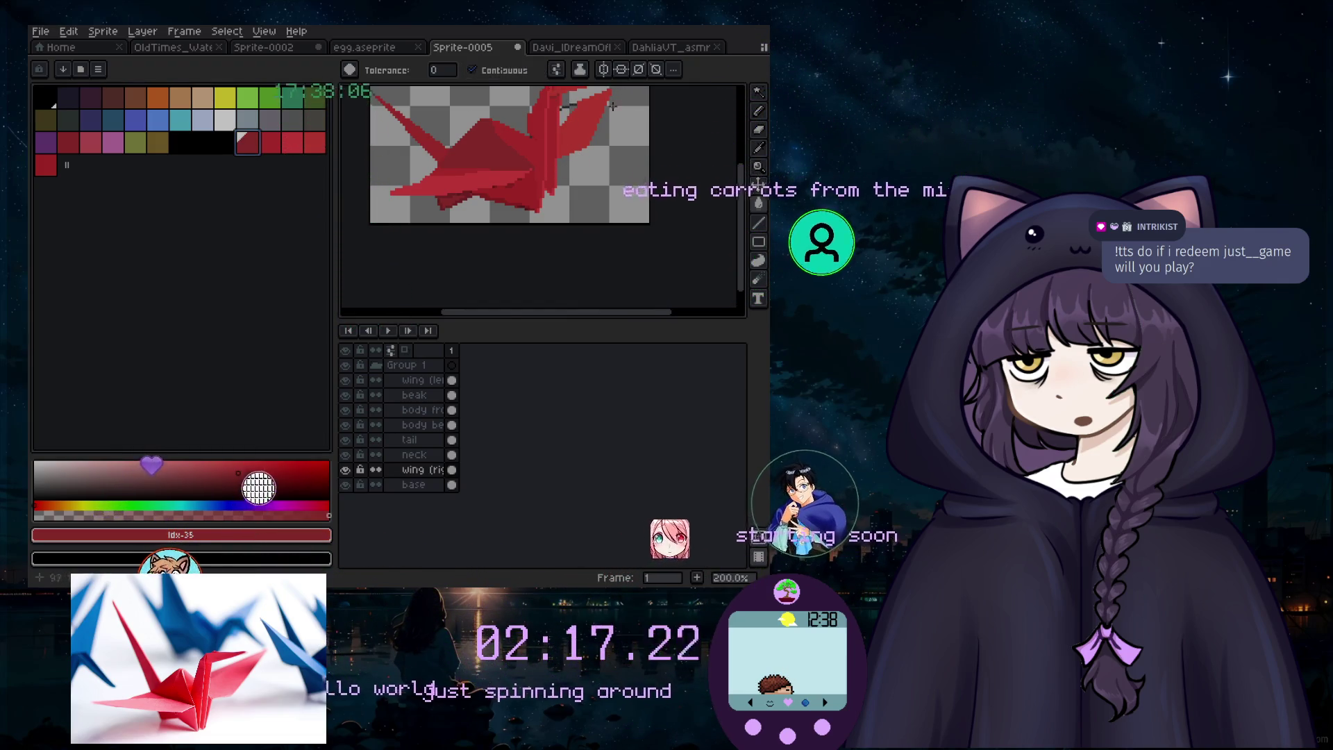
scroll(702, 214, "up", 4)
scroll(493, 166, "up", 3)
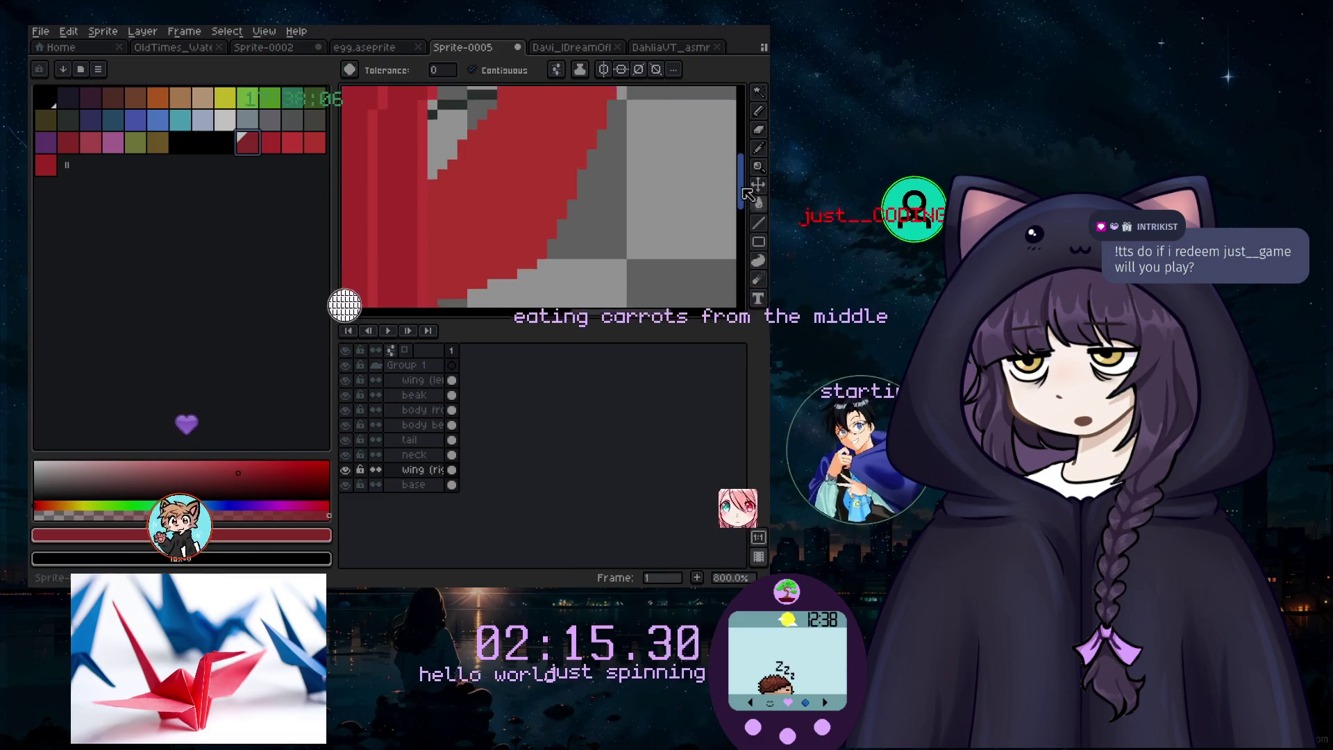
left_click(489, 167)
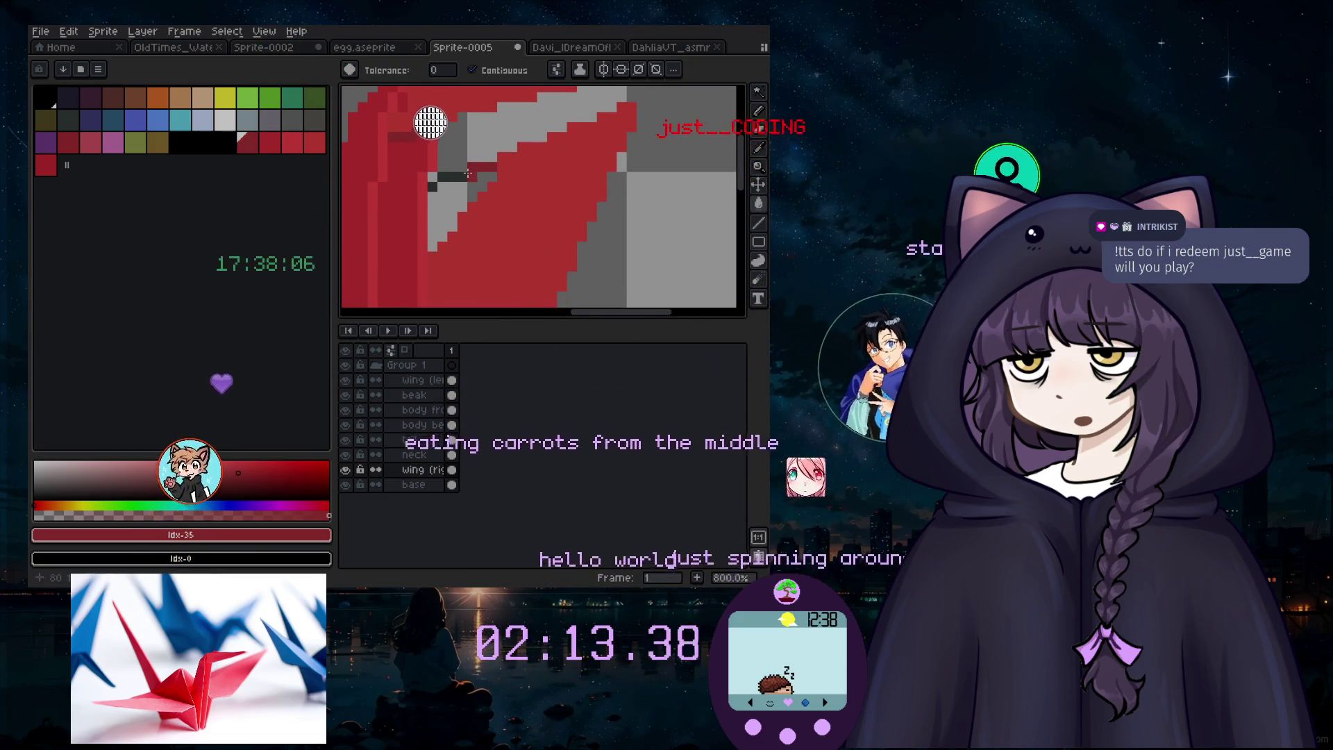
left_click_drag(601, 312, 552, 318)
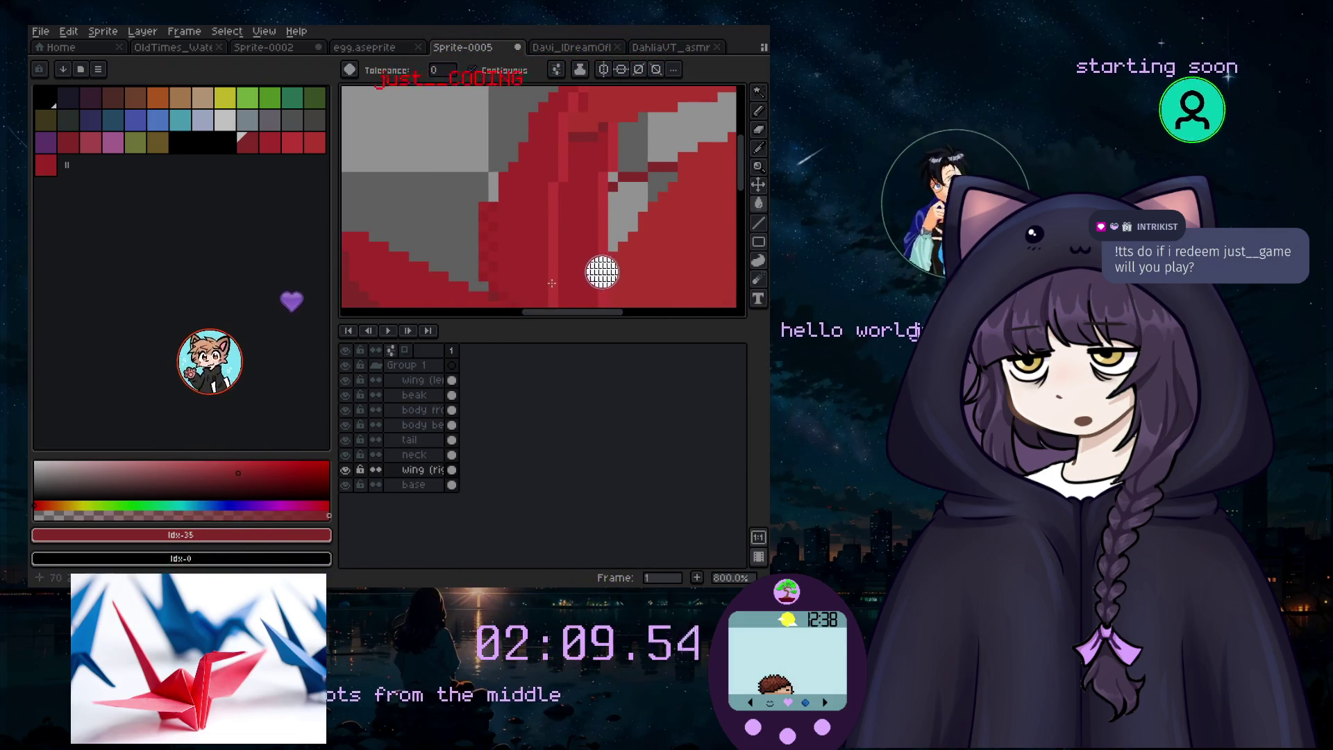
Step: Undo the accidental background fill and the last stroke, returning to the Pencil
scroll(552, 283, "down", 3)
left_click(596, 229)
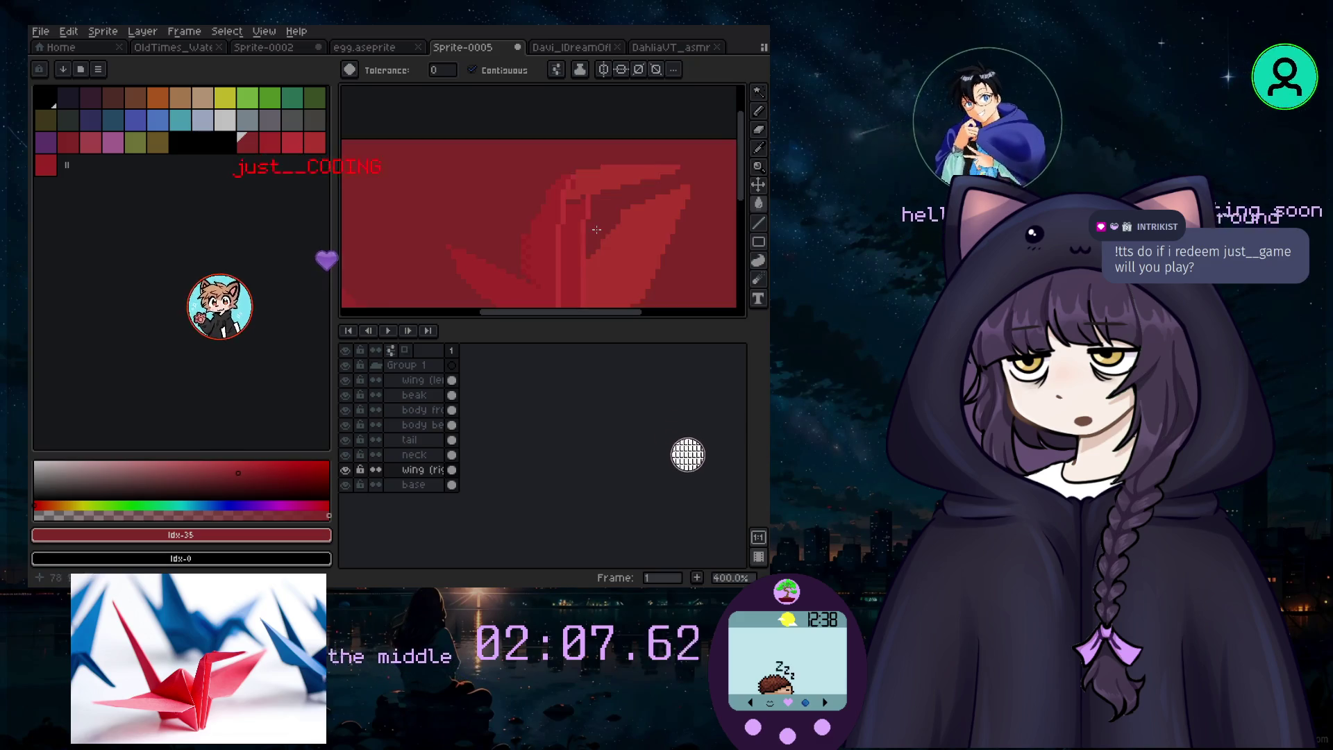
key("ctrl+z")
scroll(615, 250, "up", 3)
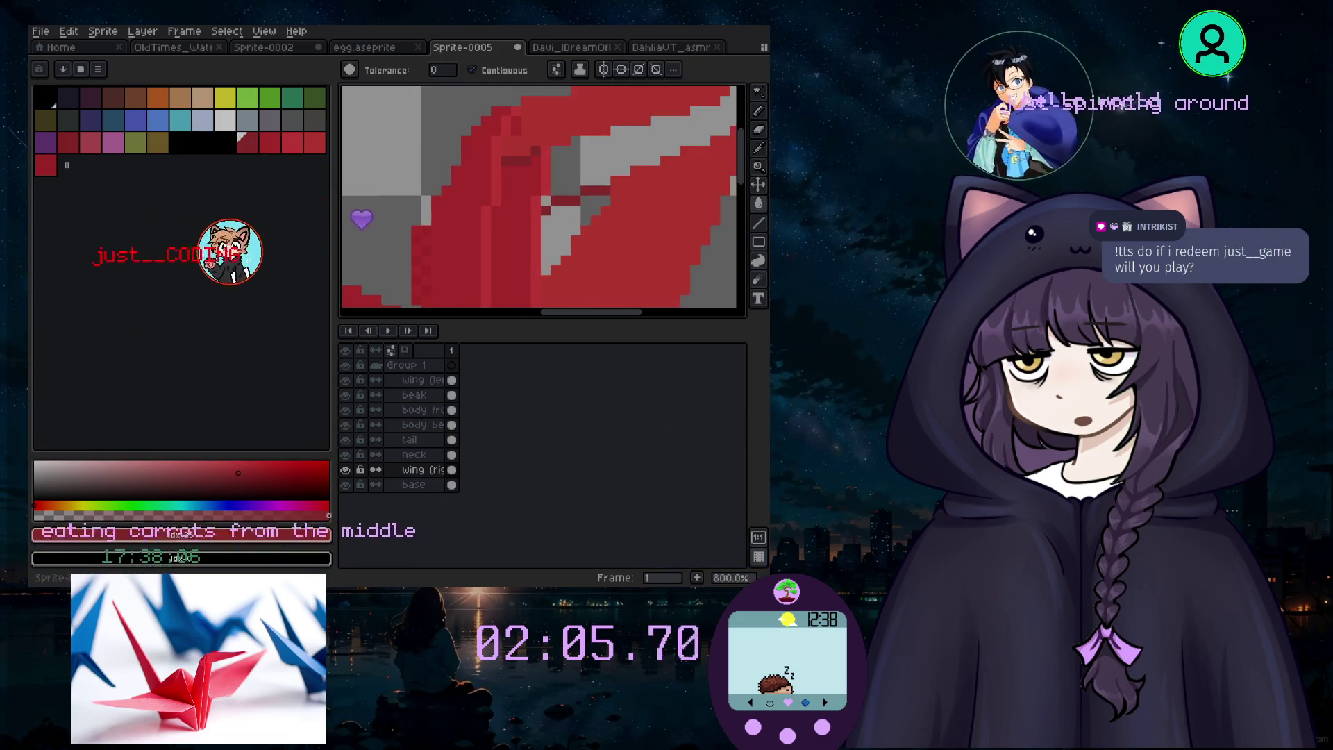
left_click(759, 111)
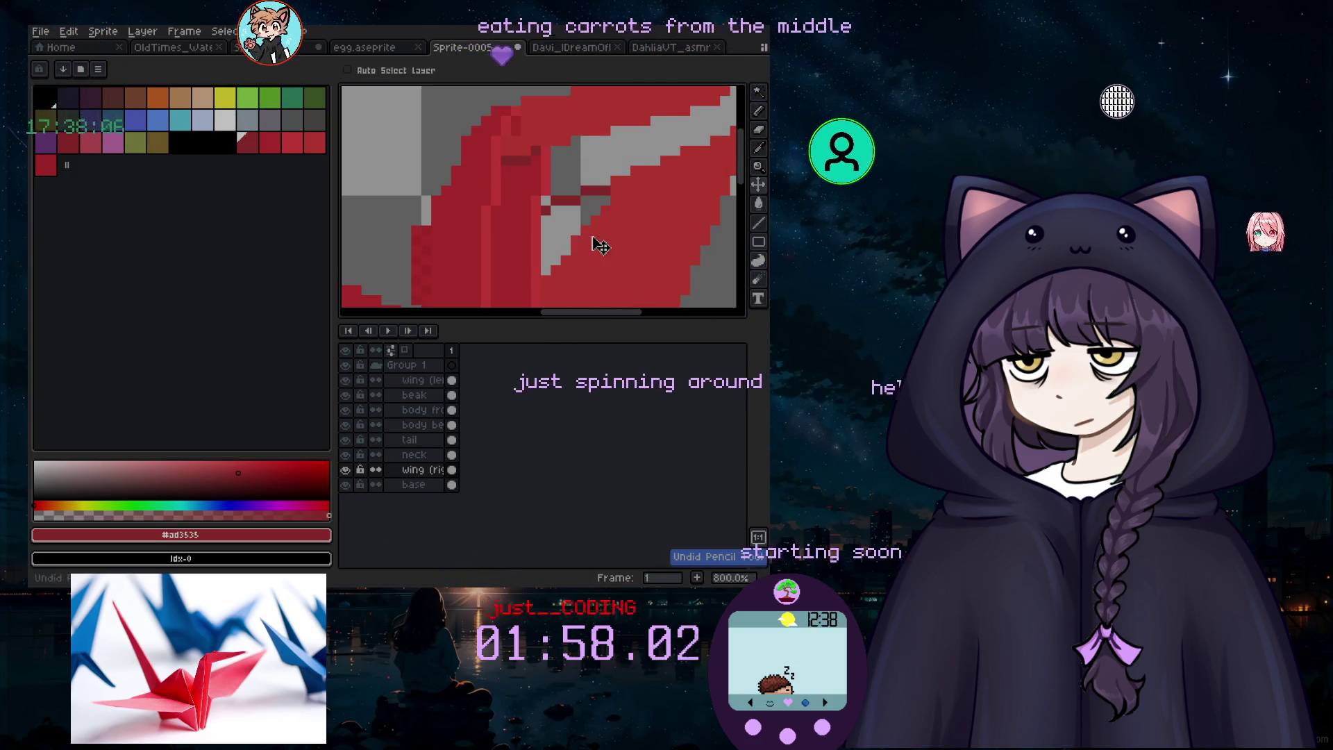
key("ctrl+z")
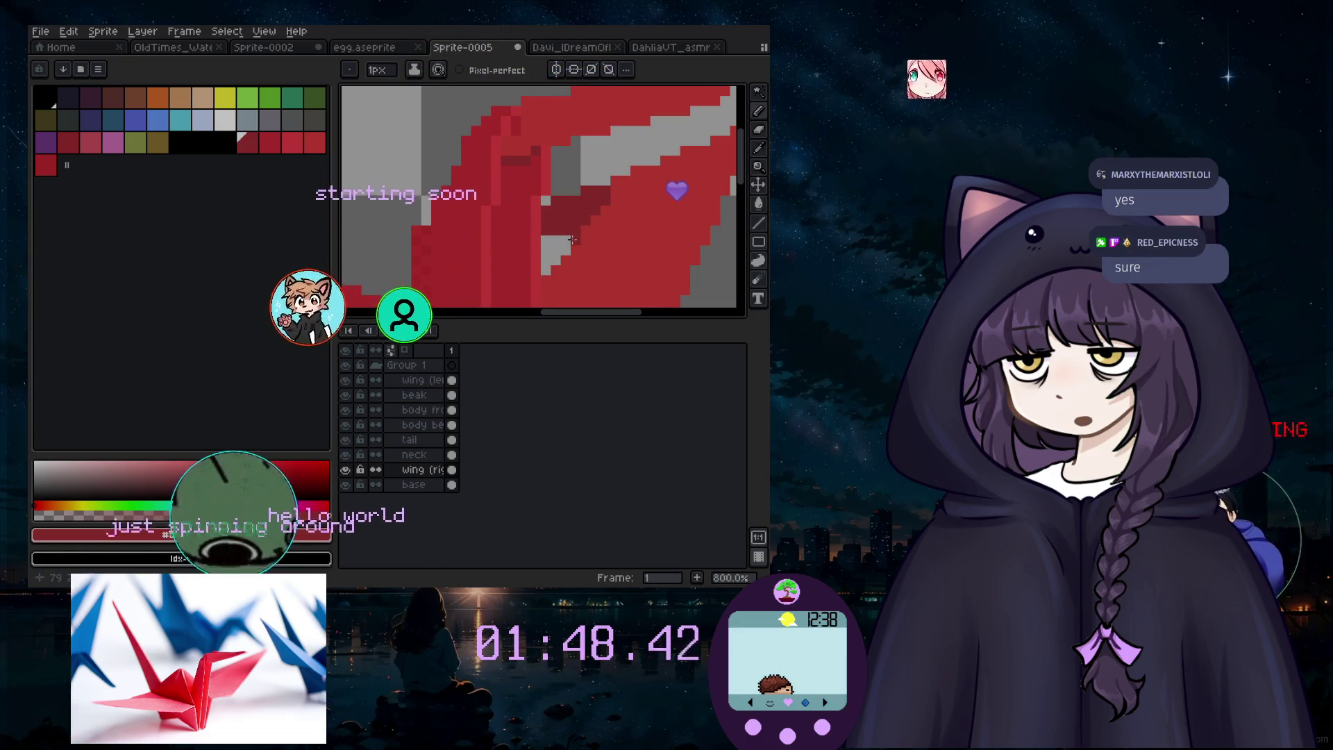
Step: Paint red over the grey patch in the wing, then zoom out to review the crane
left_click_drag(572, 240, 544, 250)
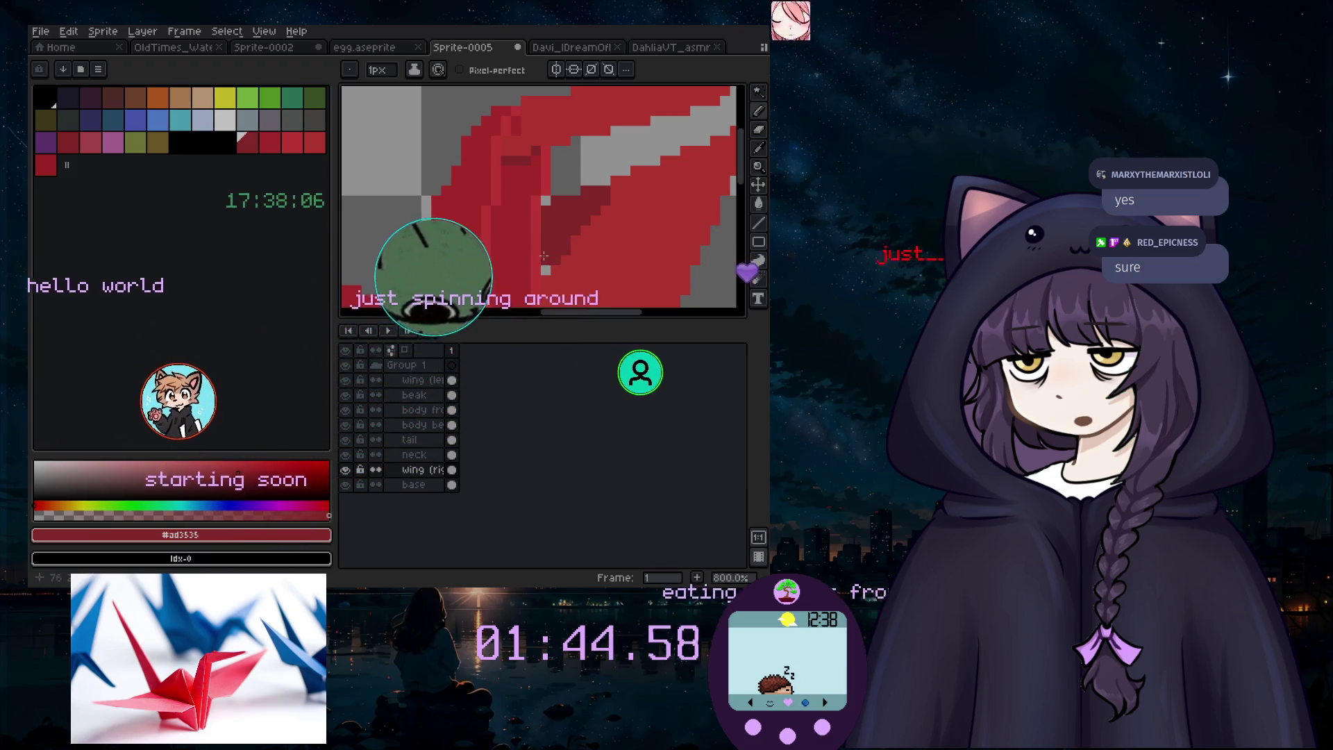
scroll(589, 271, "down", 5)
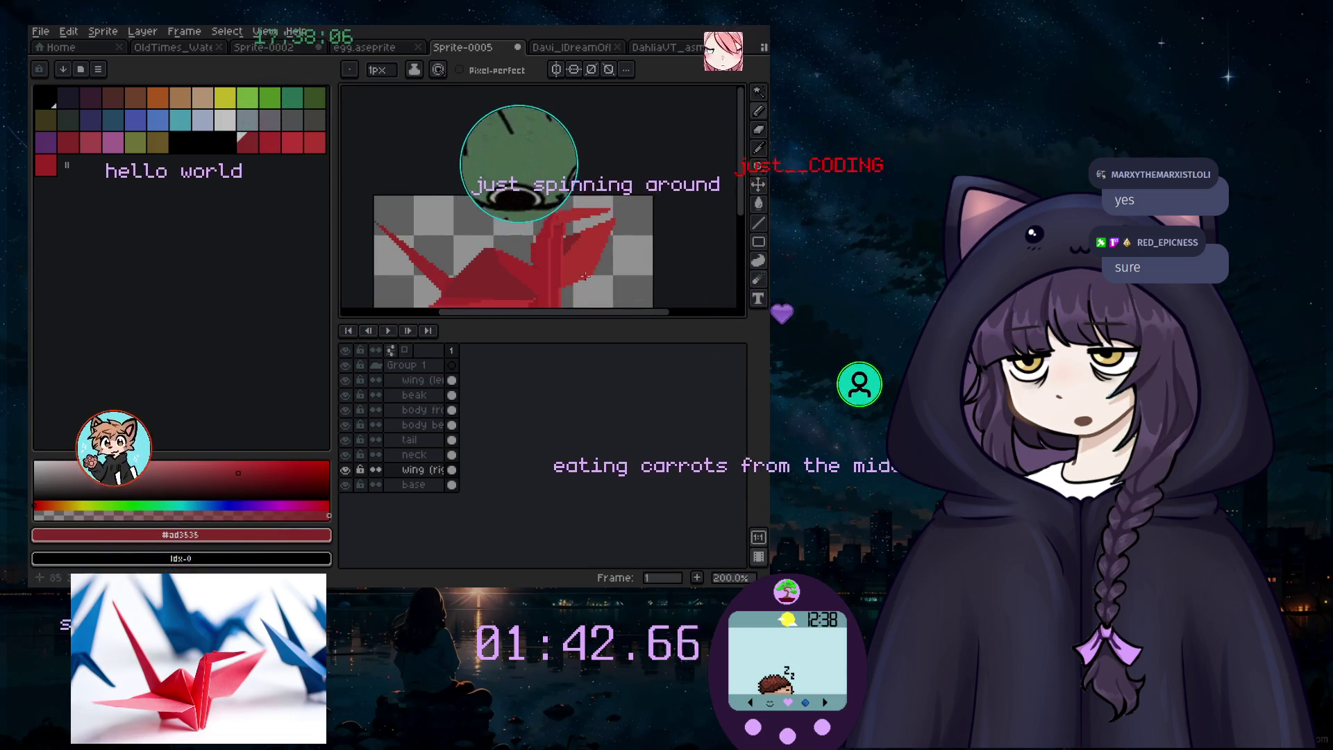
scroll(589, 271, "up", 7)
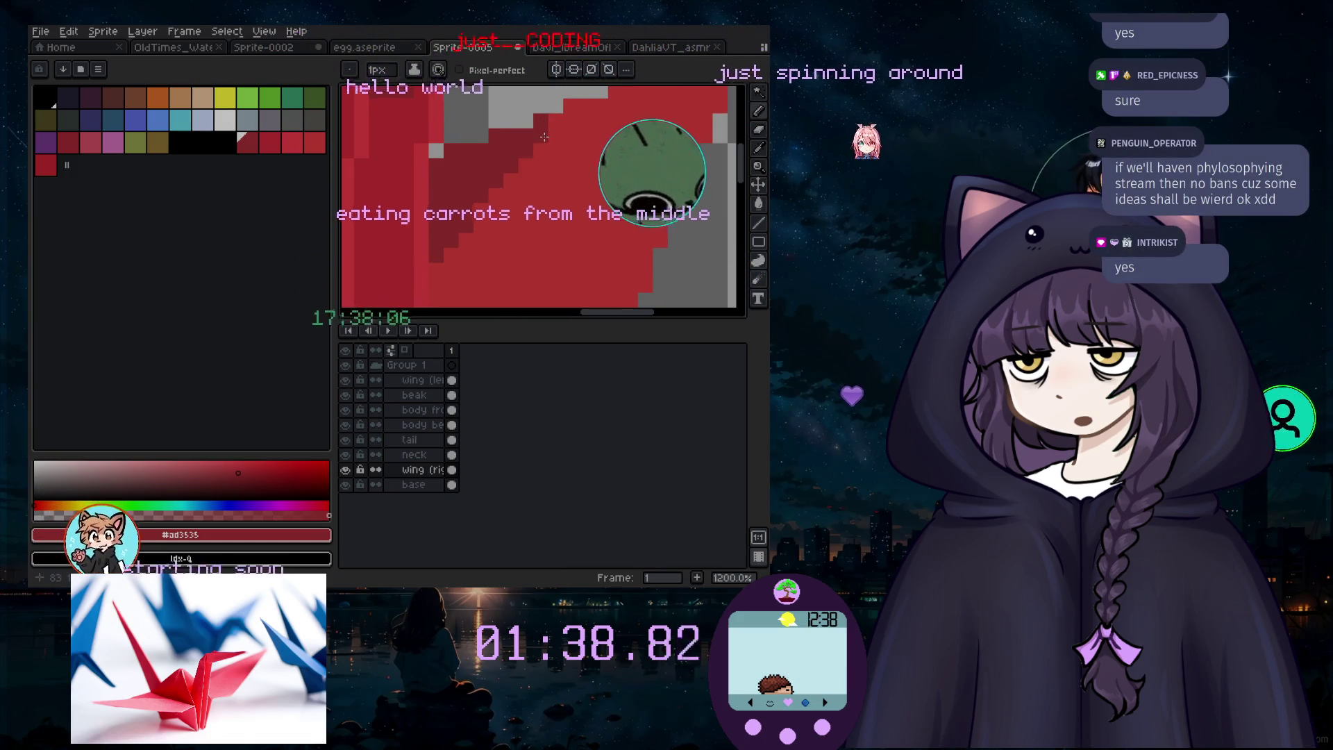
scroll(536, 147, "down", 2)
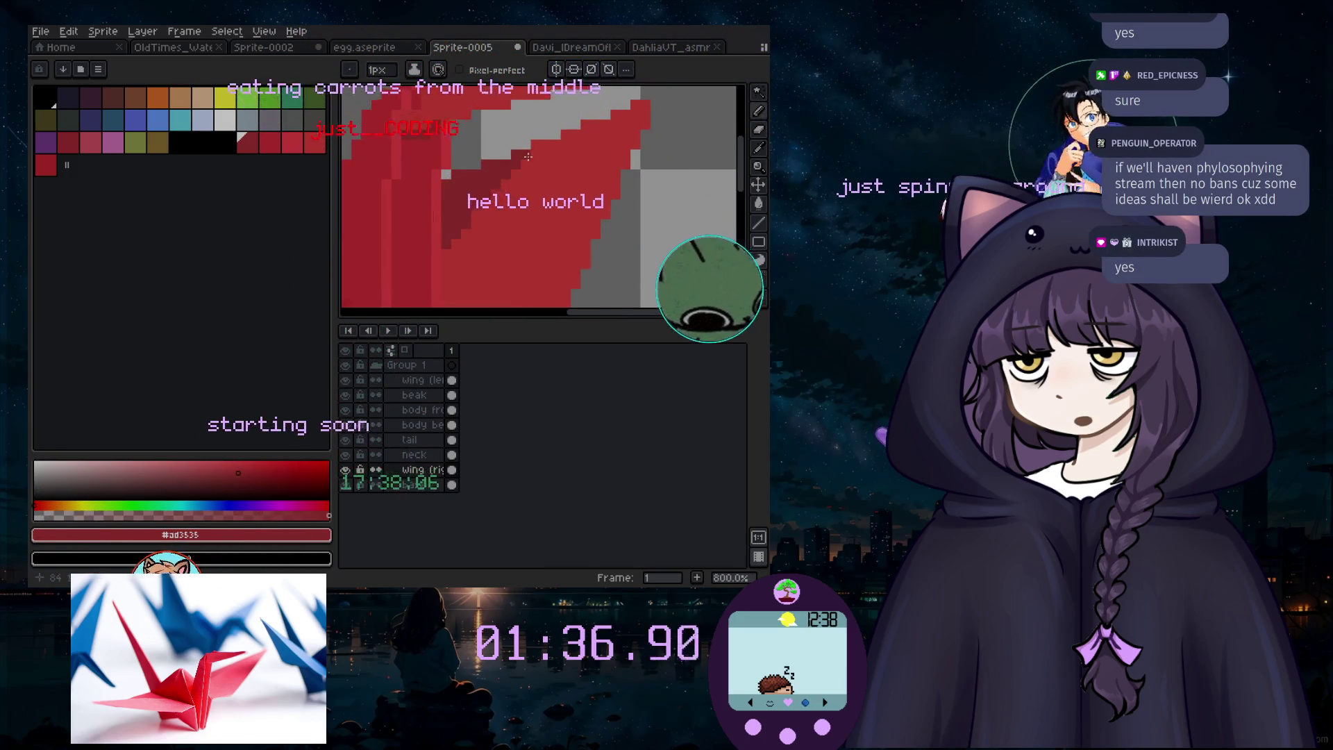
scroll(498, 280, "down", 5)
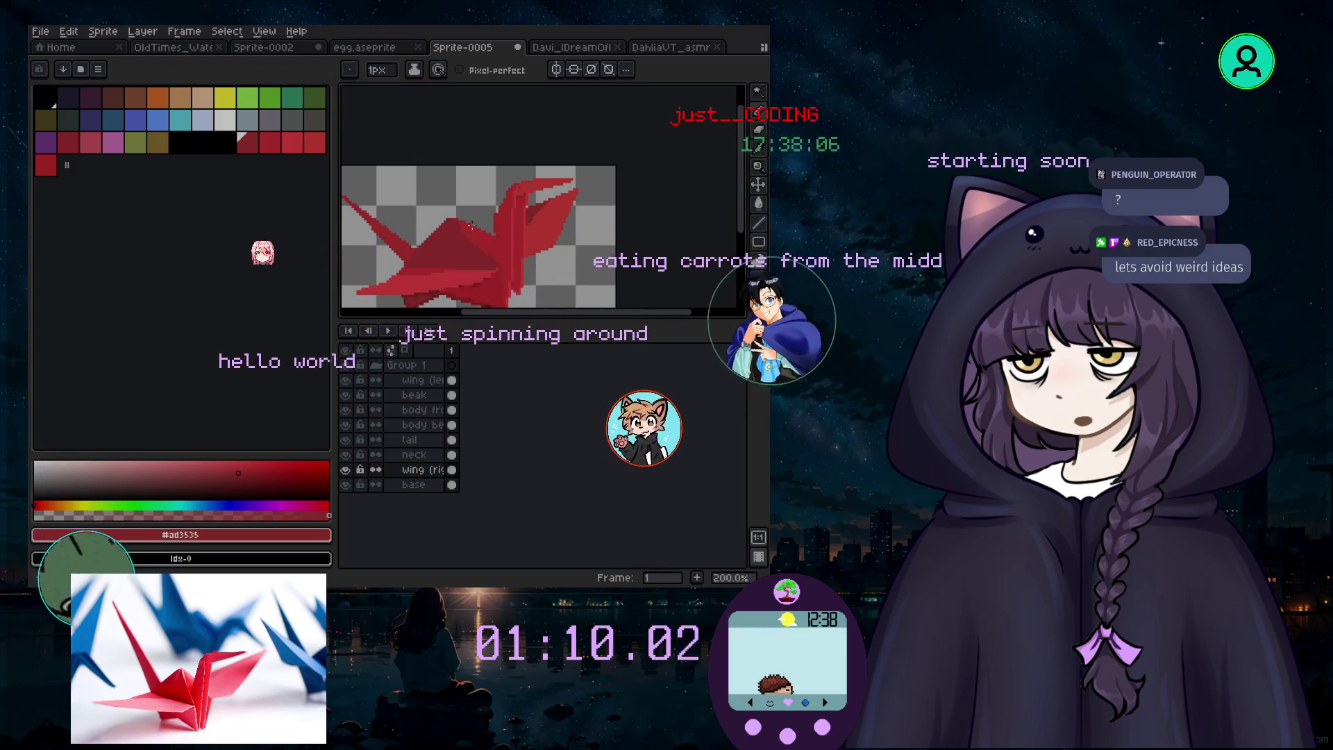
scroll(527, 284, "up", 1)
scroll(500, 252, "up", 3)
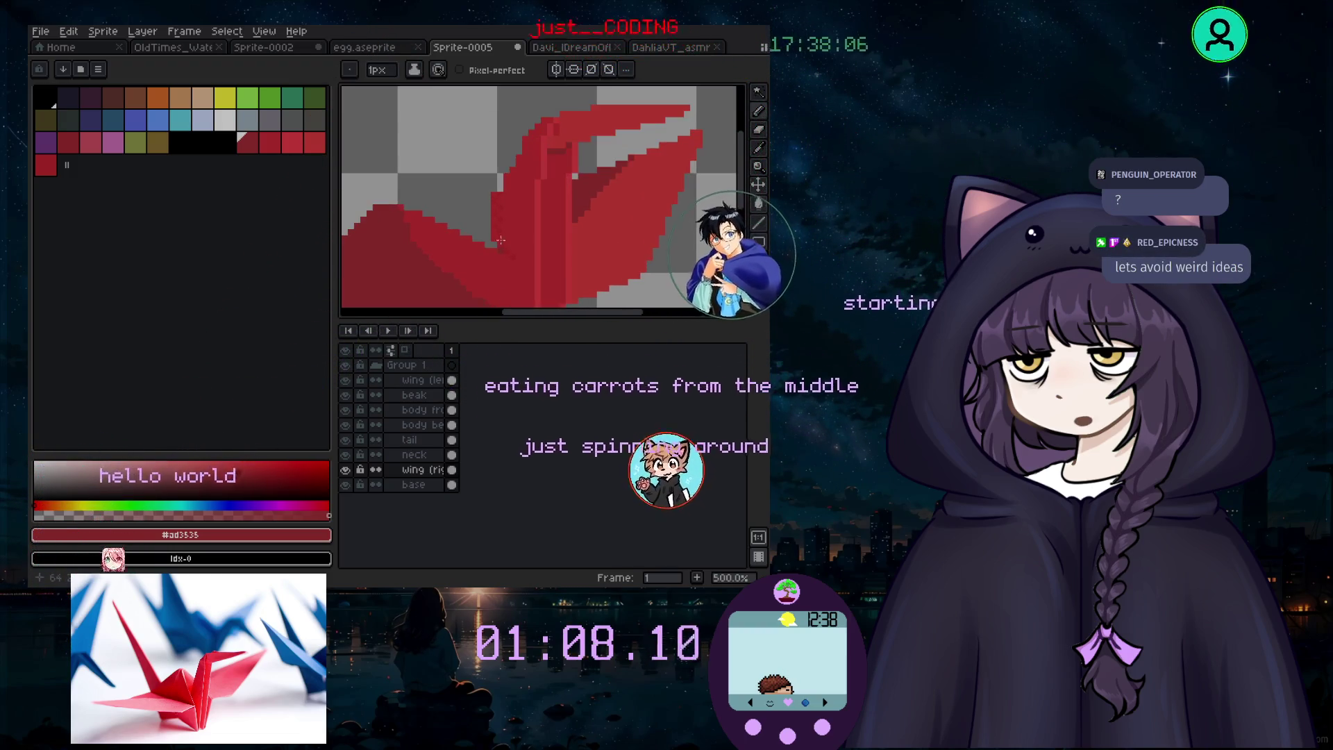
scroll(502, 170, "up", 1)
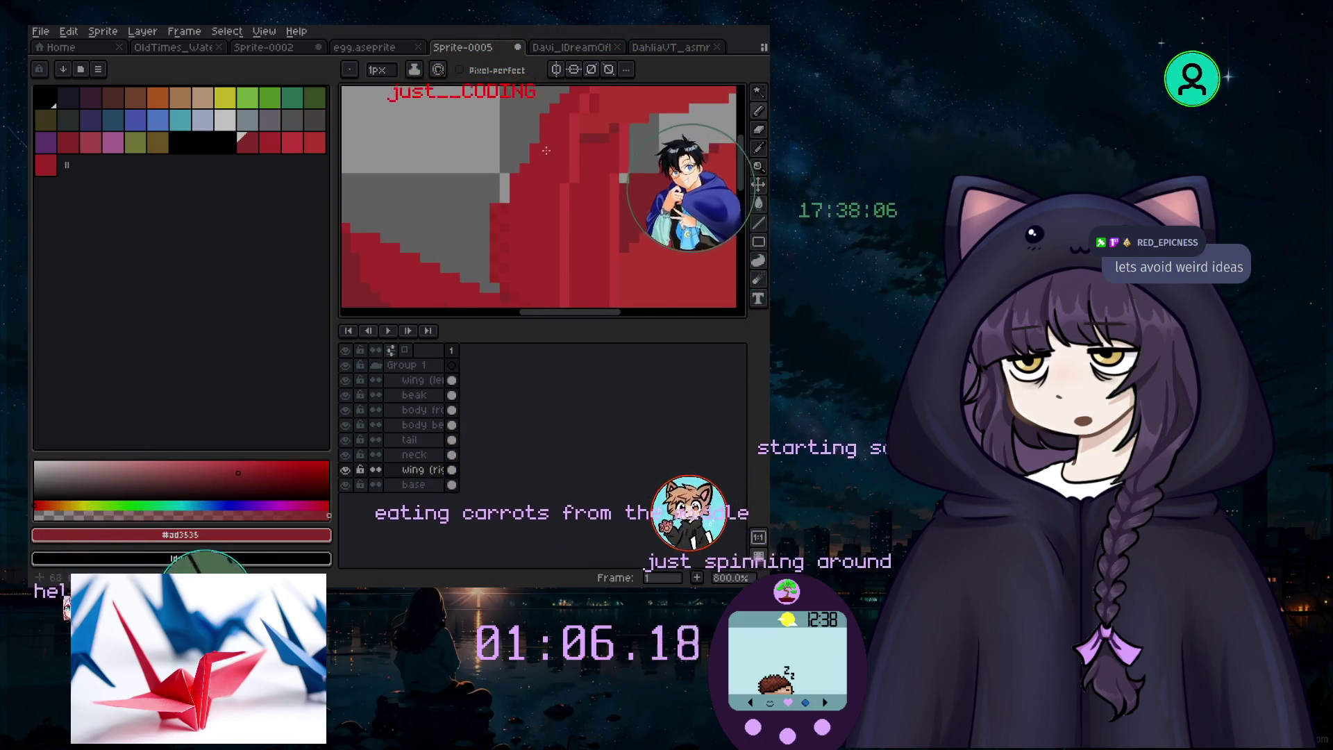
scroll(501, 170, "up", 1)
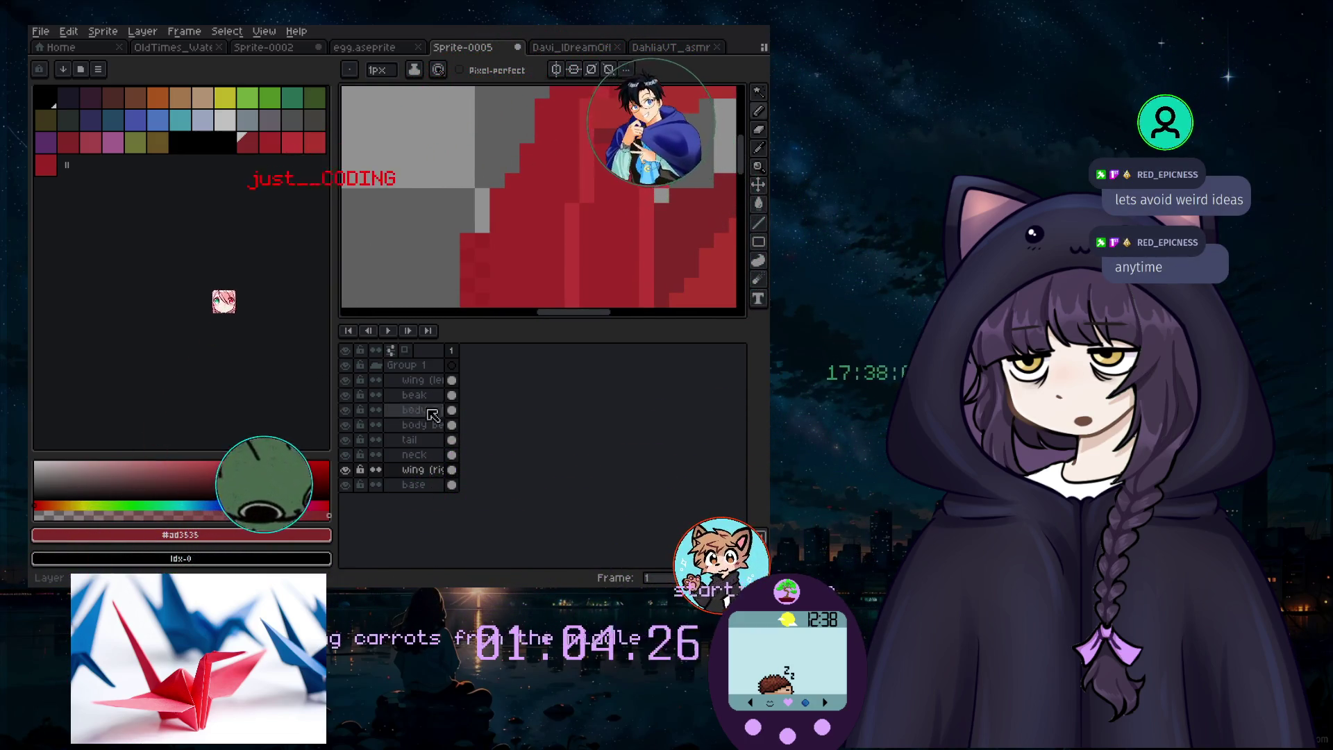
key("Up")
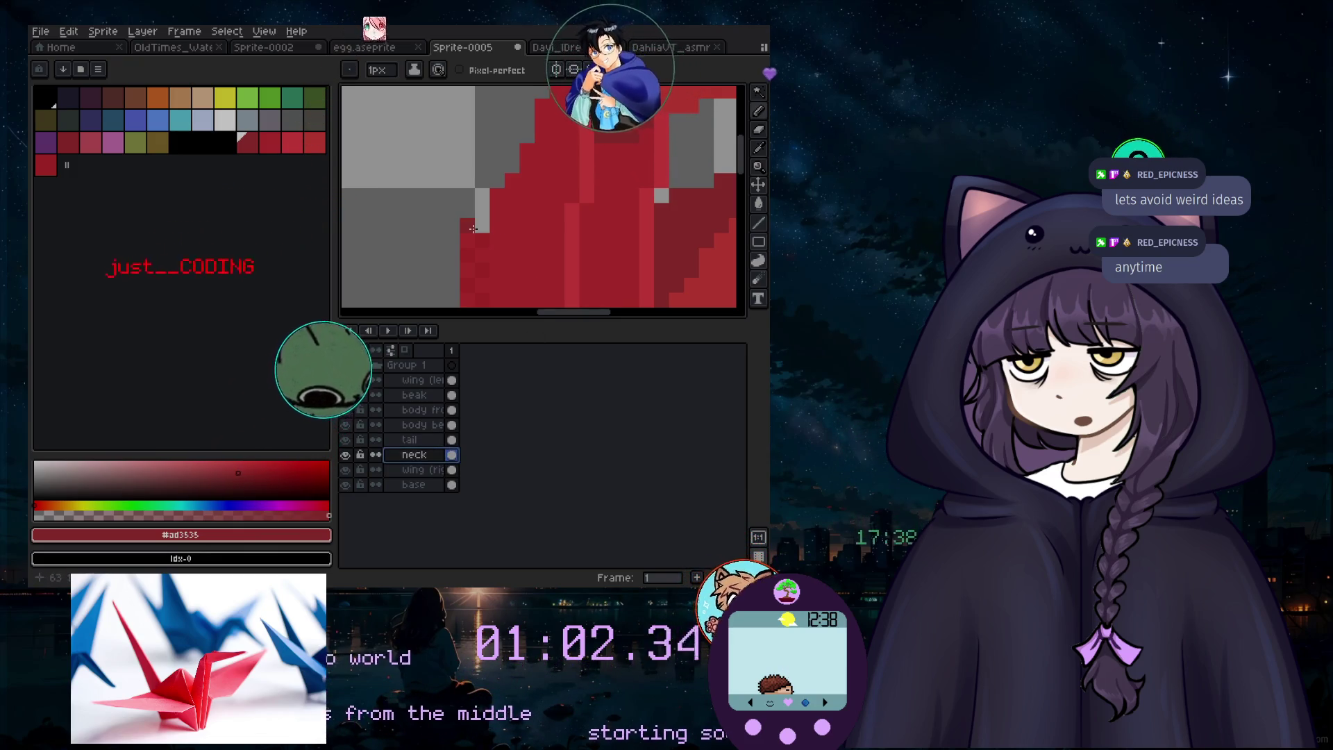
scroll(488, 260, "down", 5)
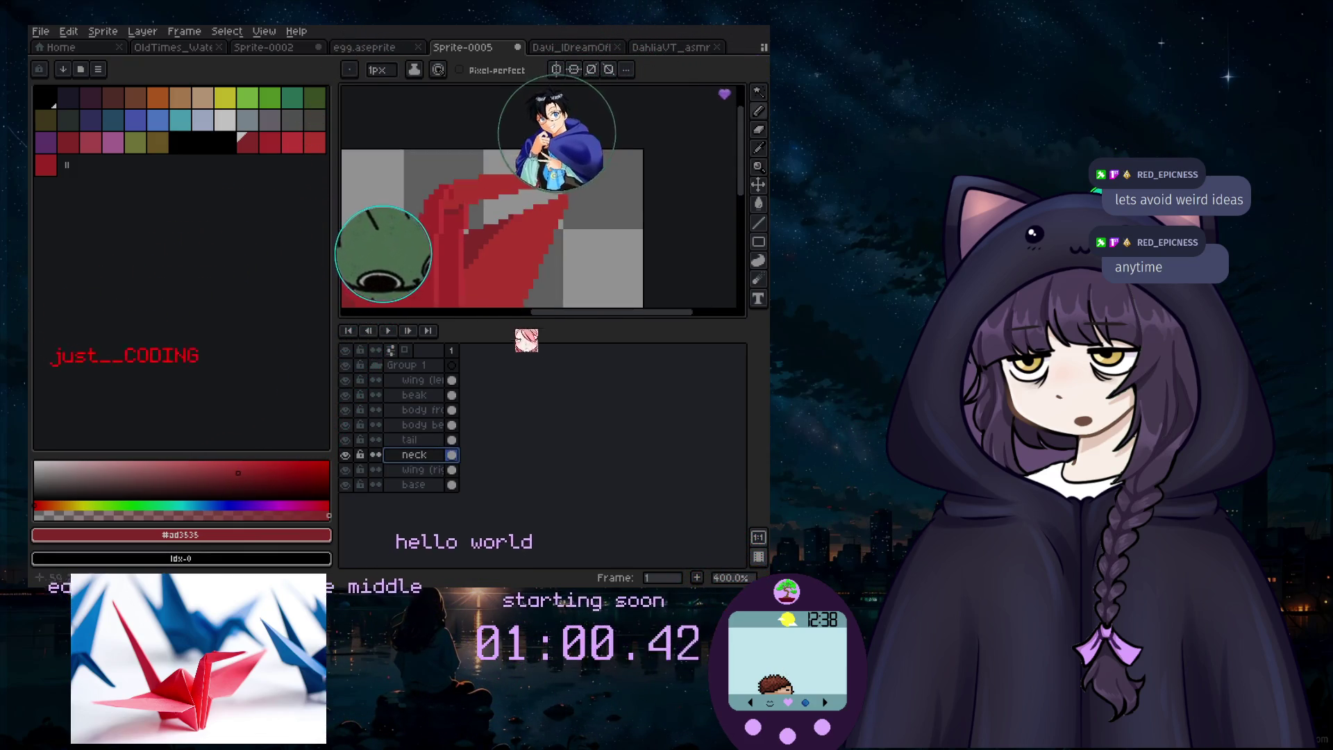
scroll(397, 292, "up", 6)
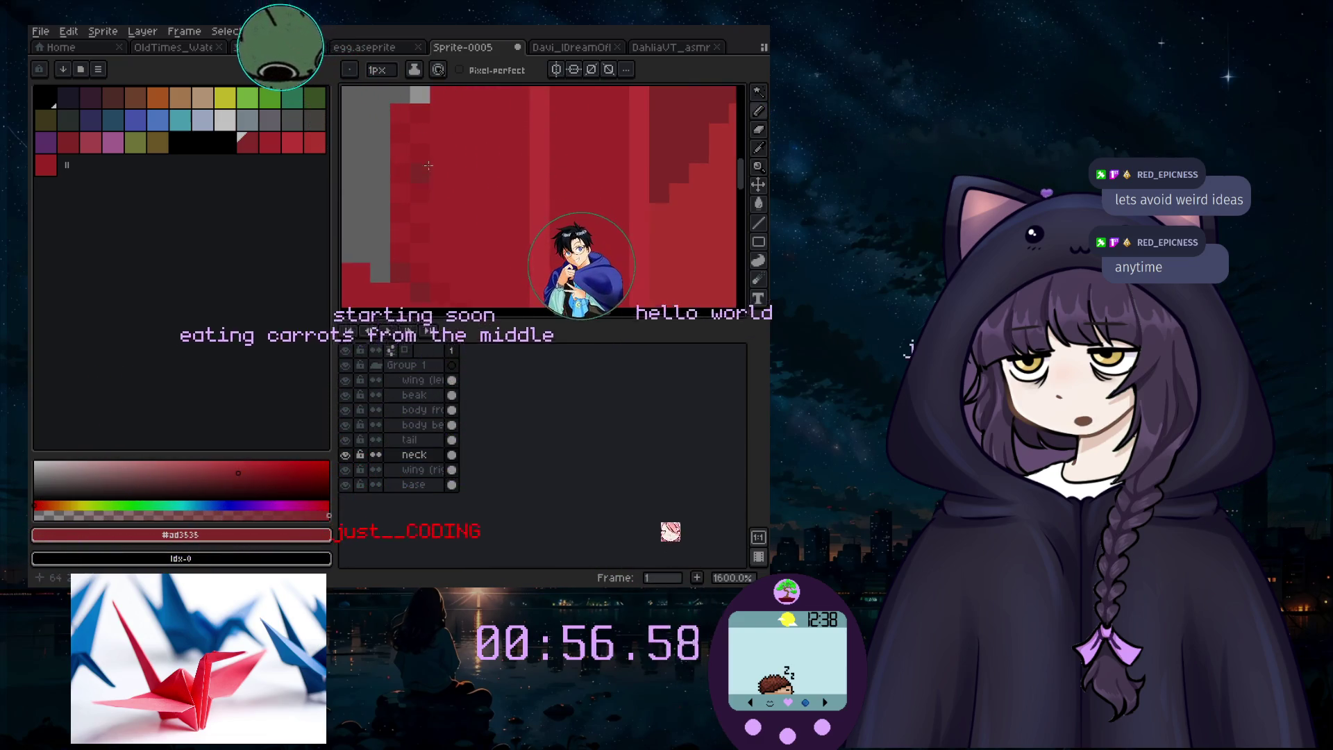
left_click(758, 134)
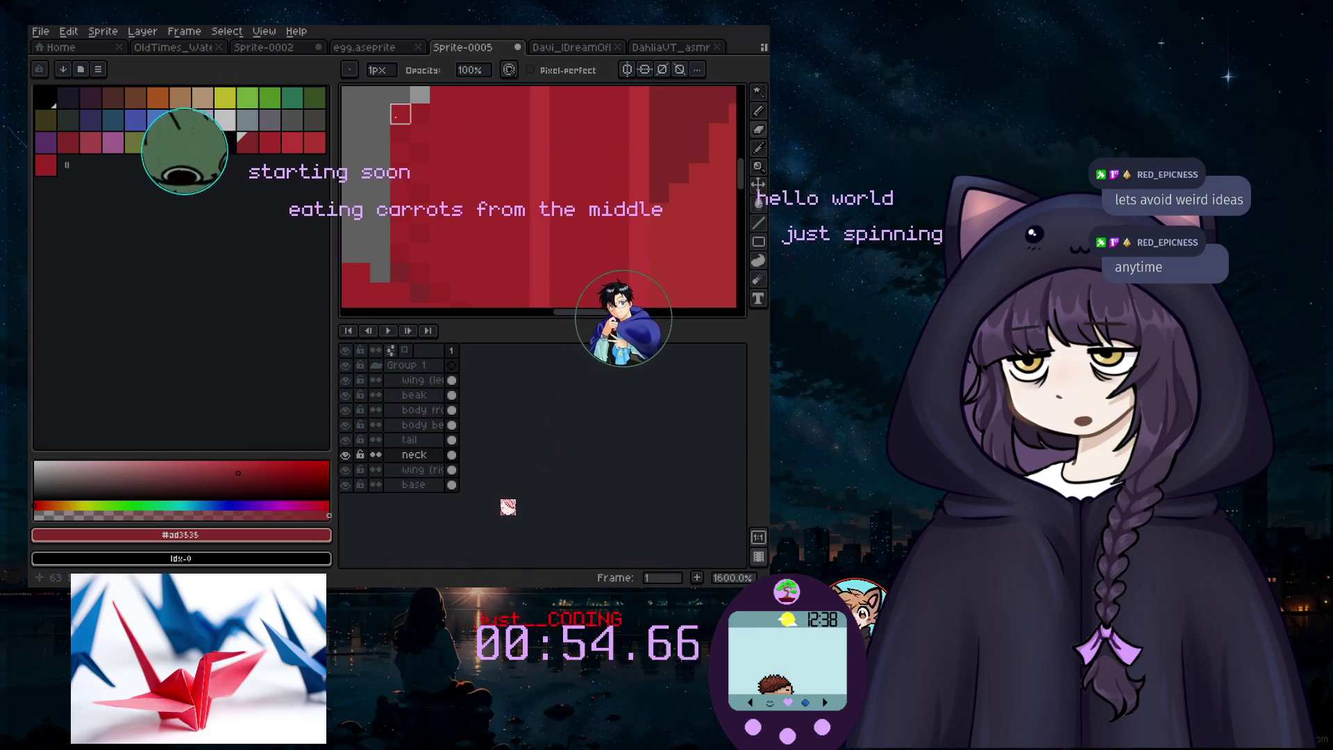
scroll(380, 133, "down", 4)
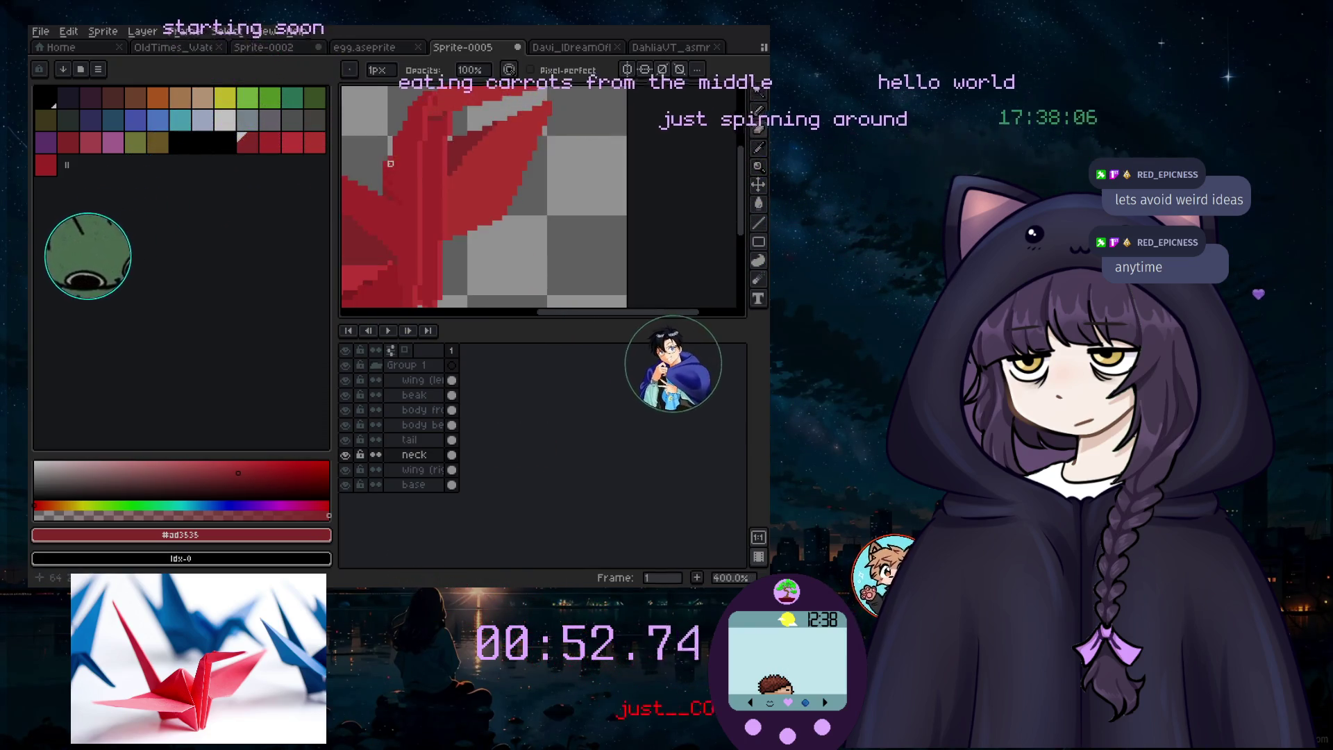
scroll(377, 140, "up", 3)
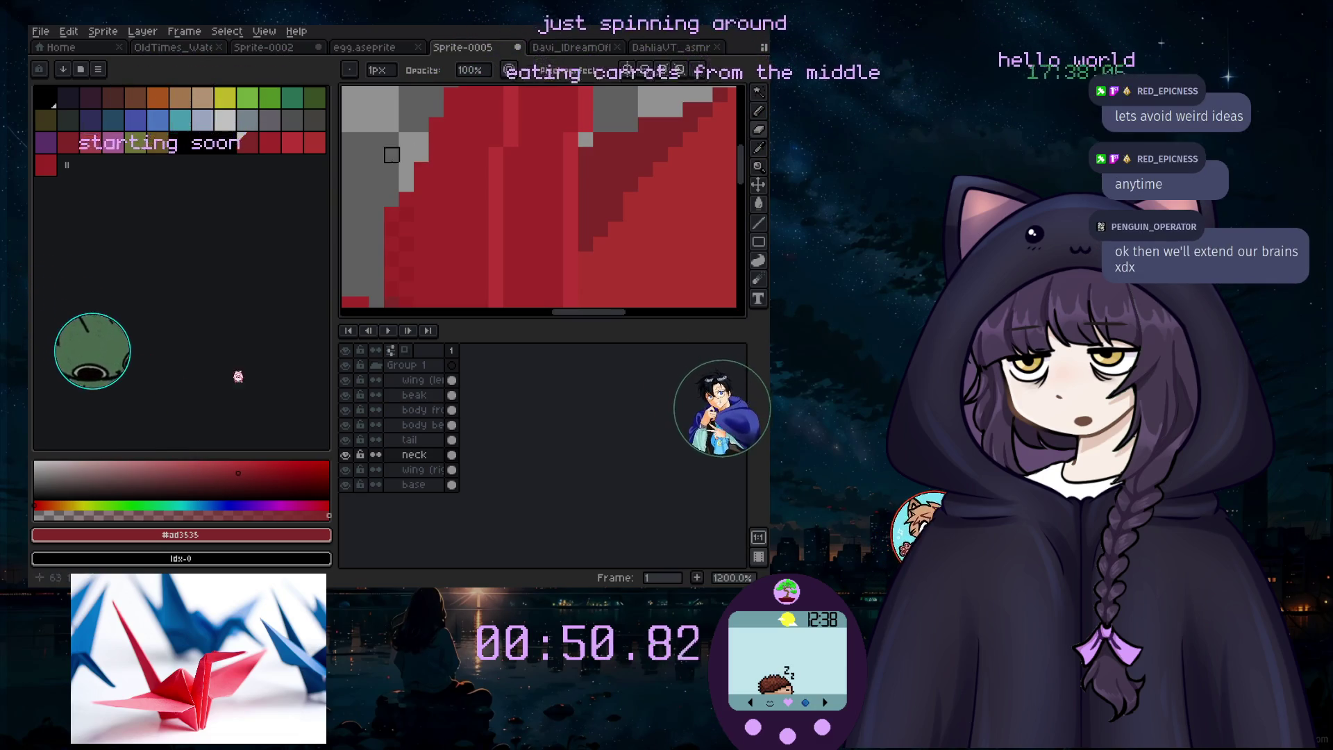
scroll(549, 182, "down", 4)
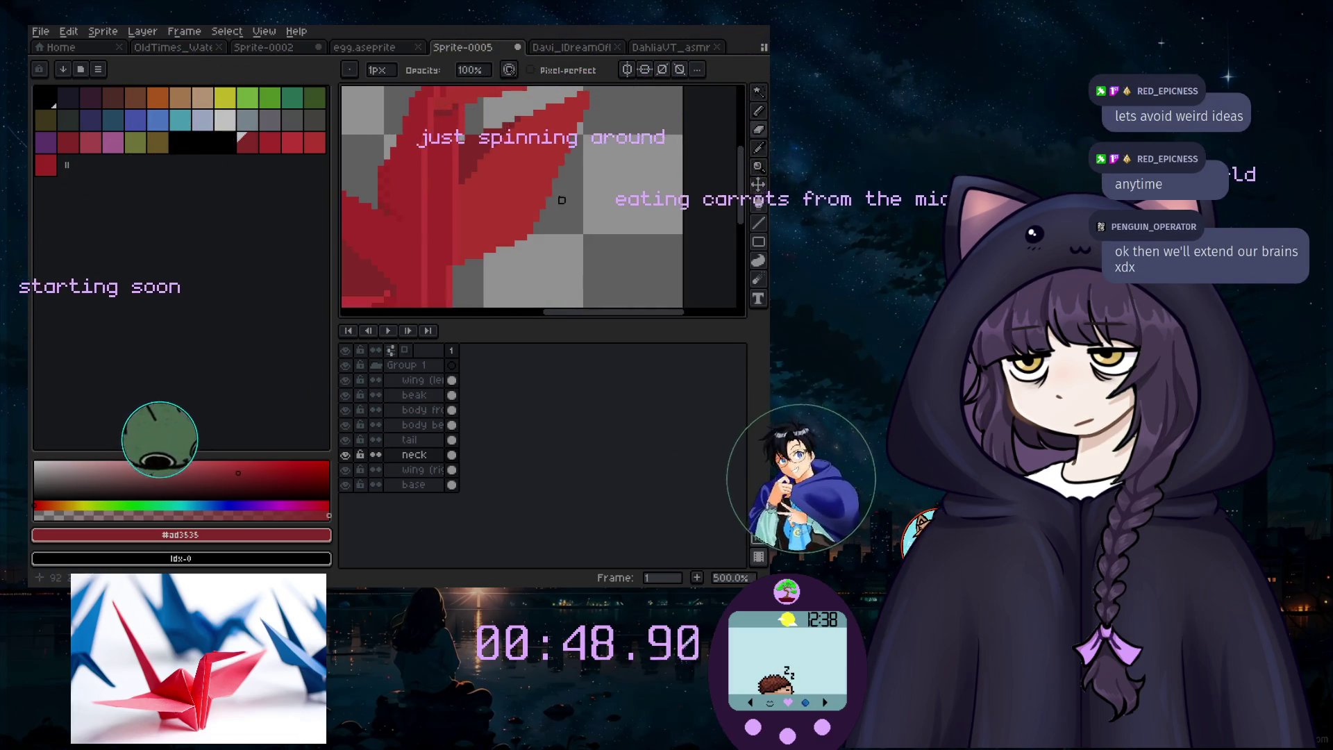
scroll(453, 197, "down", 3)
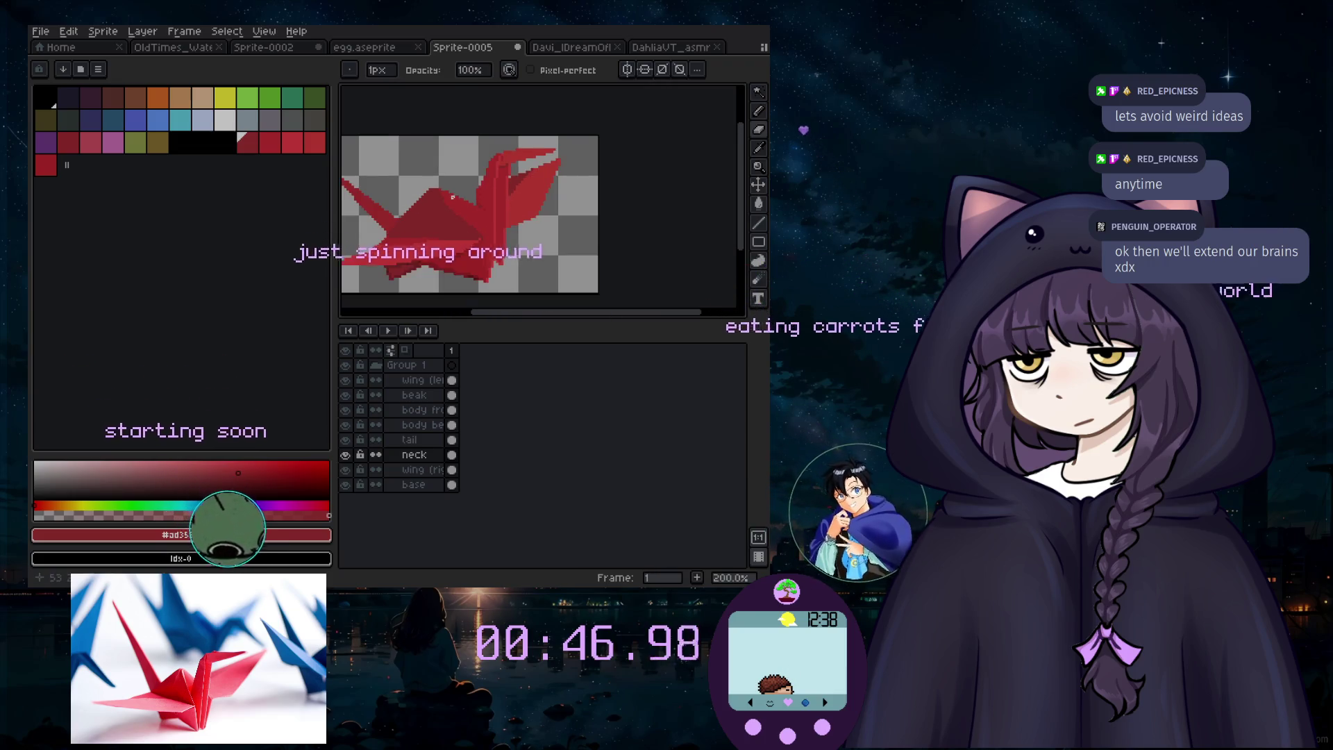
left_click_drag(512, 317, 484, 311)
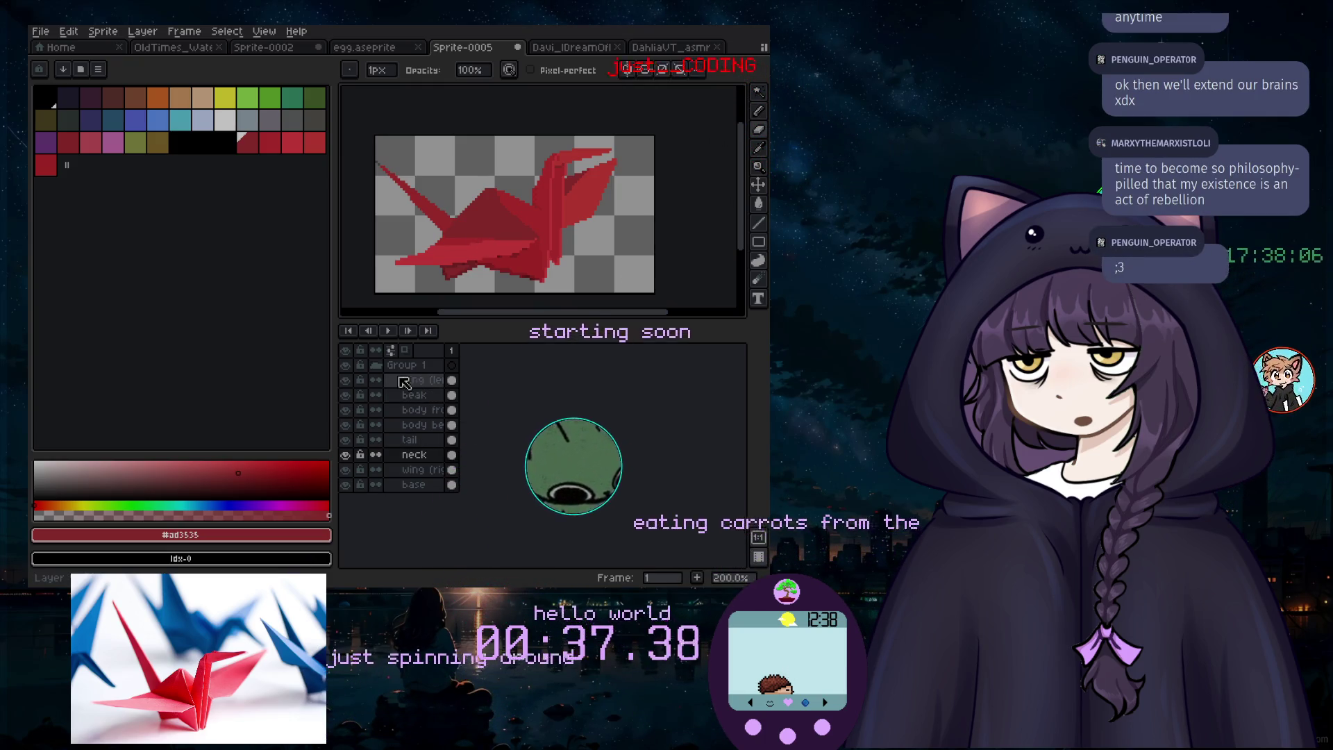
Step: Collapse Group 1 and try a black Paint Bucket fill on the background, then undo it
left_click(375, 365)
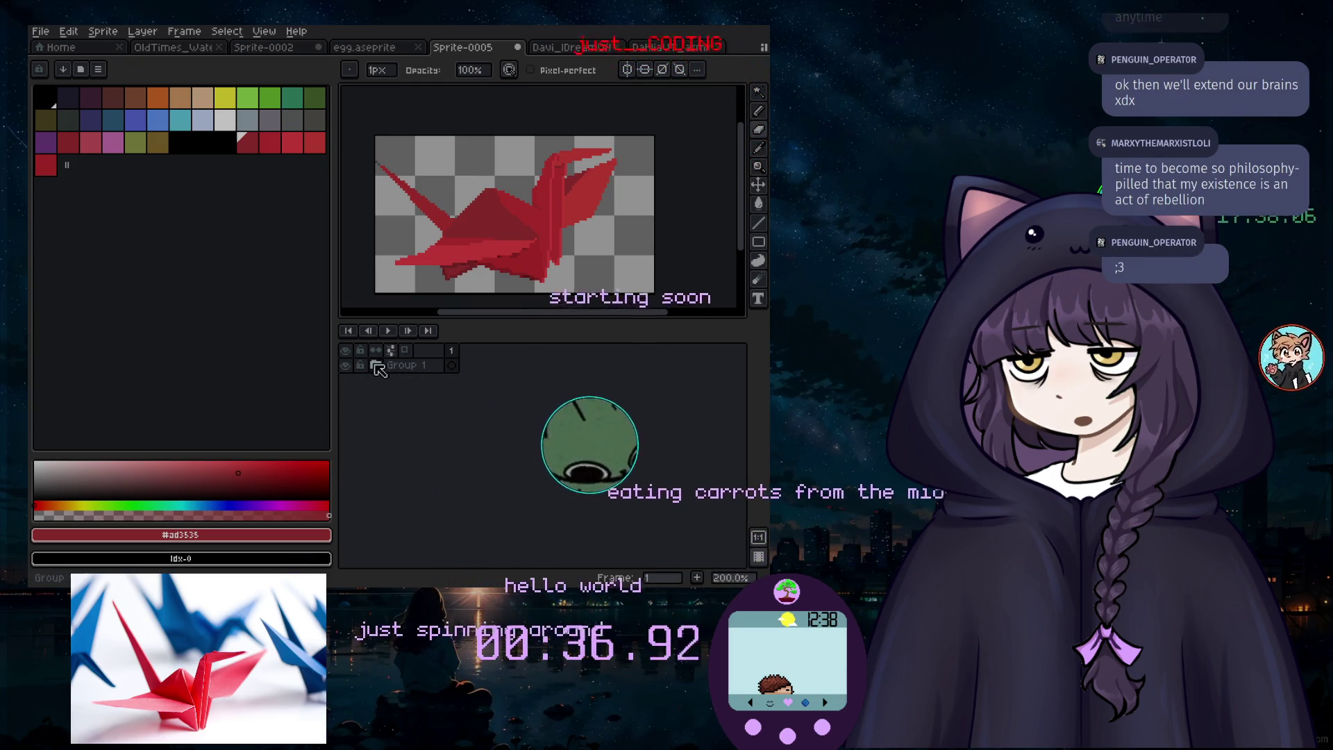
left_click(759, 203)
left_click(45, 98)
left_click(442, 142)
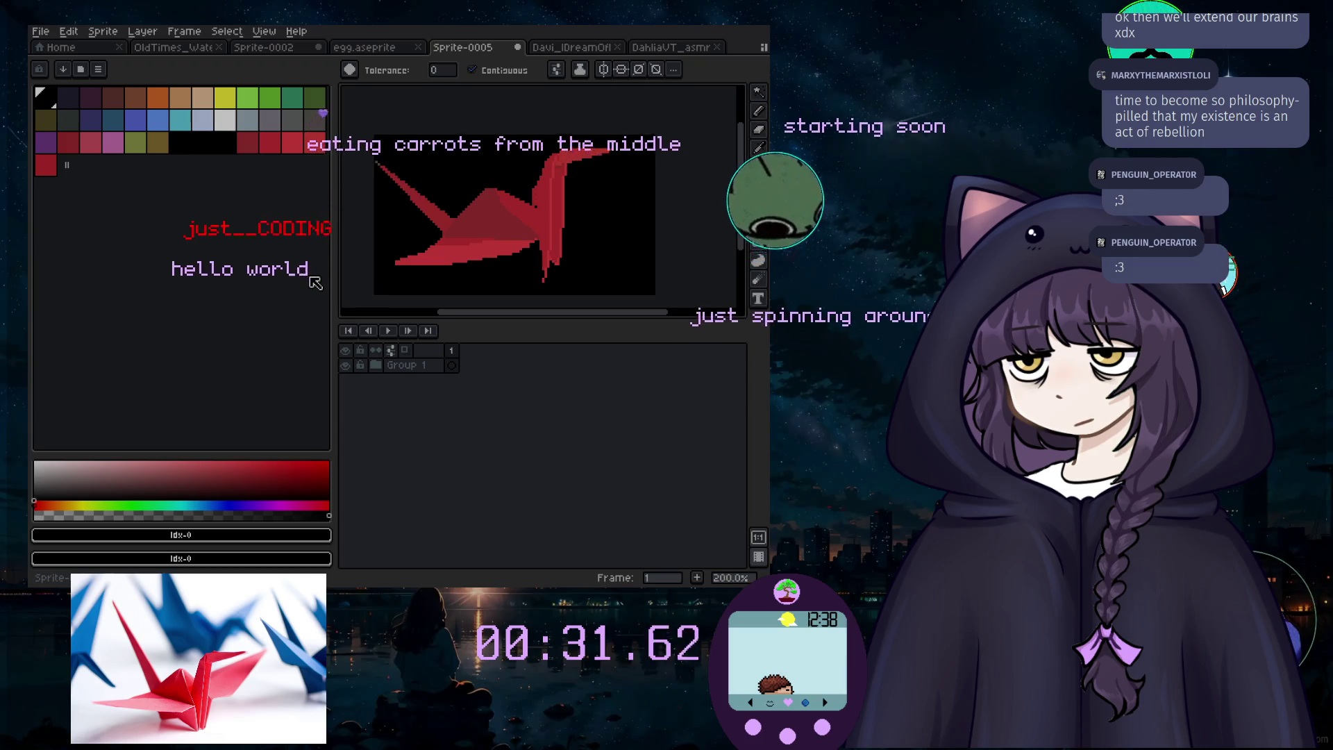
key("ctrl+z")
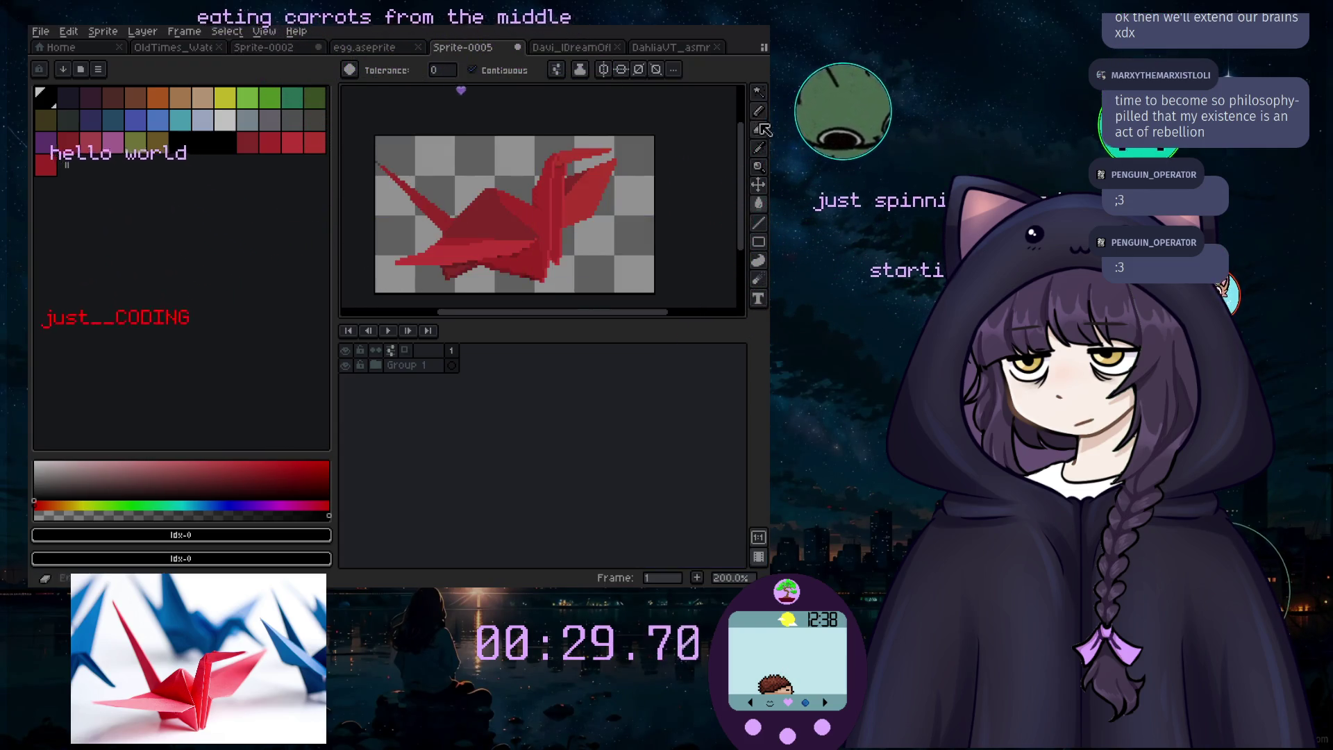
Step: Create Layer 1 and fill the background around the crane with black
left_click(136, 35)
mouse_move(149, 114)
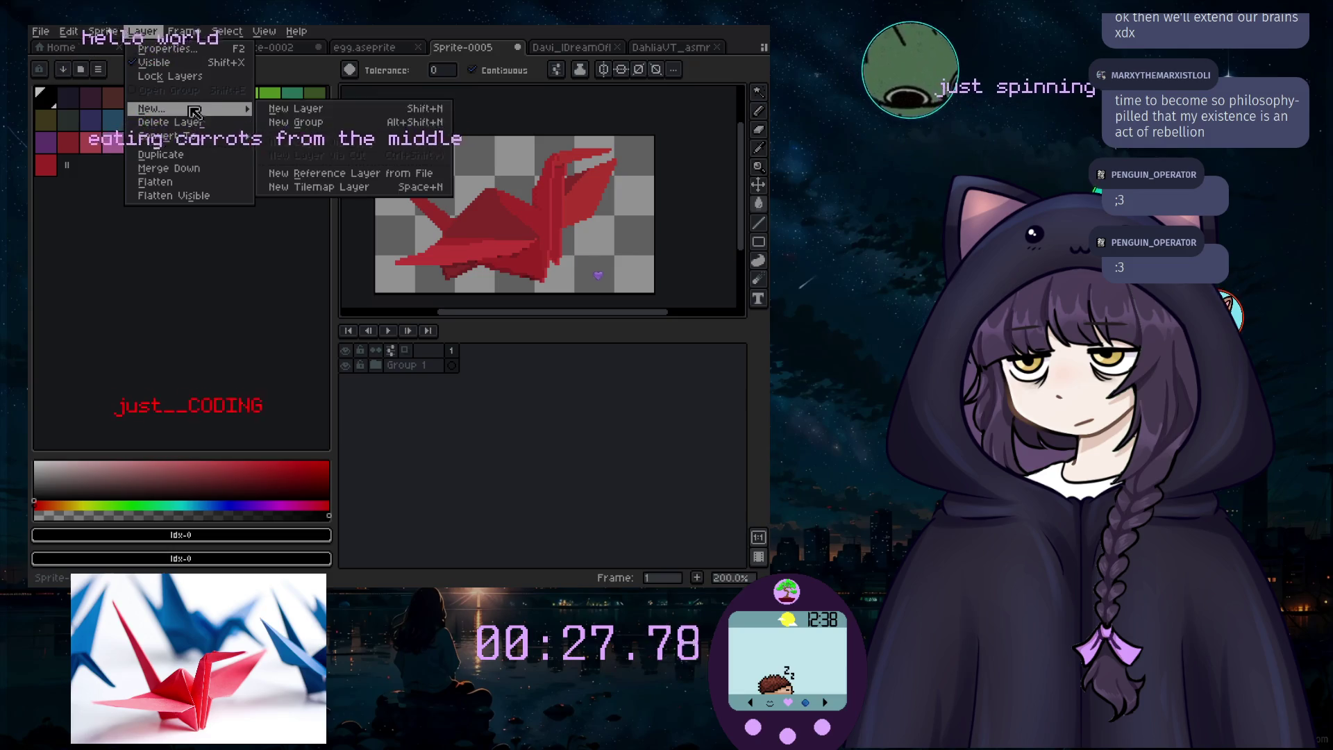
left_click(308, 122)
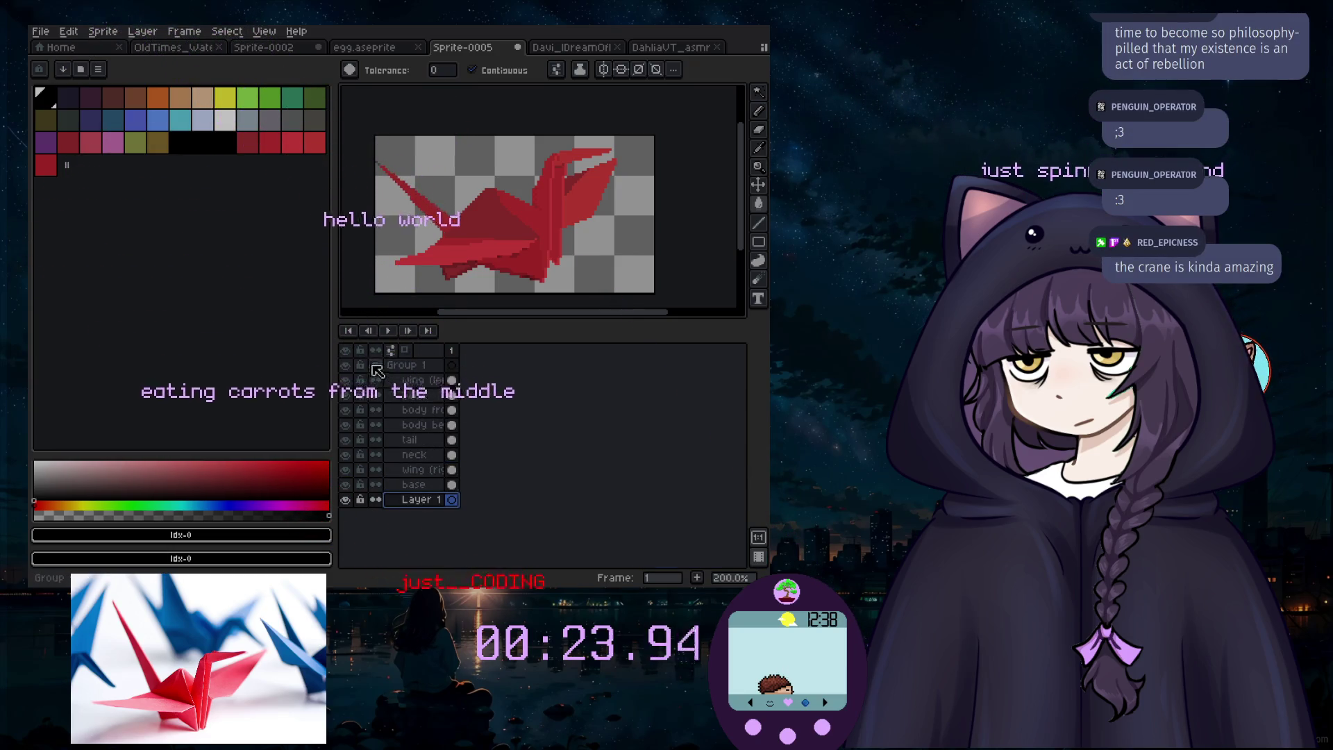
left_click(397, 233)
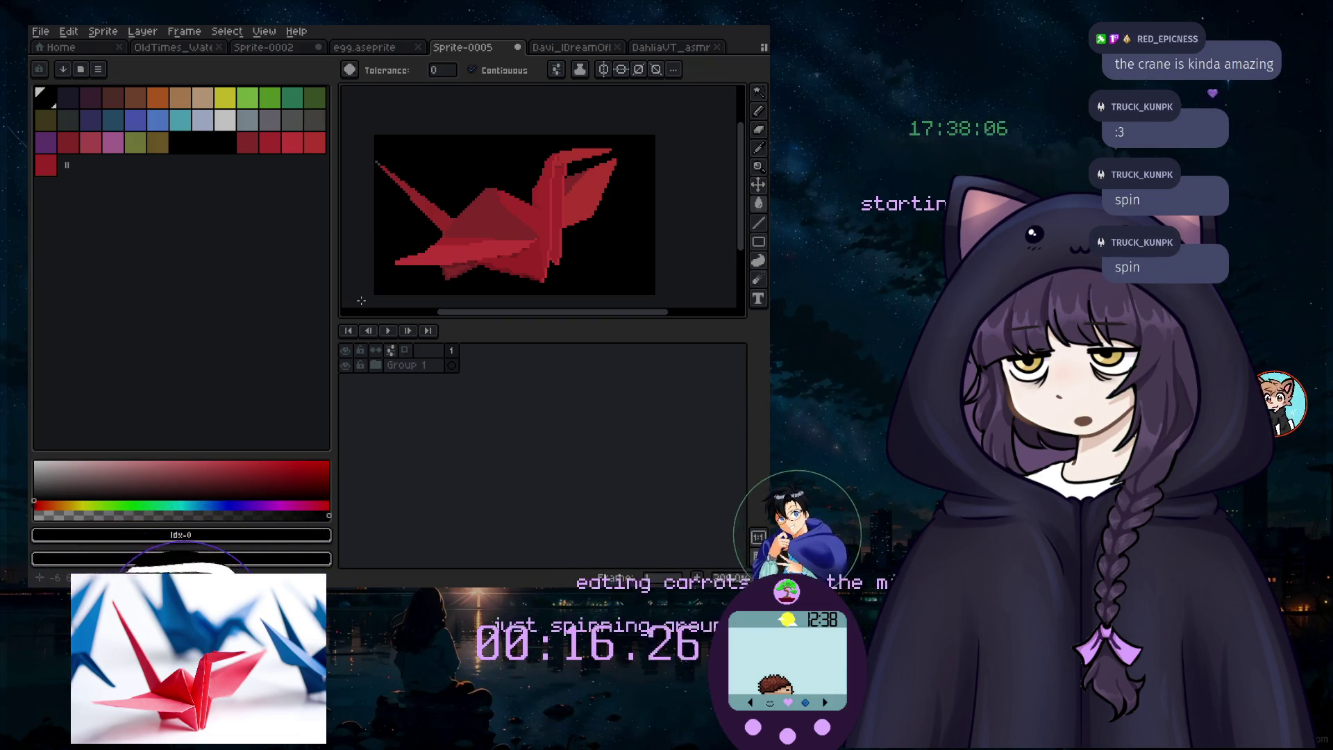
Step: Undo the black fill and sample the crane's red #c53737 for the Pencil
key("ctrl+z")
scroll(378, 182, "up", 3)
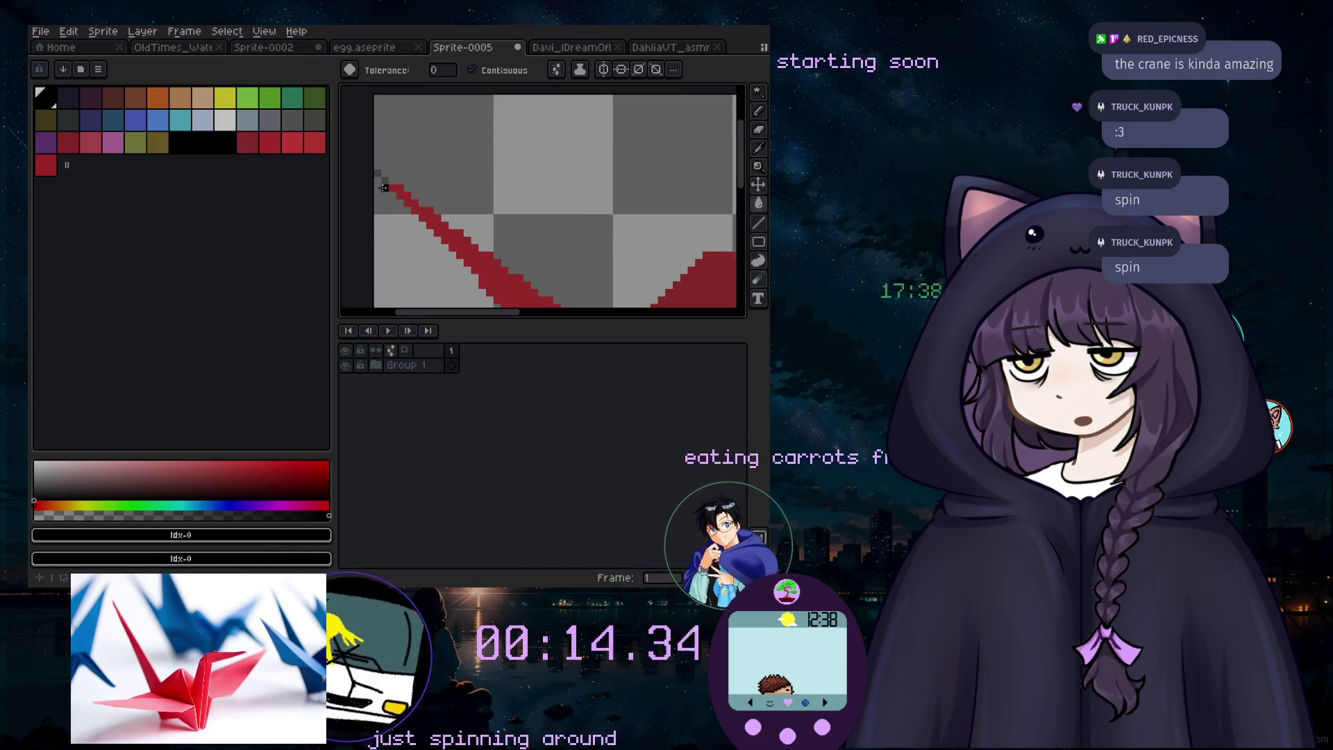
left_click(520, 221)
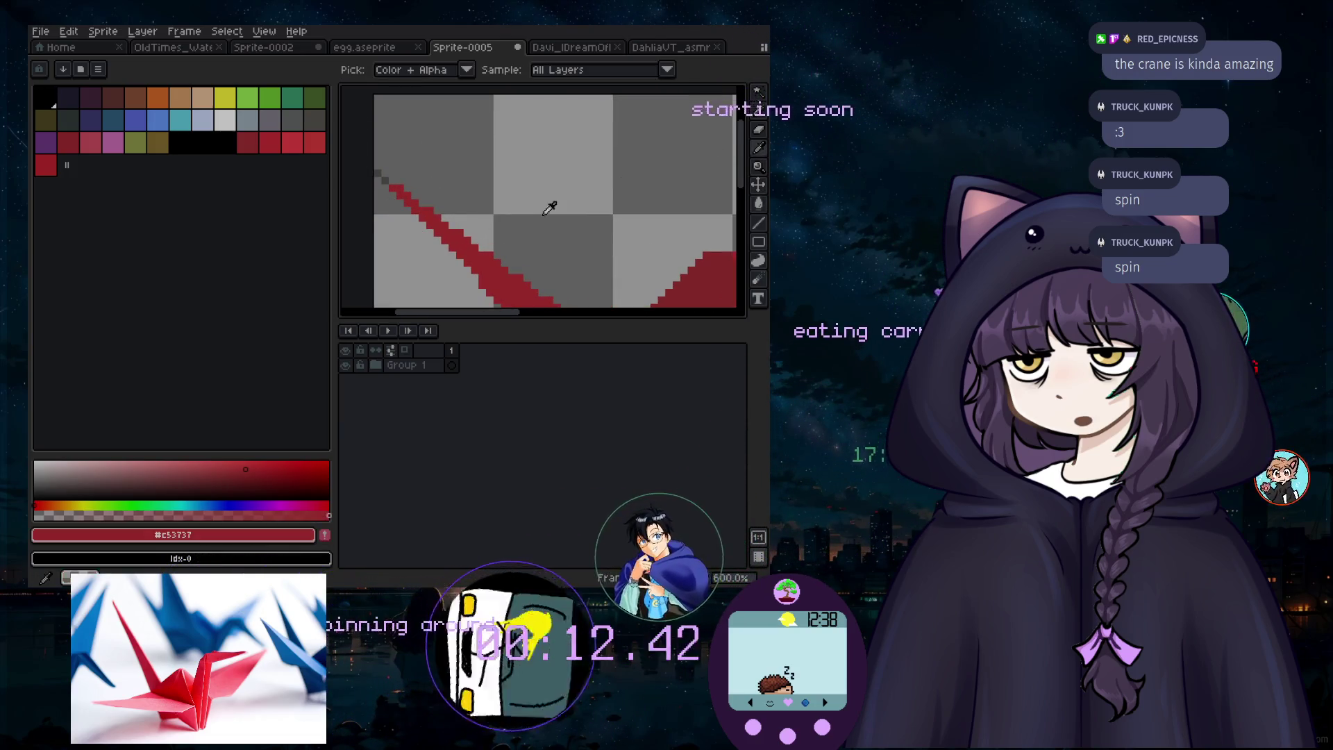
left_click(758, 112)
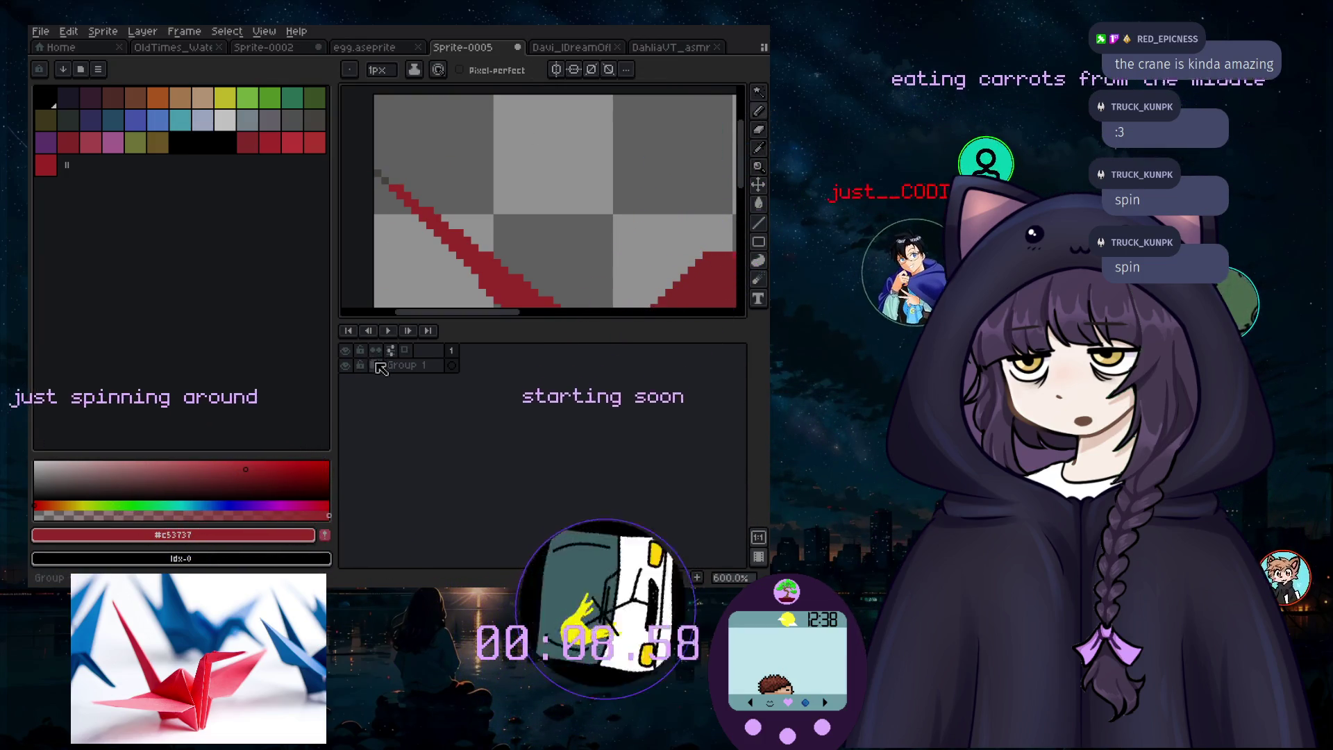
Step: Expand Group 1 and make the tail layer active, panning the crane higher in view
left_click(376, 365)
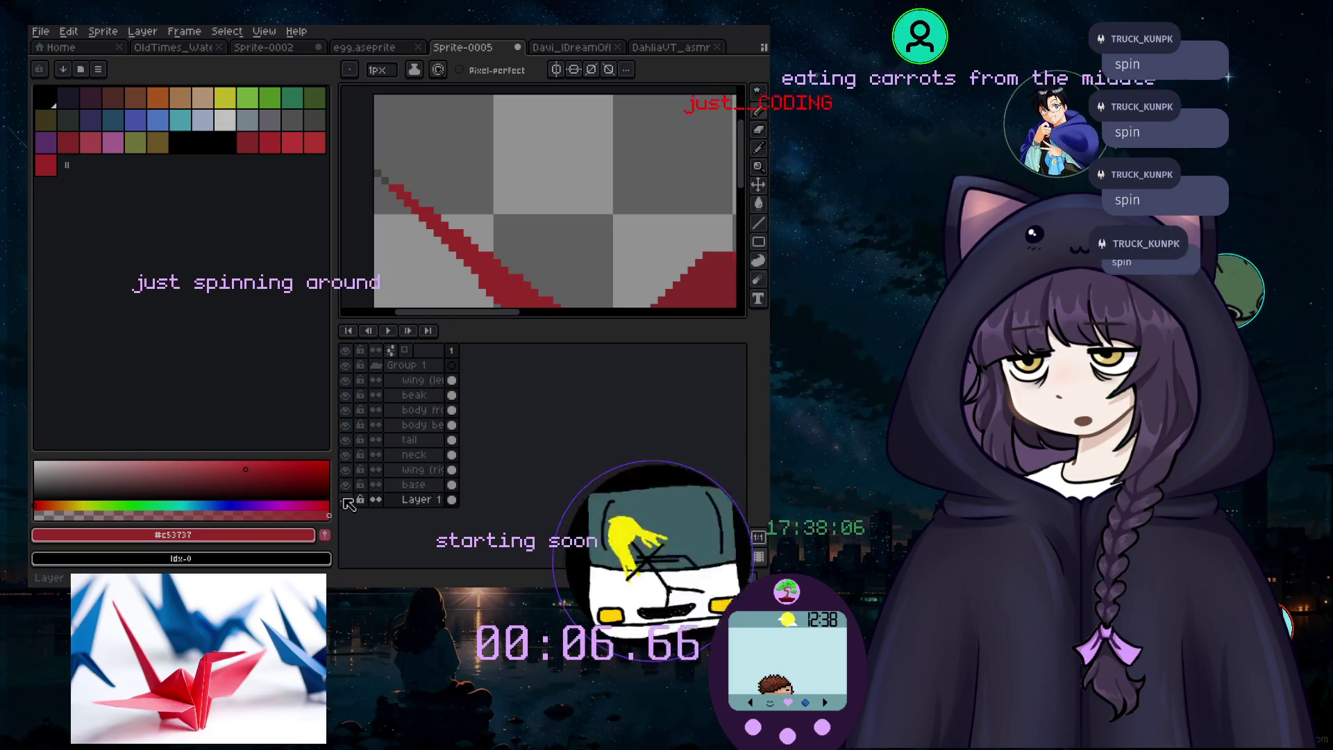
left_click(413, 454)
left_click(391, 180)
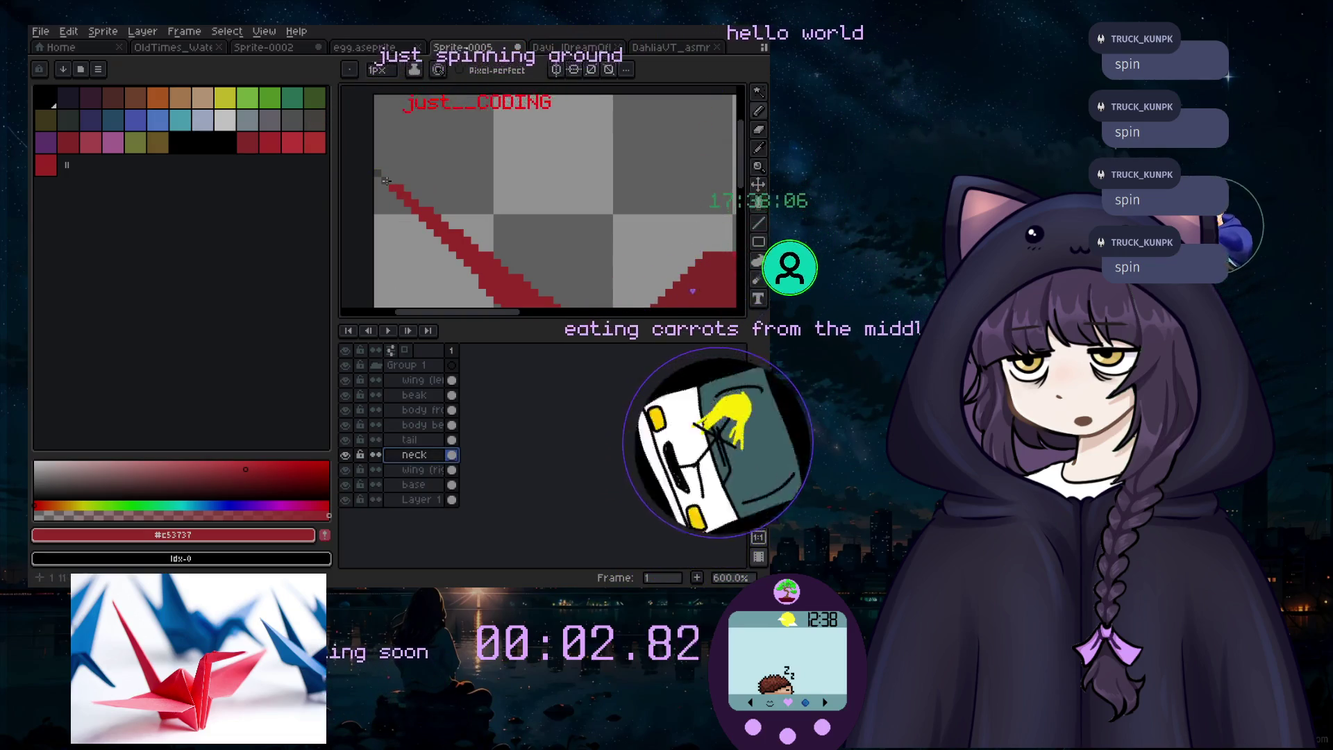
left_click(415, 459)
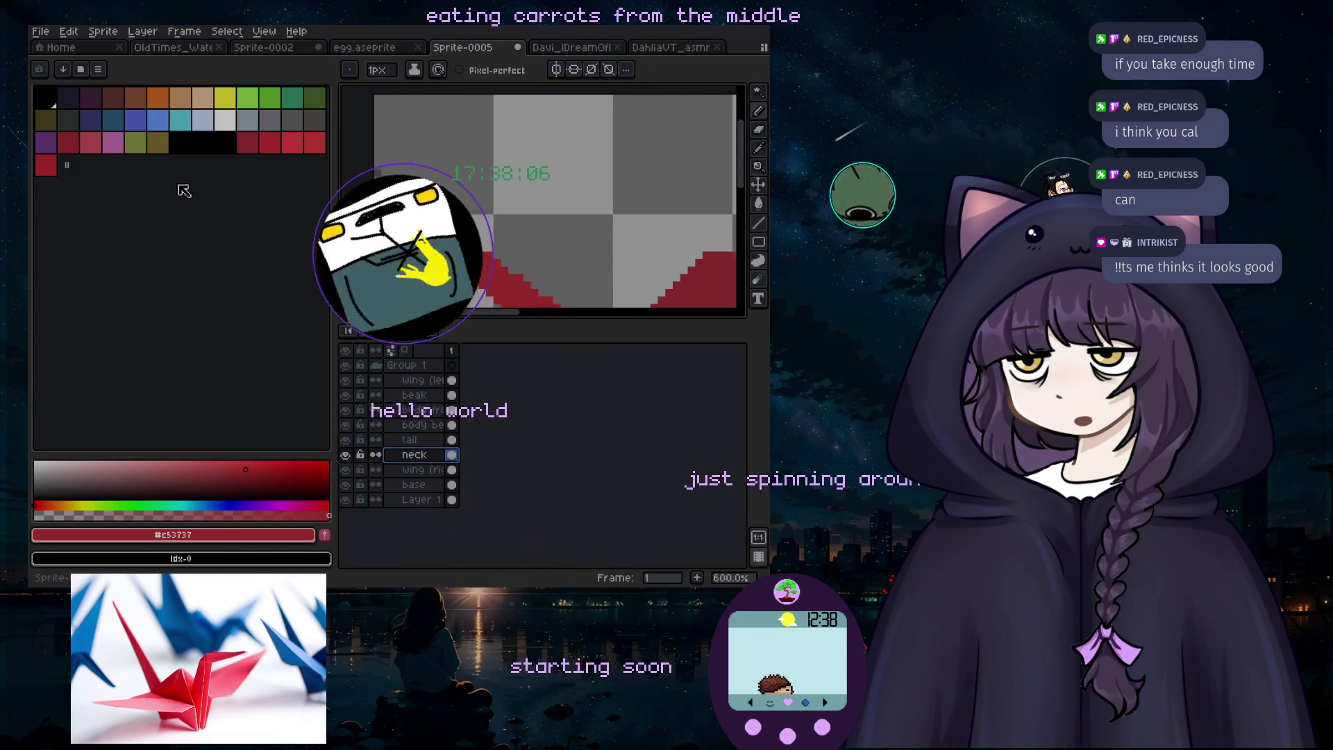
left_click(422, 440)
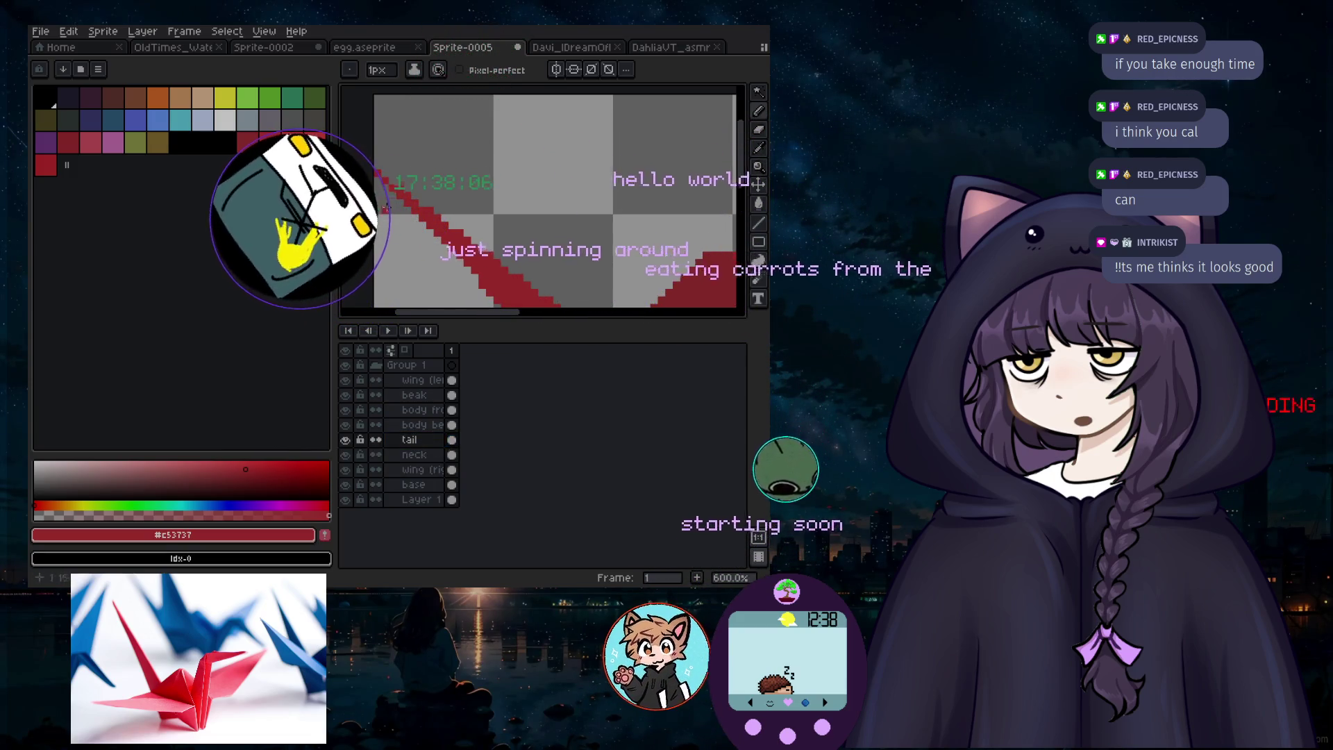
scroll(384, 201, "down", 3)
left_click_drag(568, 318, 506, 312)
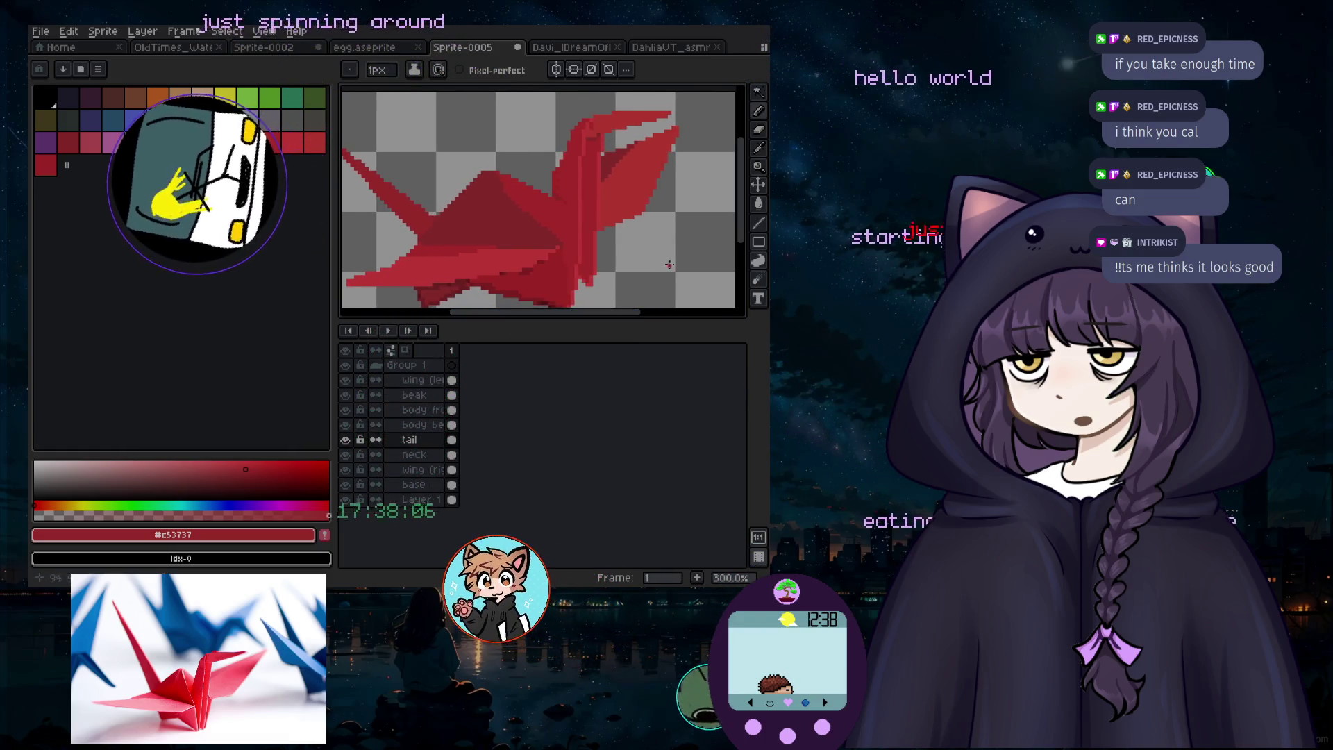
left_click_drag(659, 275, 662, 248)
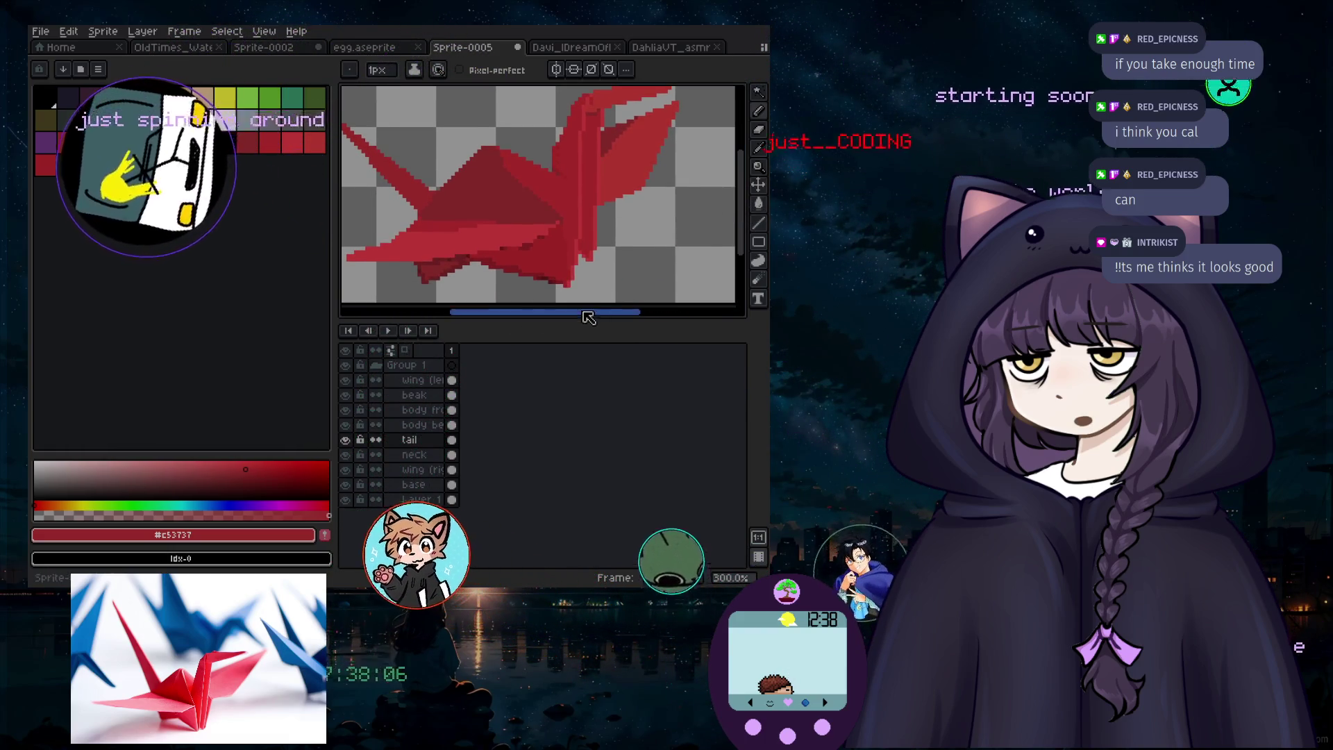
left_click_drag(589, 318, 568, 318)
left_click(376, 364)
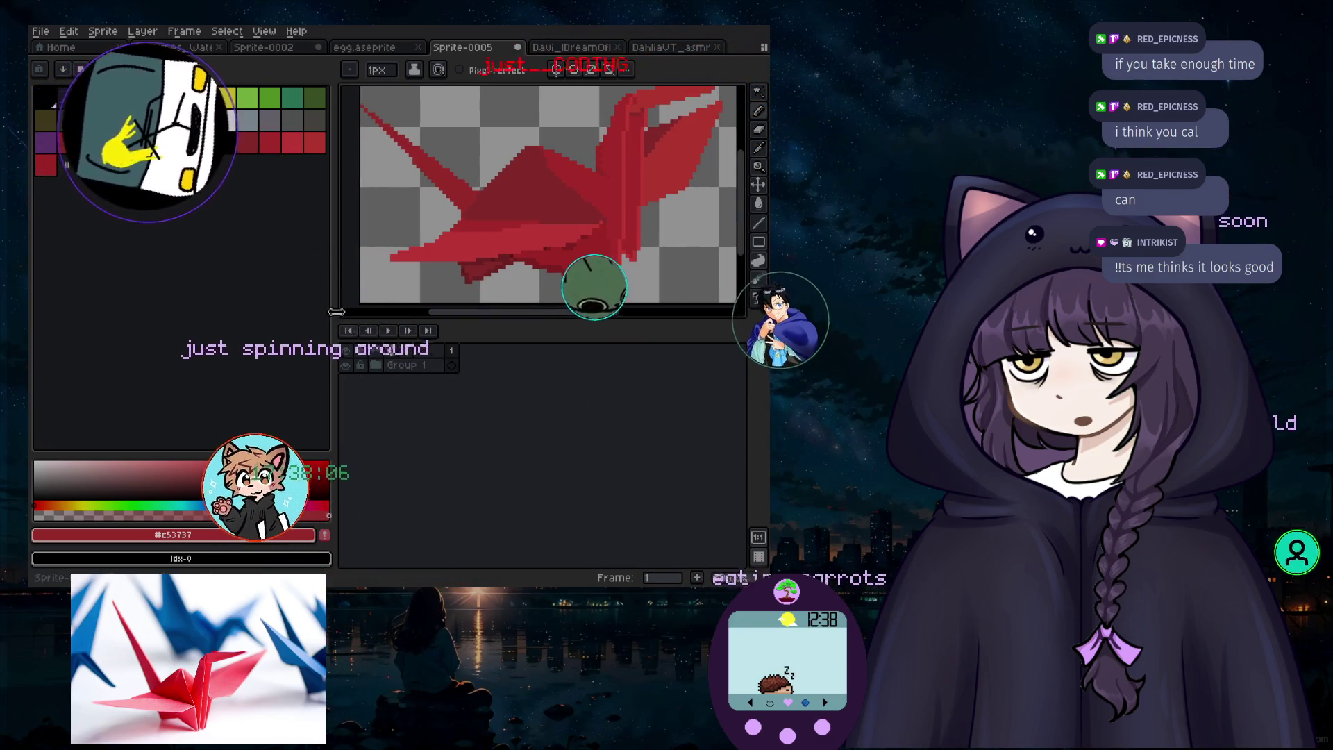
left_click(376, 364)
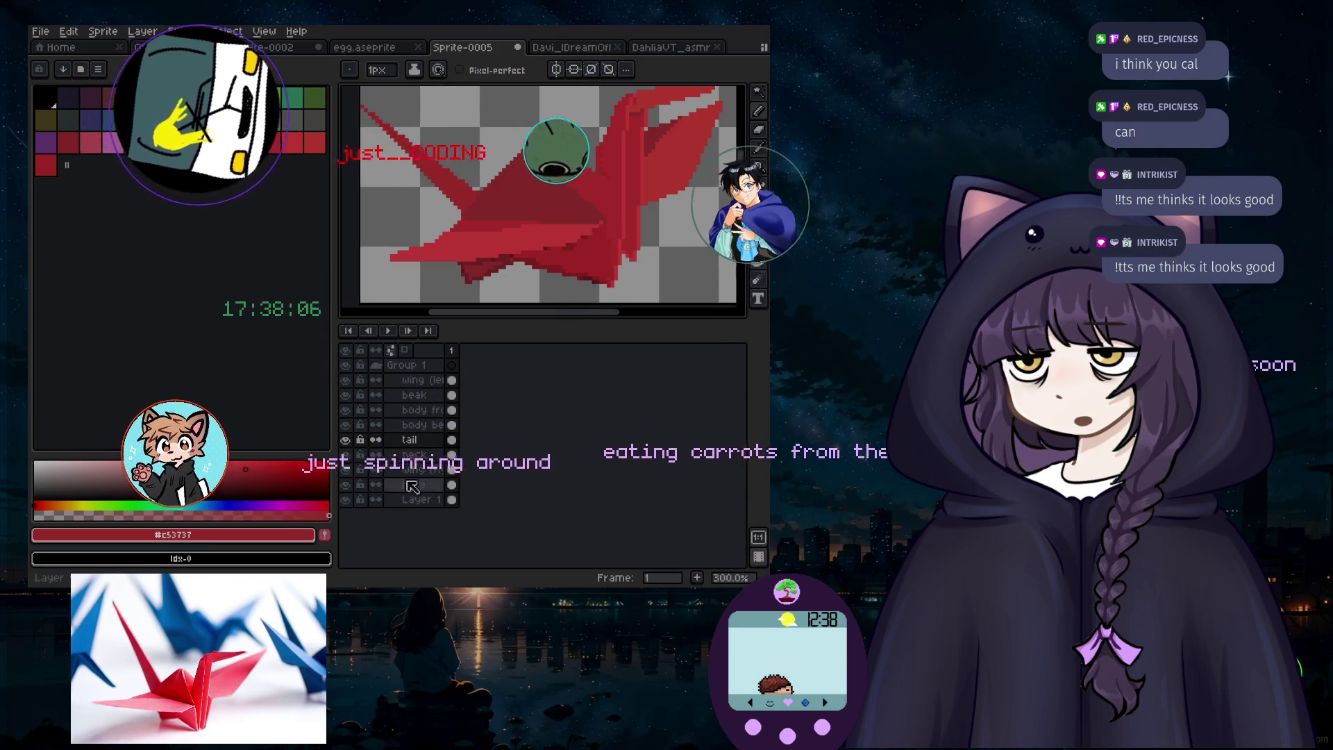
left_click(143, 32)
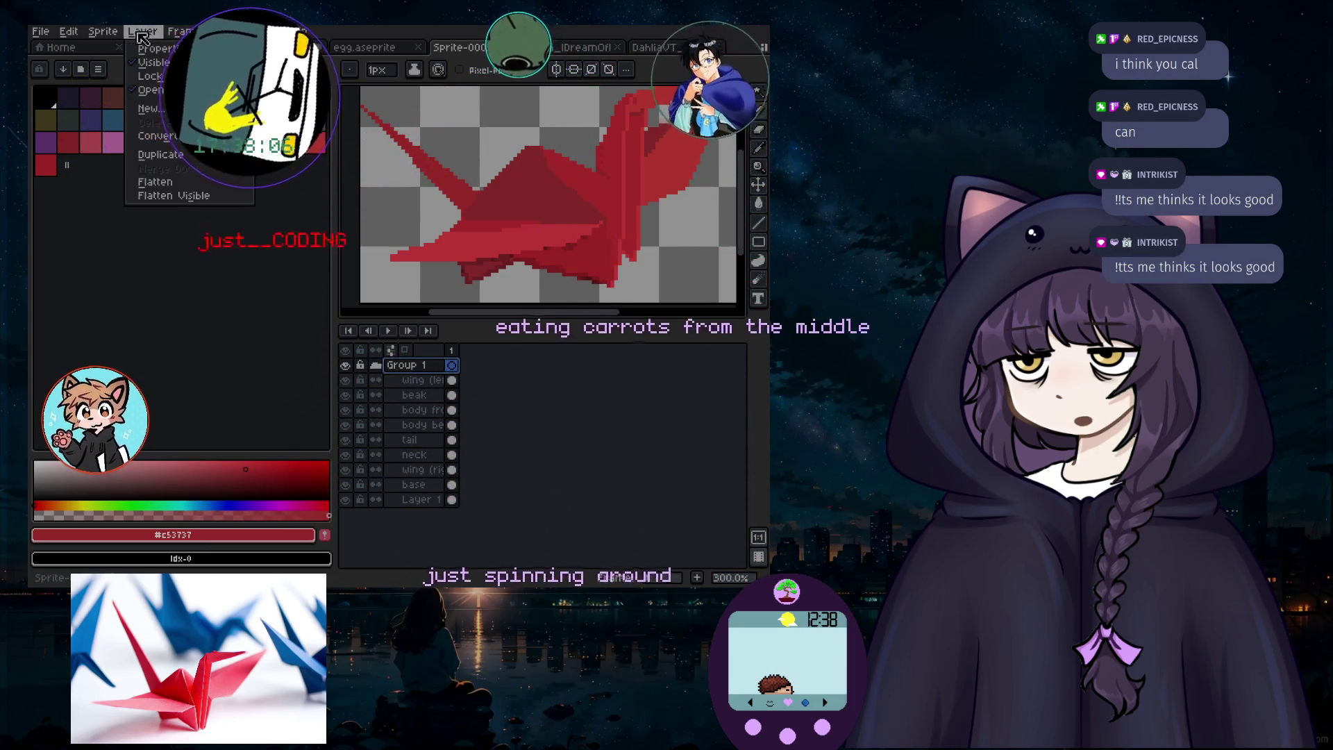
Step: Create Layer 2 and move it out of Group 1
mouse_move(189, 117)
key("Escape")
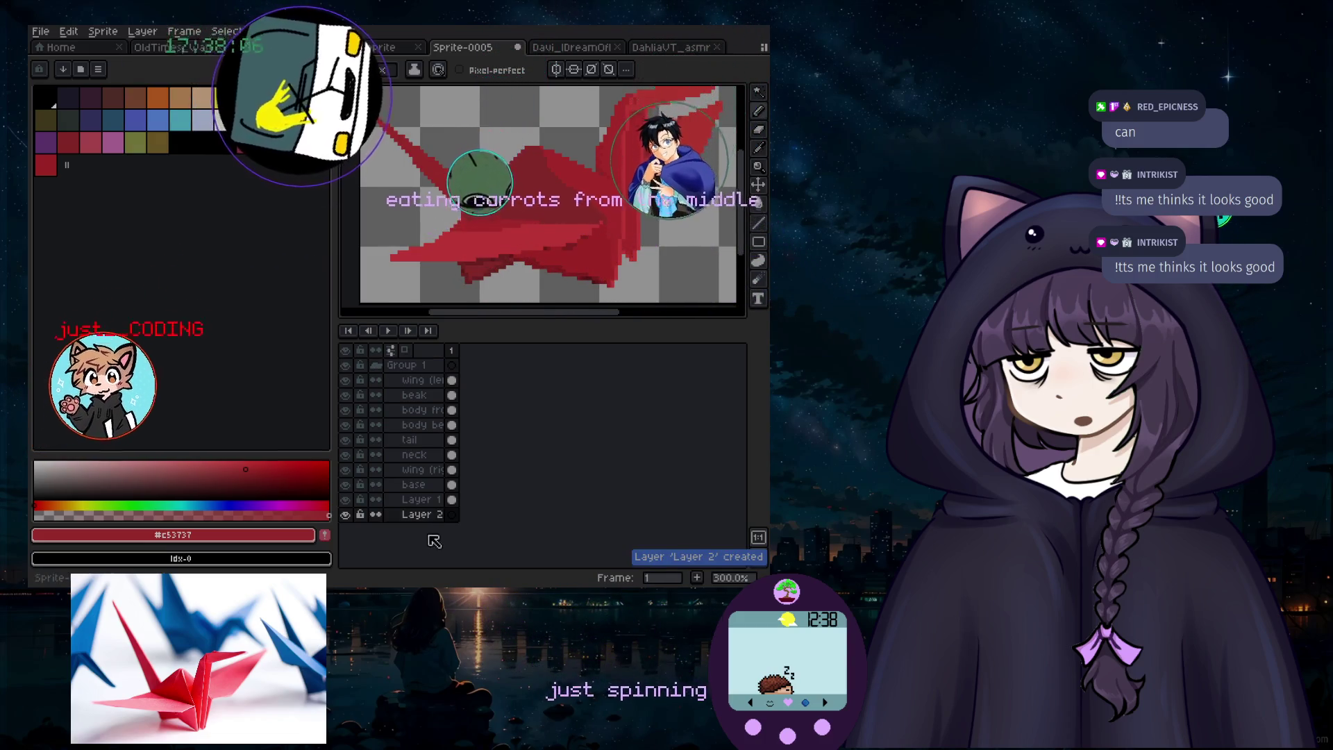
left_click(375, 365)
left_click(376, 365)
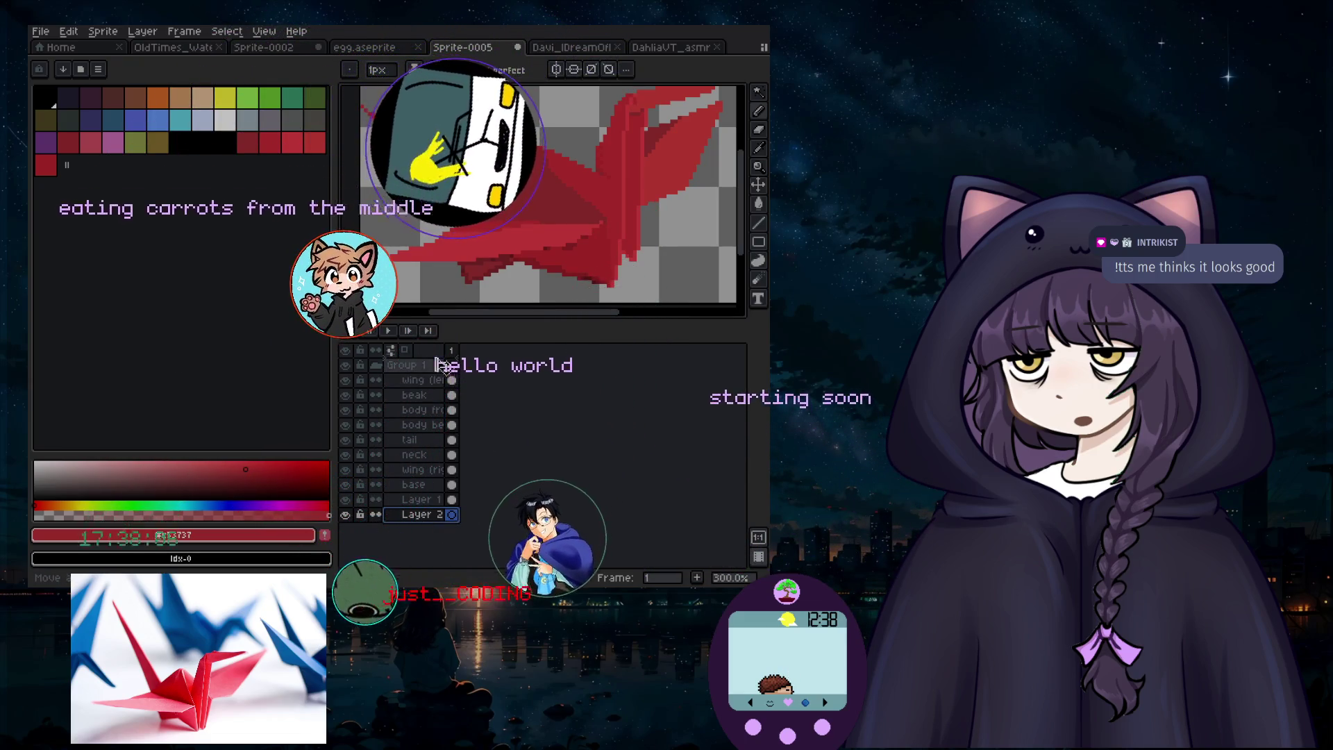
left_click_drag(445, 365, 444, 361)
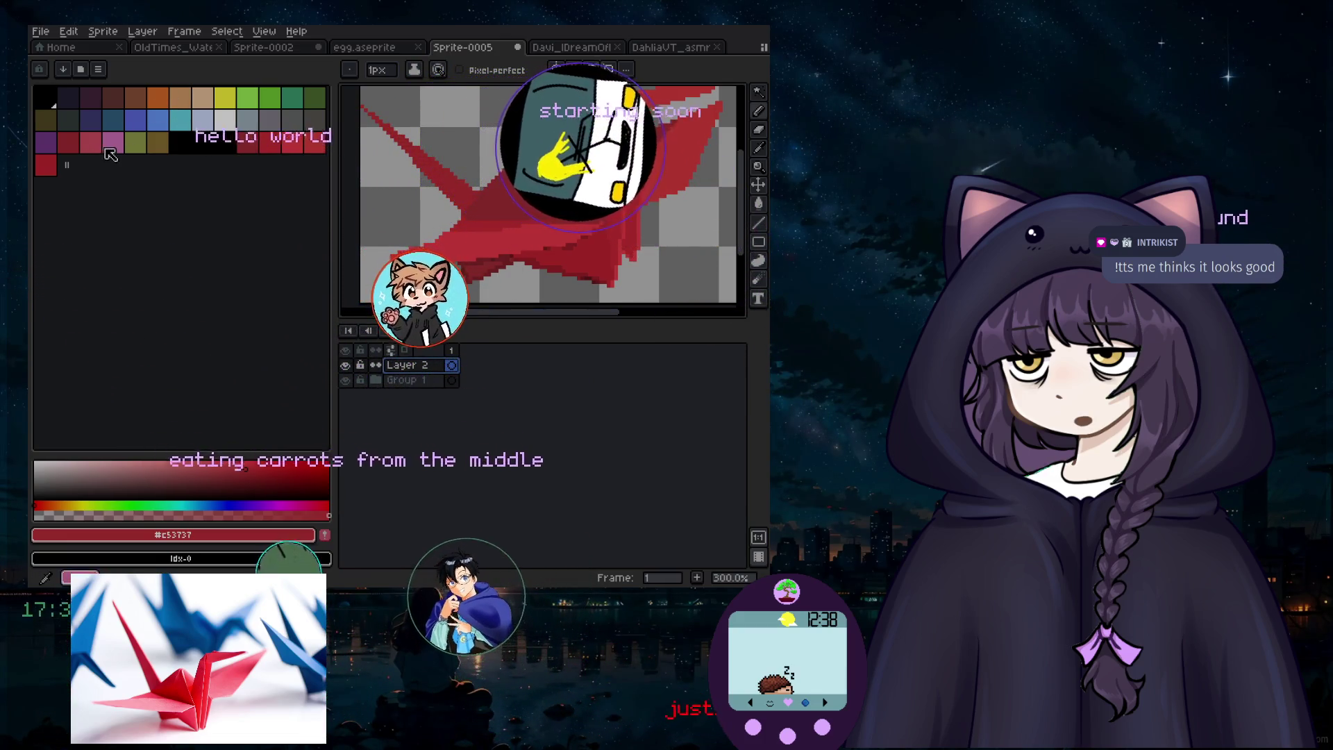
Step: Set the drawing colour to lilac #deadff and undo the last pencil stroke
left_click(223, 536)
left_click(243, 431)
type("d")
key("BackSpace")
key("BackSpace")
key("BackSpace")
type("d")
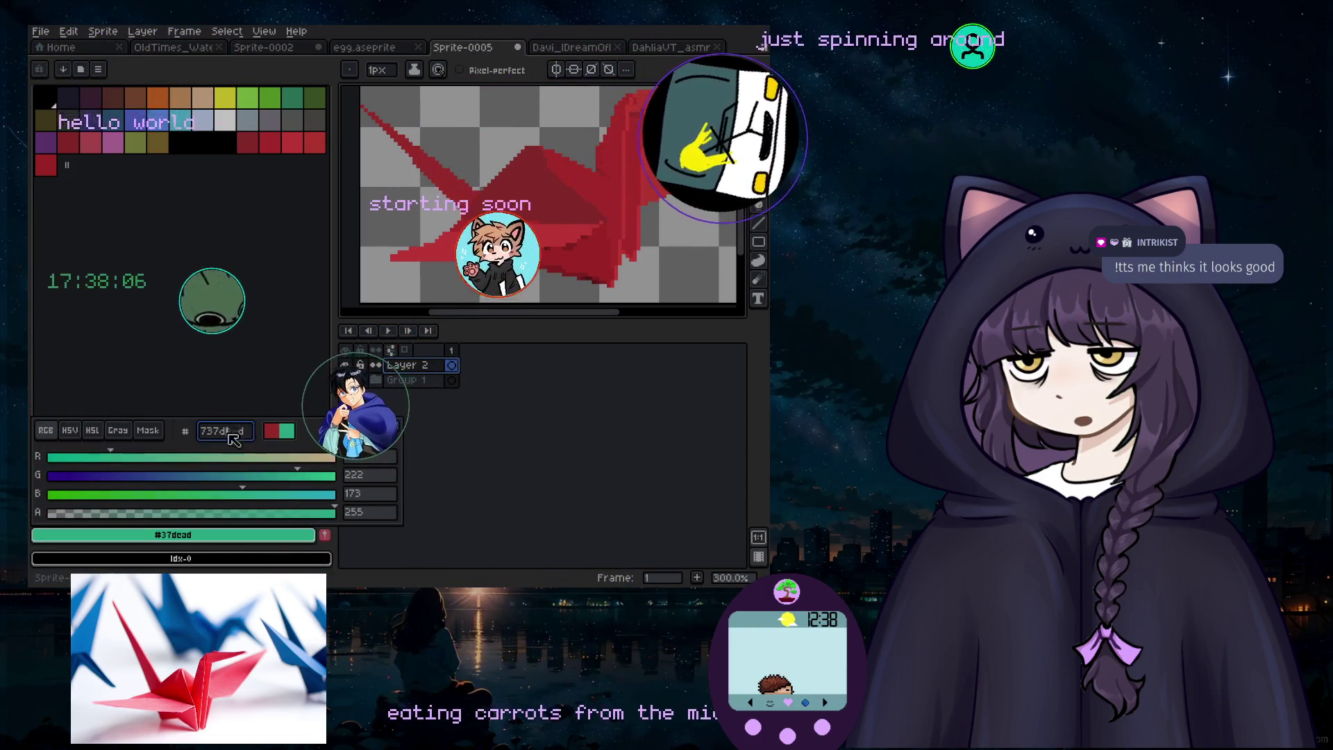
type("deadff")
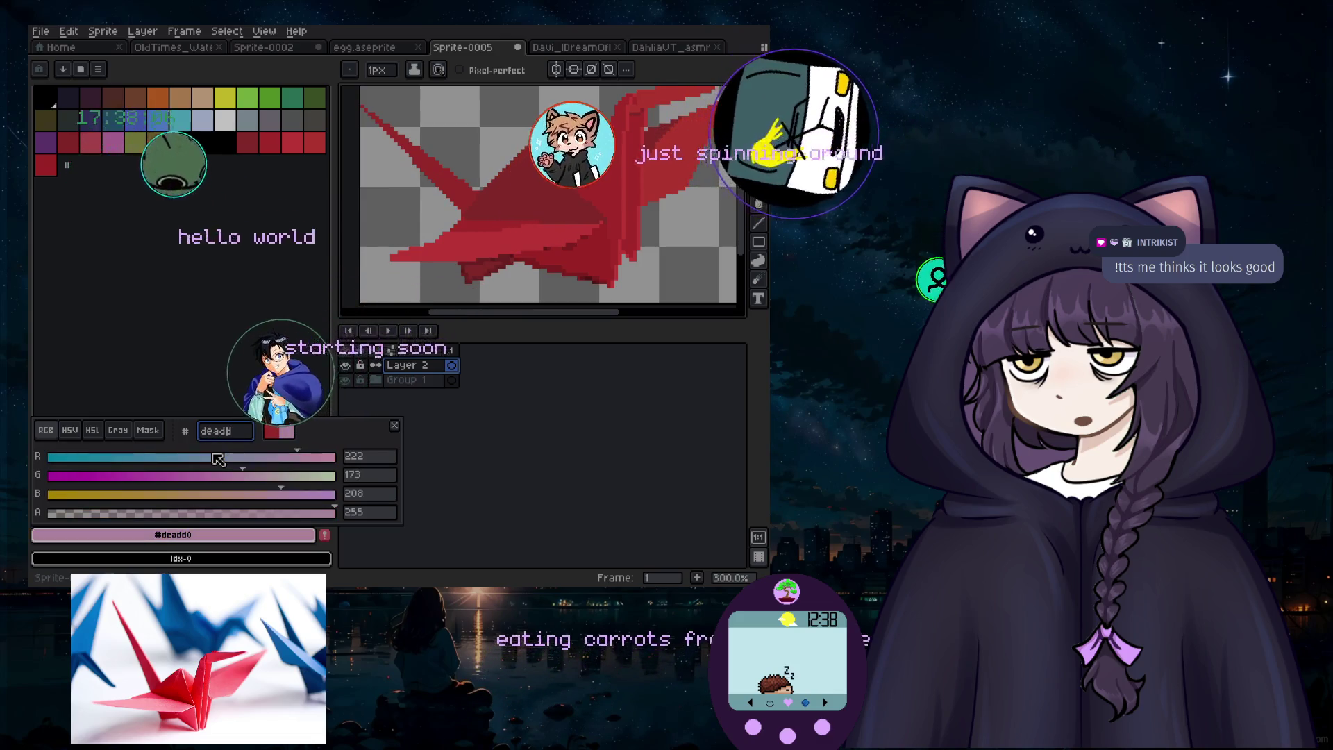
key("Return")
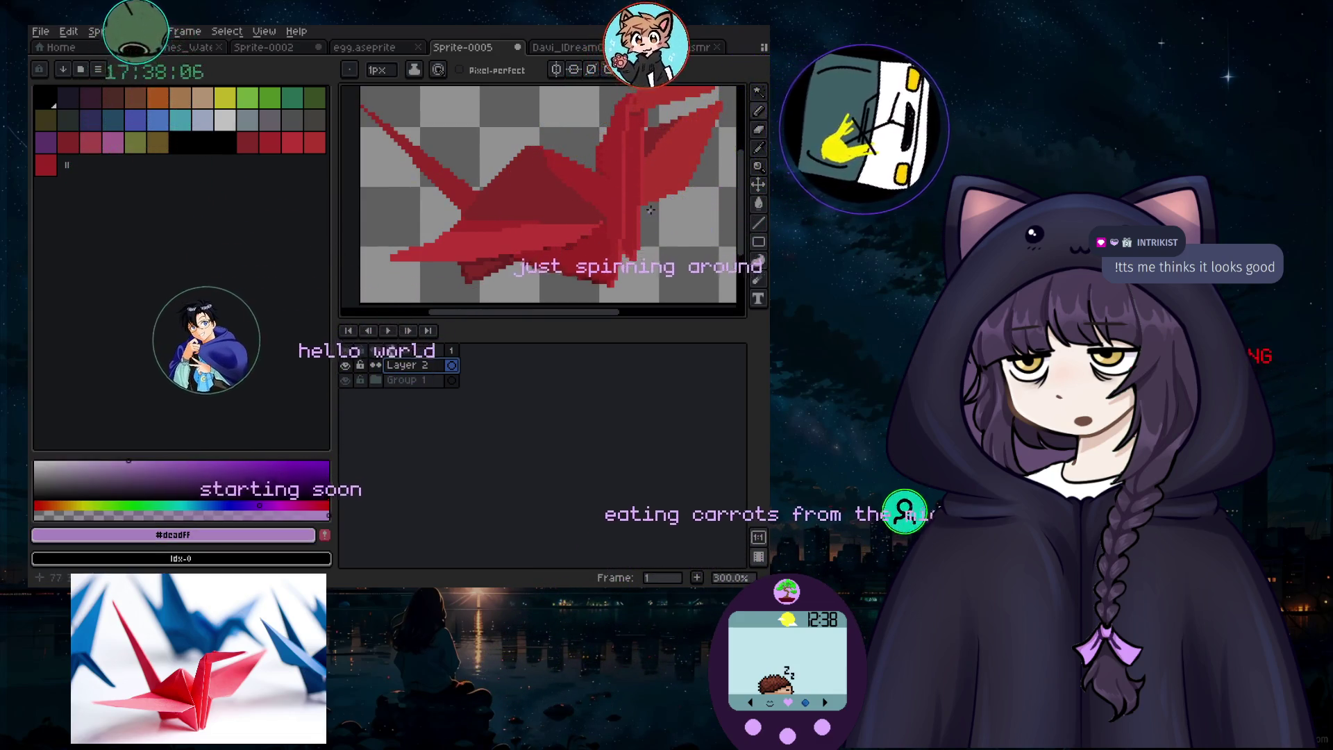
scroll(530, 129, "up", 10)
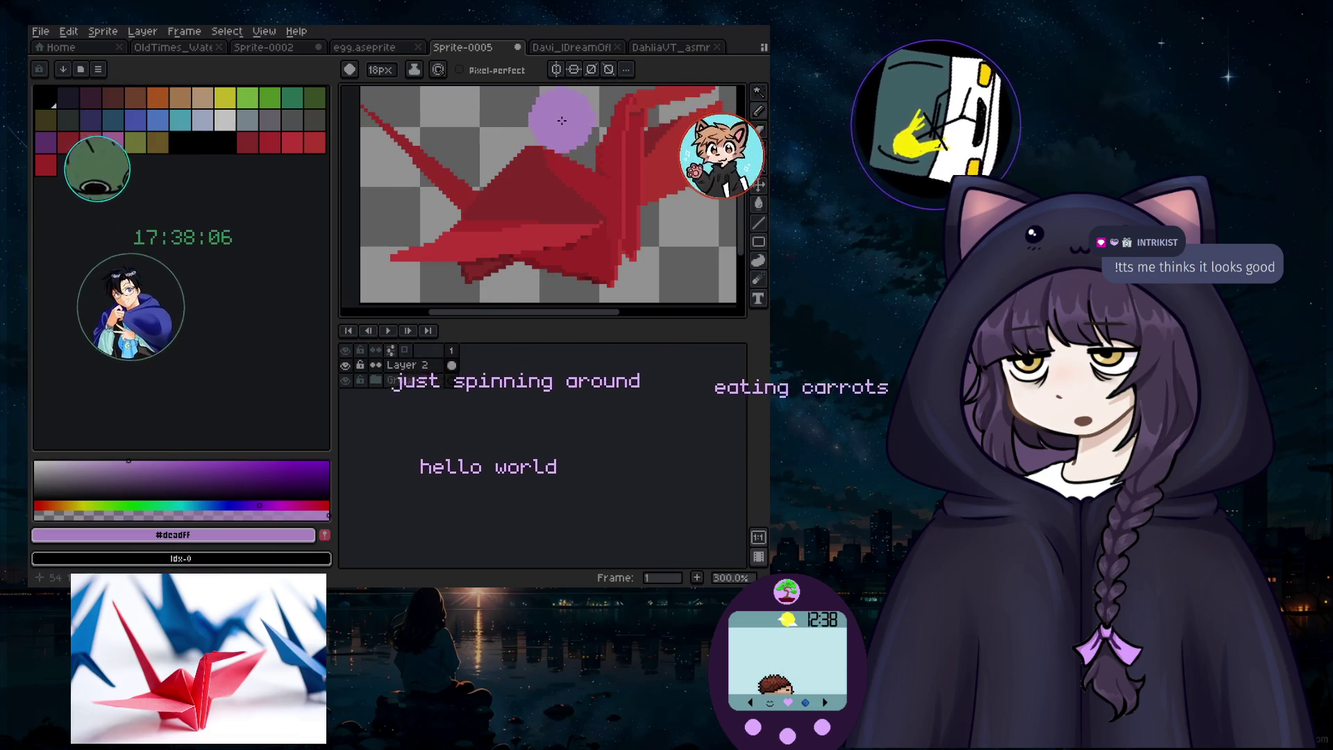
key("ctrl+z")
scroll(524, 266, "up", 1)
scroll(477, 278, "down", 1)
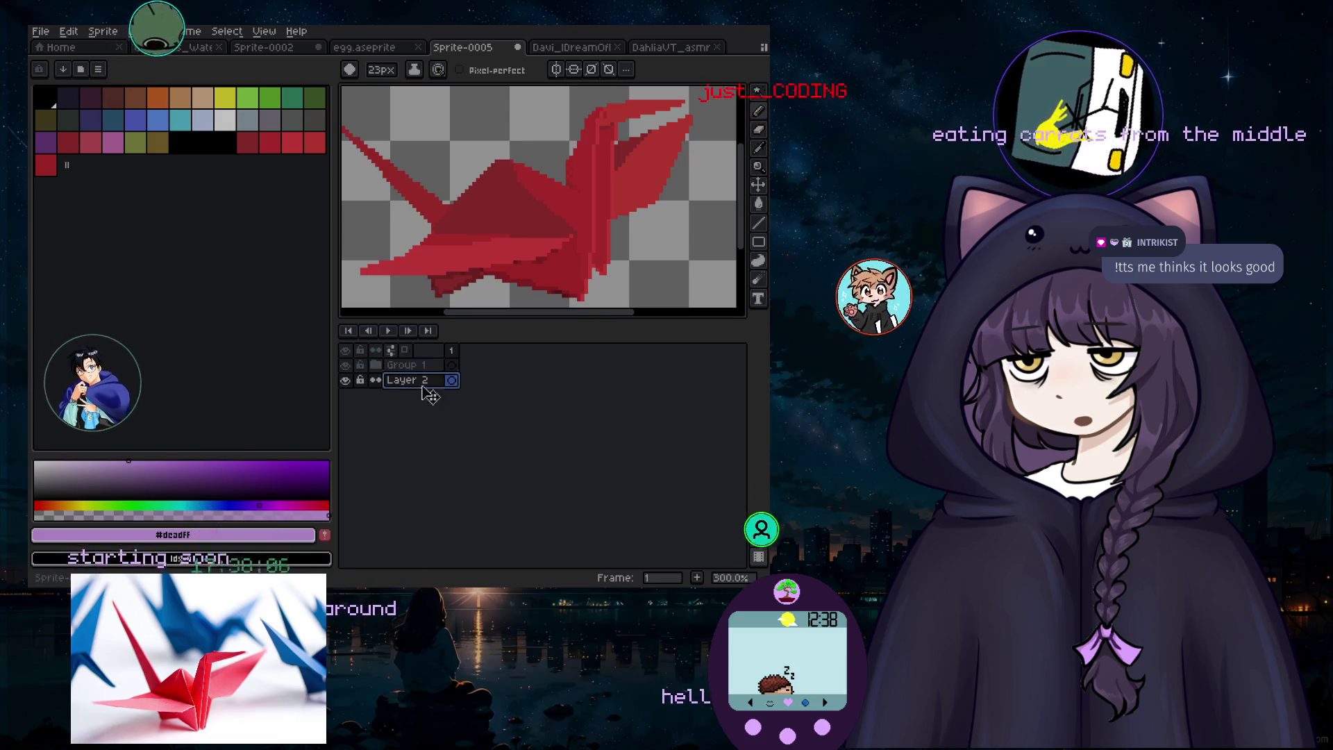
scroll(581, 247, "up", 5)
scroll(581, 247, "down", 7)
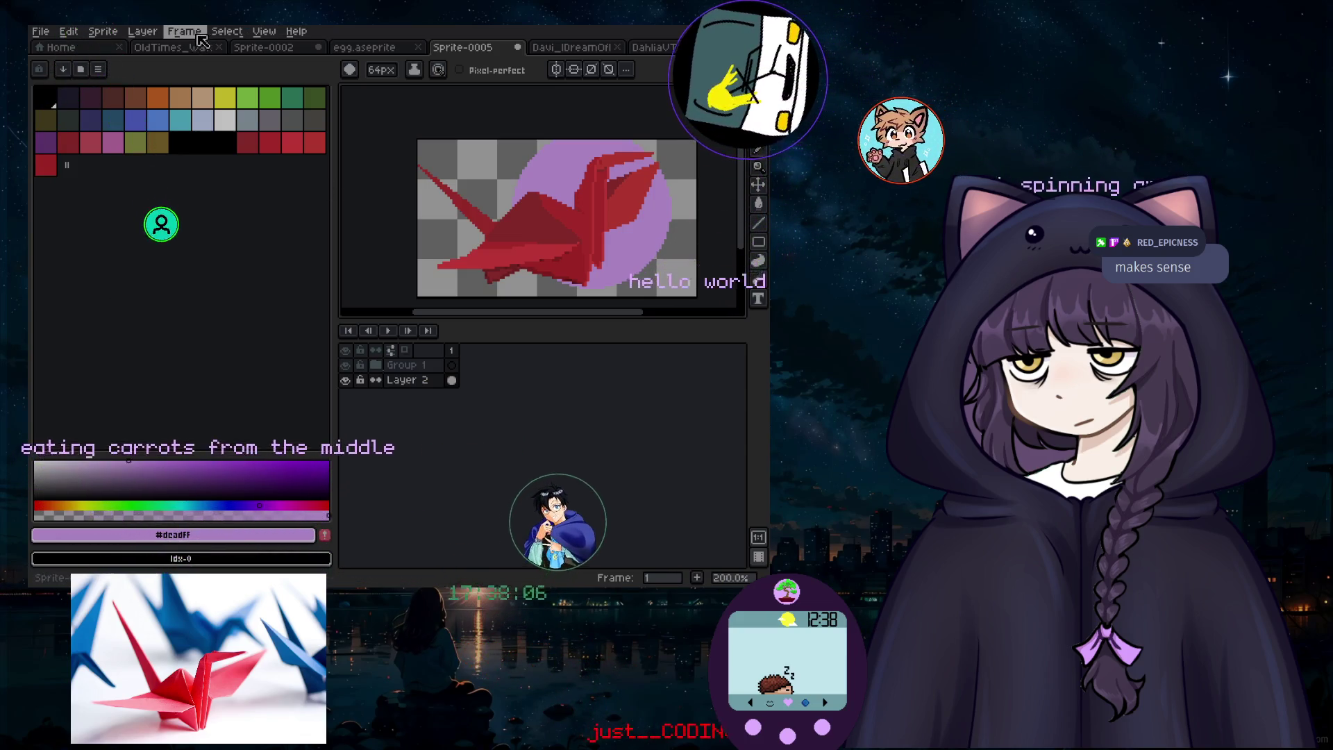
Step: Add a new Layer 3 and move it below Layer 2
left_click(142, 31)
mouse_move(175, 111)
left_click(281, 109)
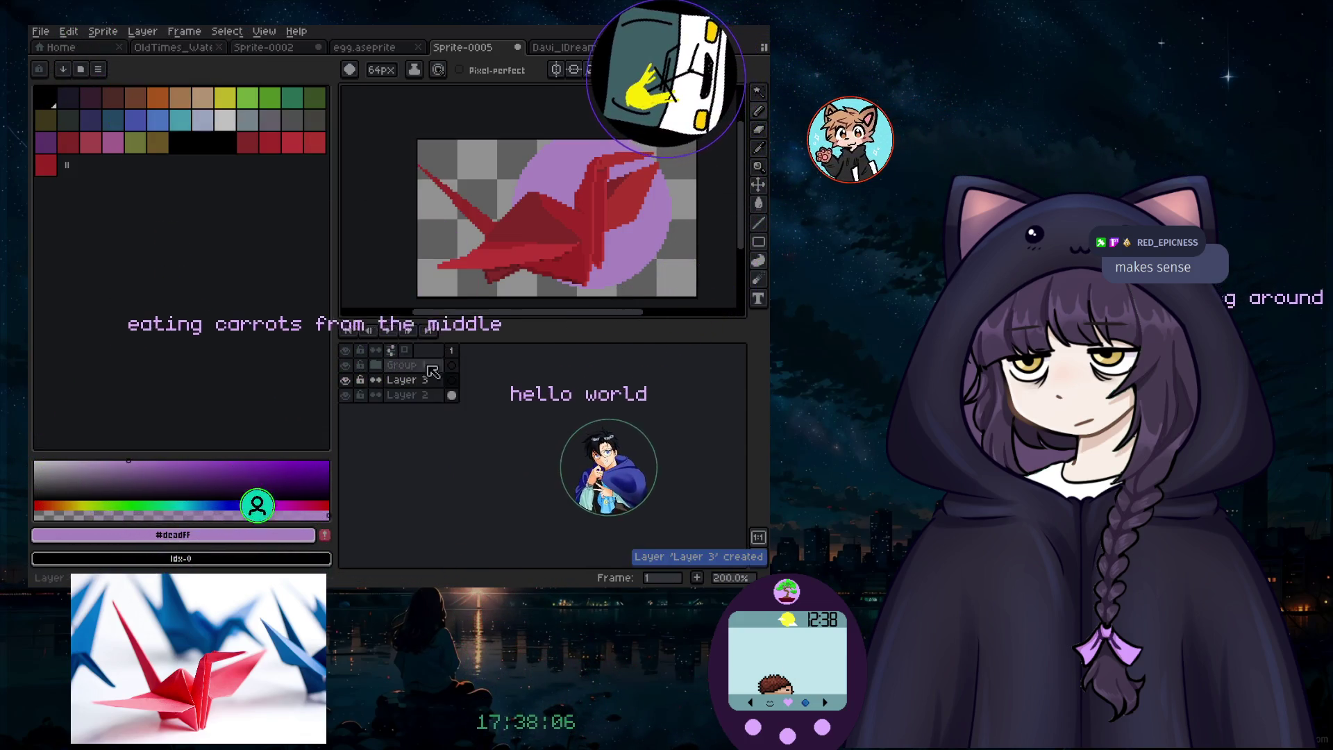
left_click_drag(407, 380, 419, 406)
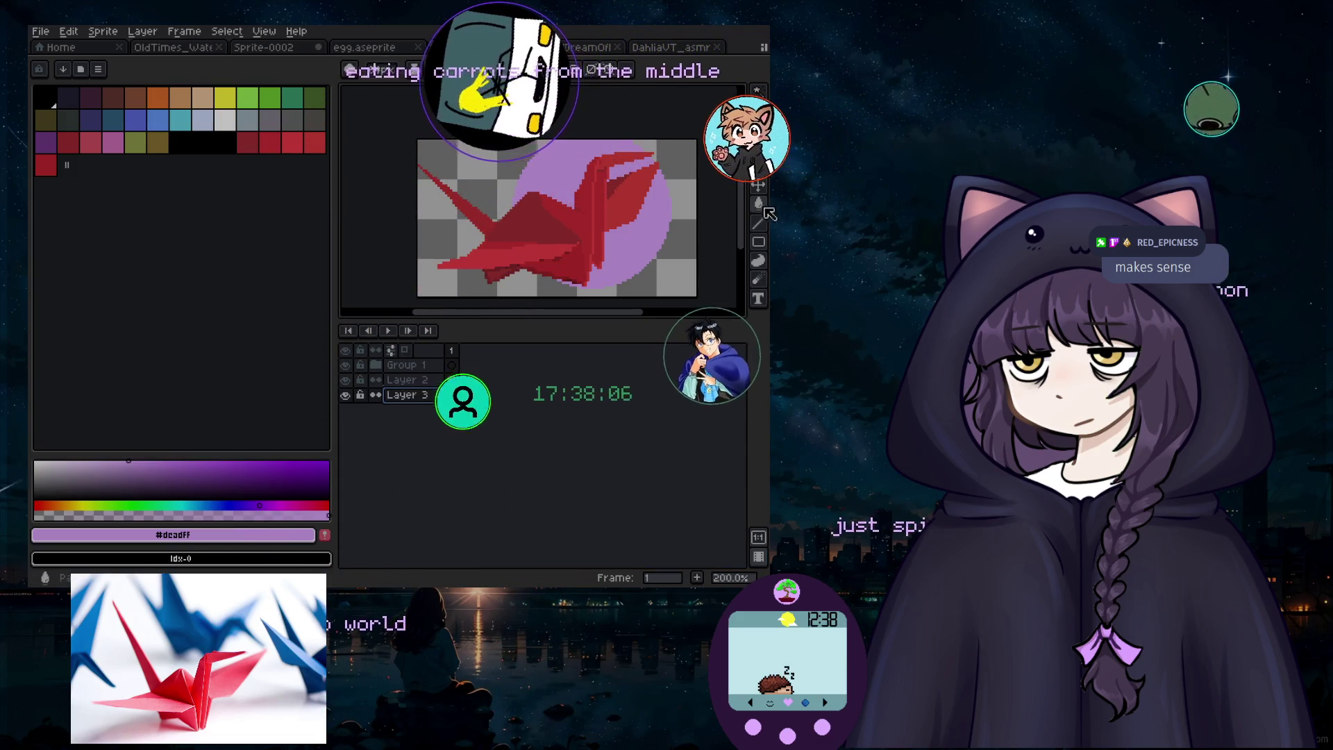
Step: Test light grey and black background fills on Layer 3, undoing each to keep it transparent
left_click(470, 179, "alt")
left_click(470, 179)
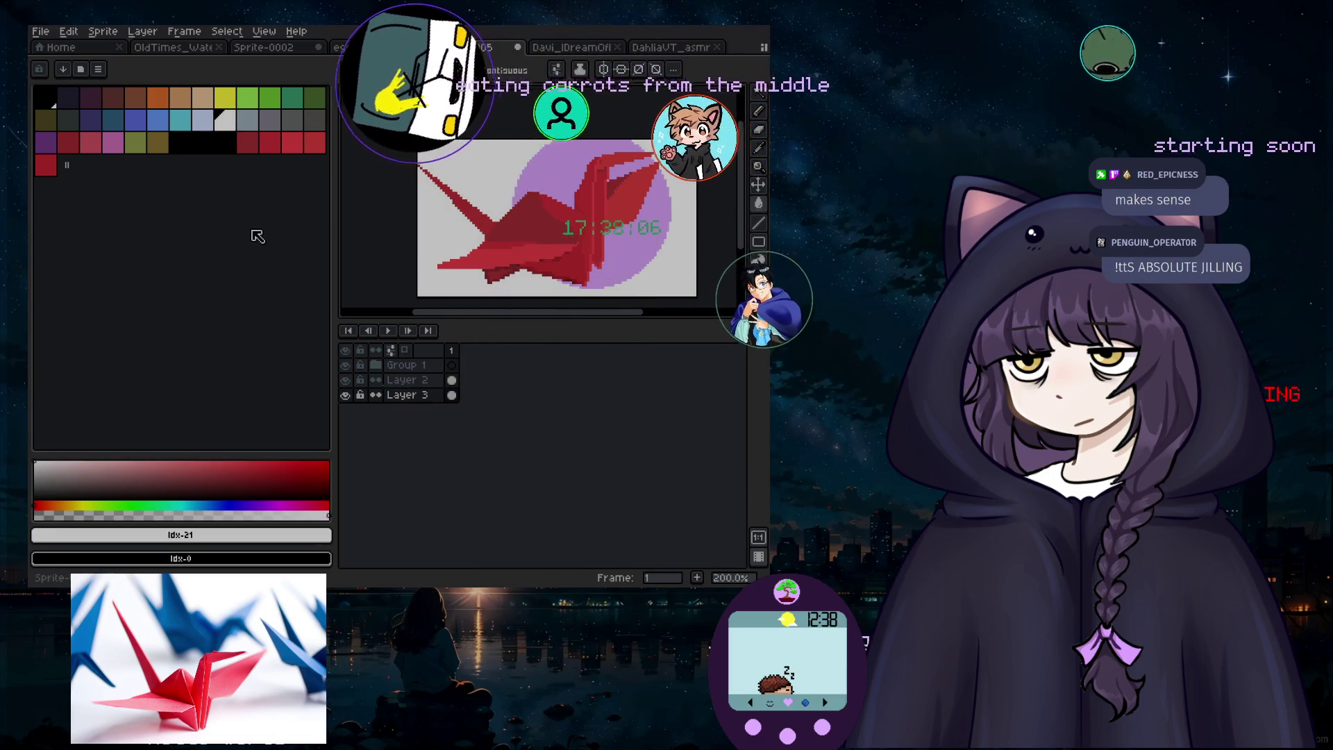
key("ctrl+z")
left_click(225, 142)
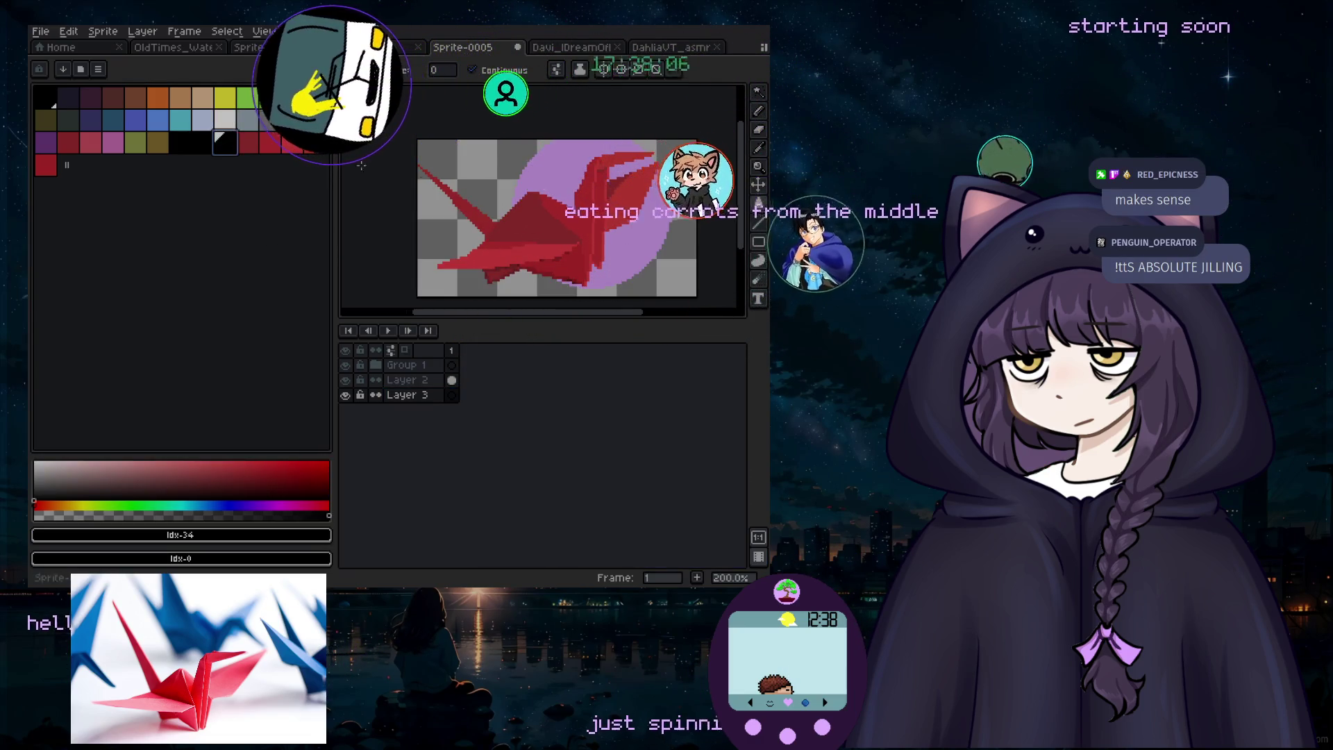
key("f")
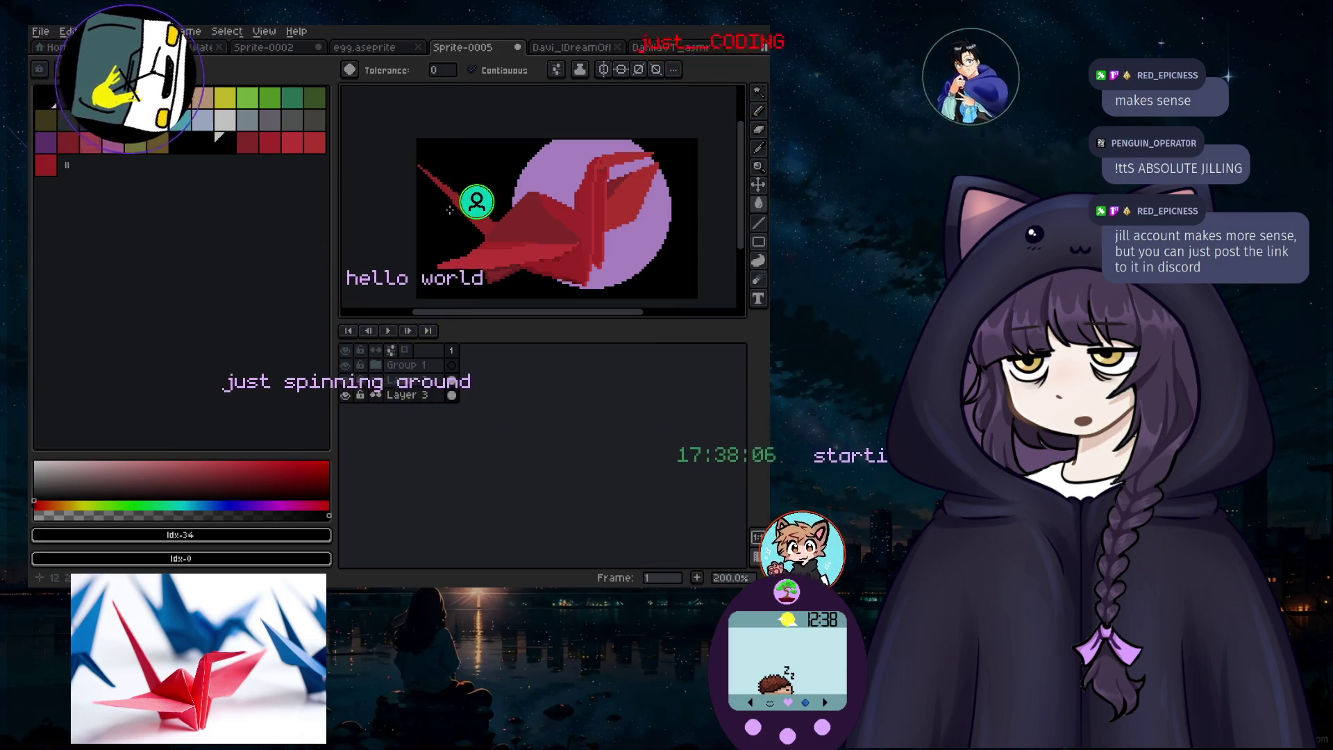
key("ctrl+z")
left_click(421, 208)
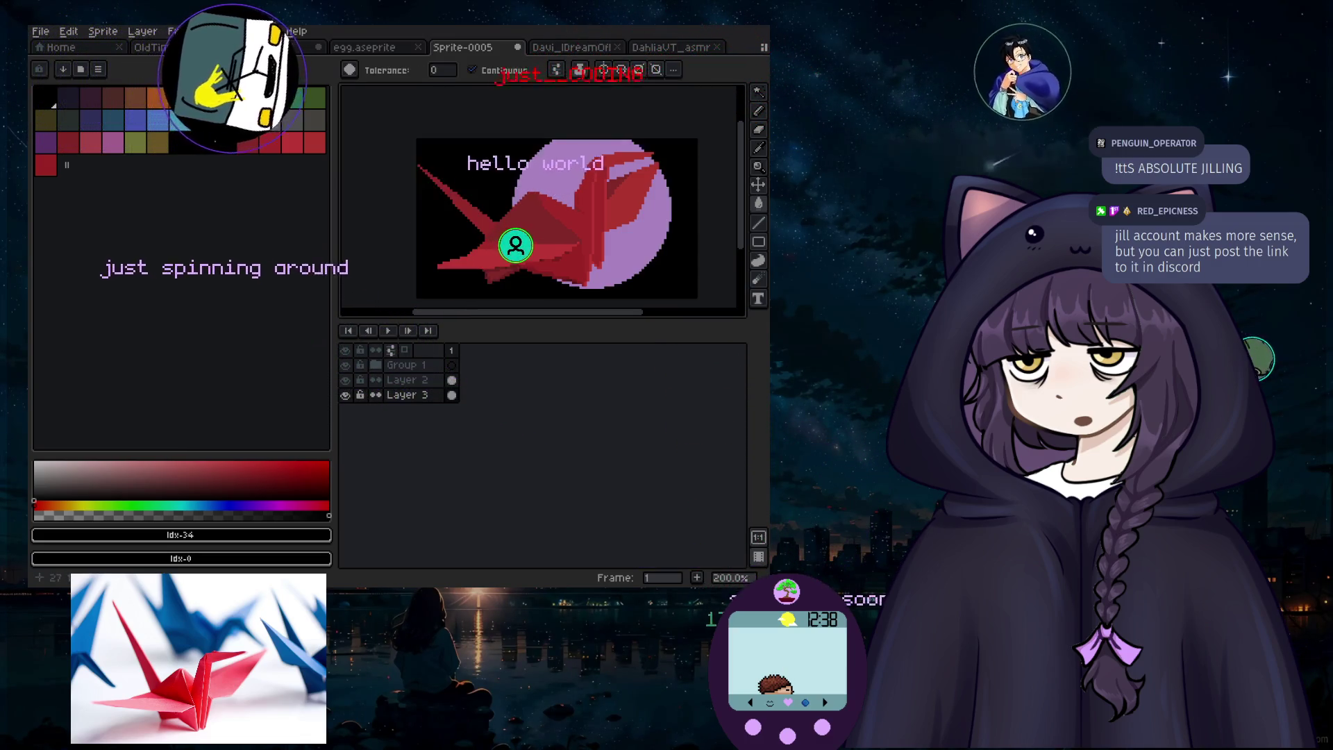
key("ctrl+z")
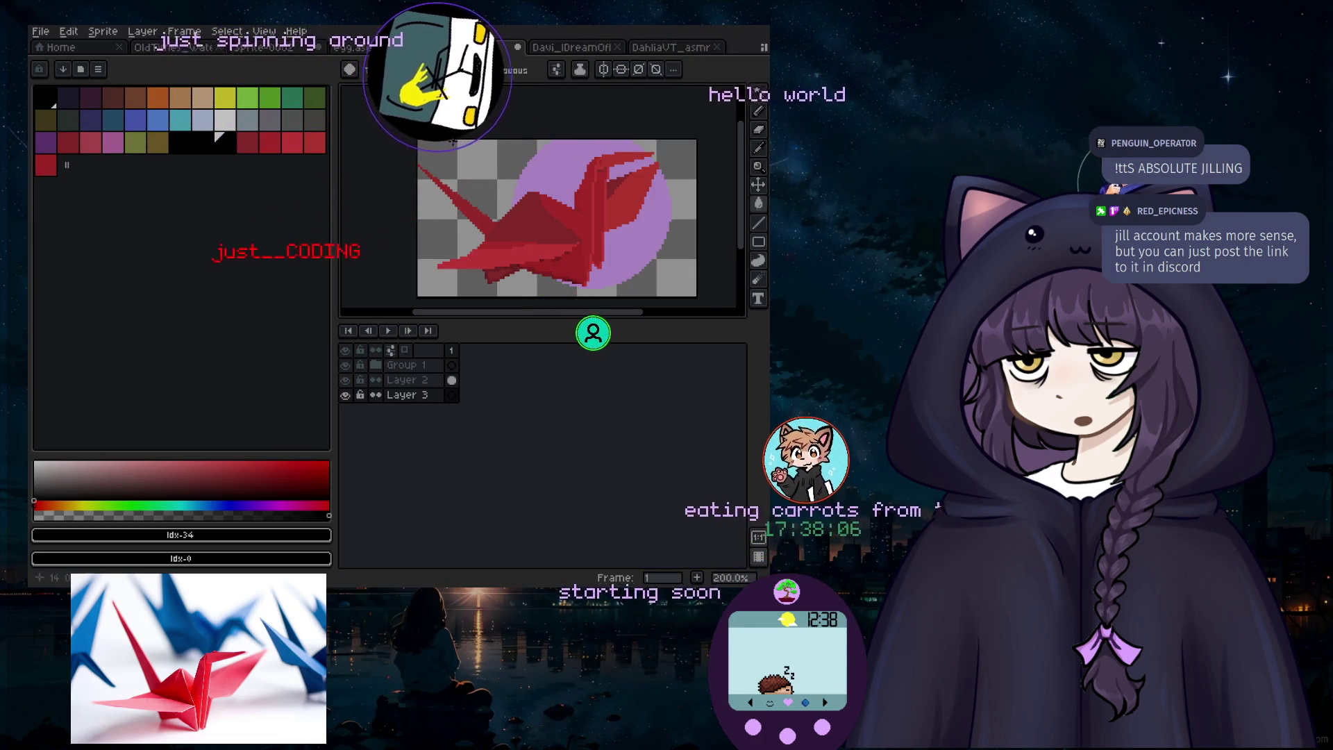
scroll(461, 220, "up", 1)
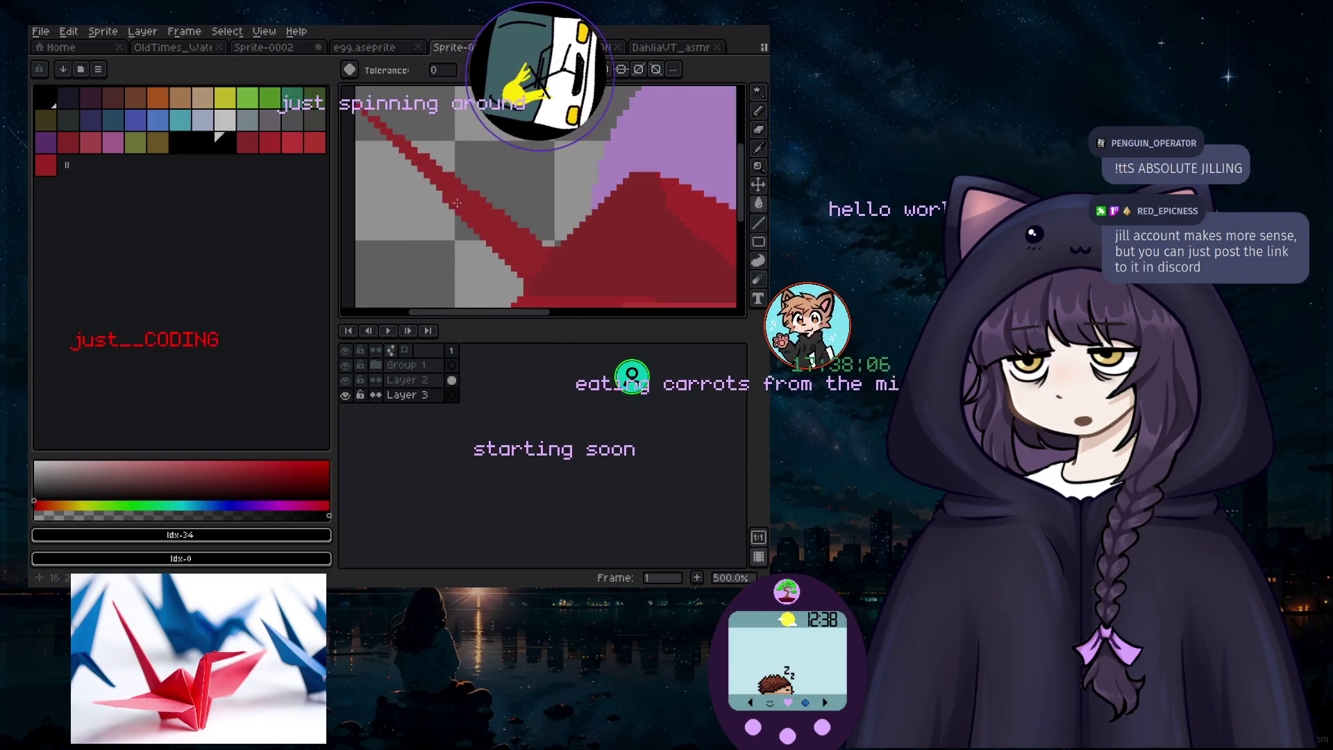
Step: Eyedrop the crane's red as the drawing colour
key("e")
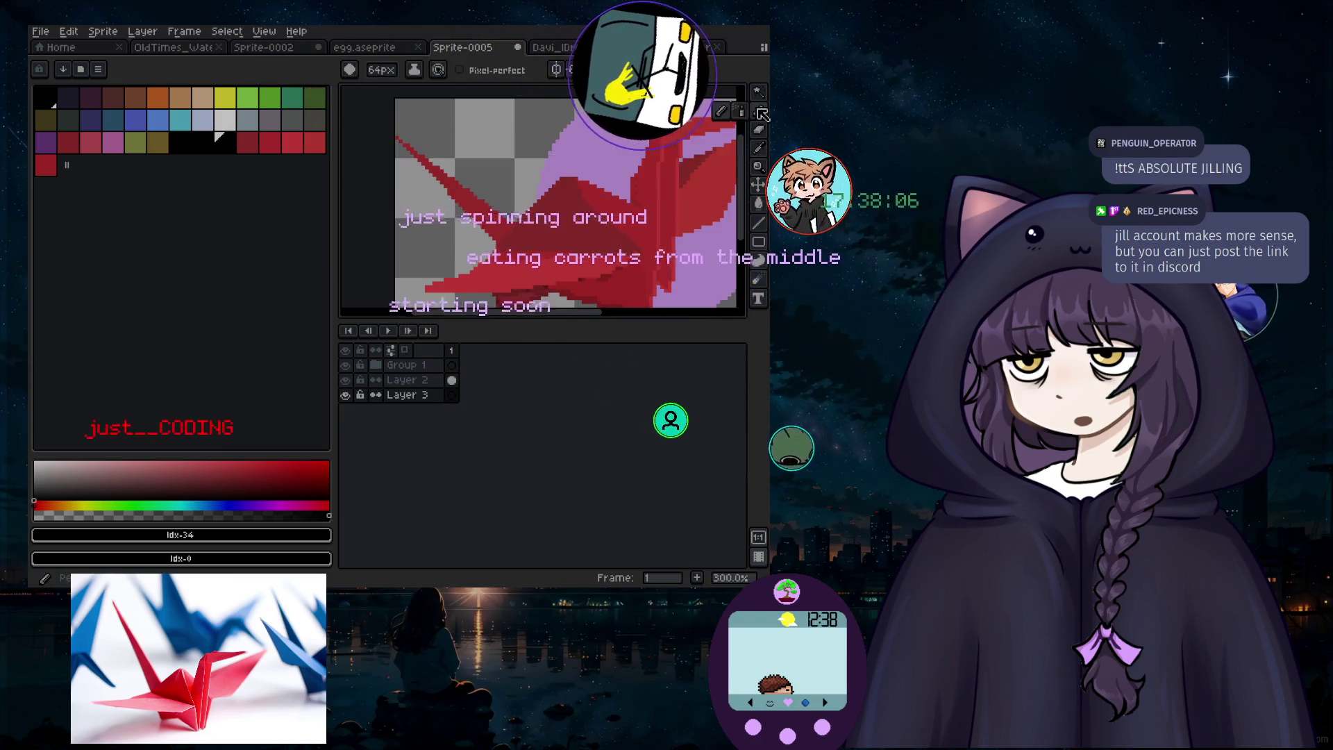
left_click(702, 184, "alt")
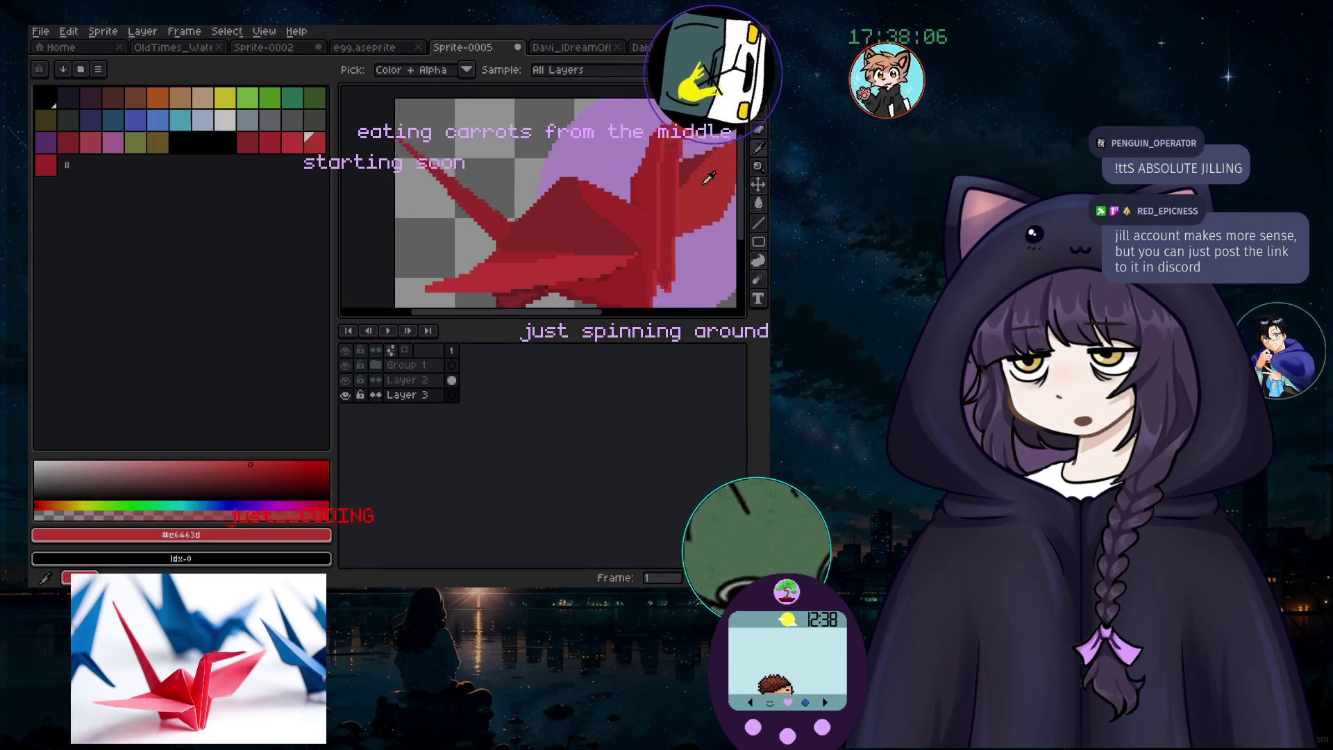
scroll(495, 202, "up", 2)
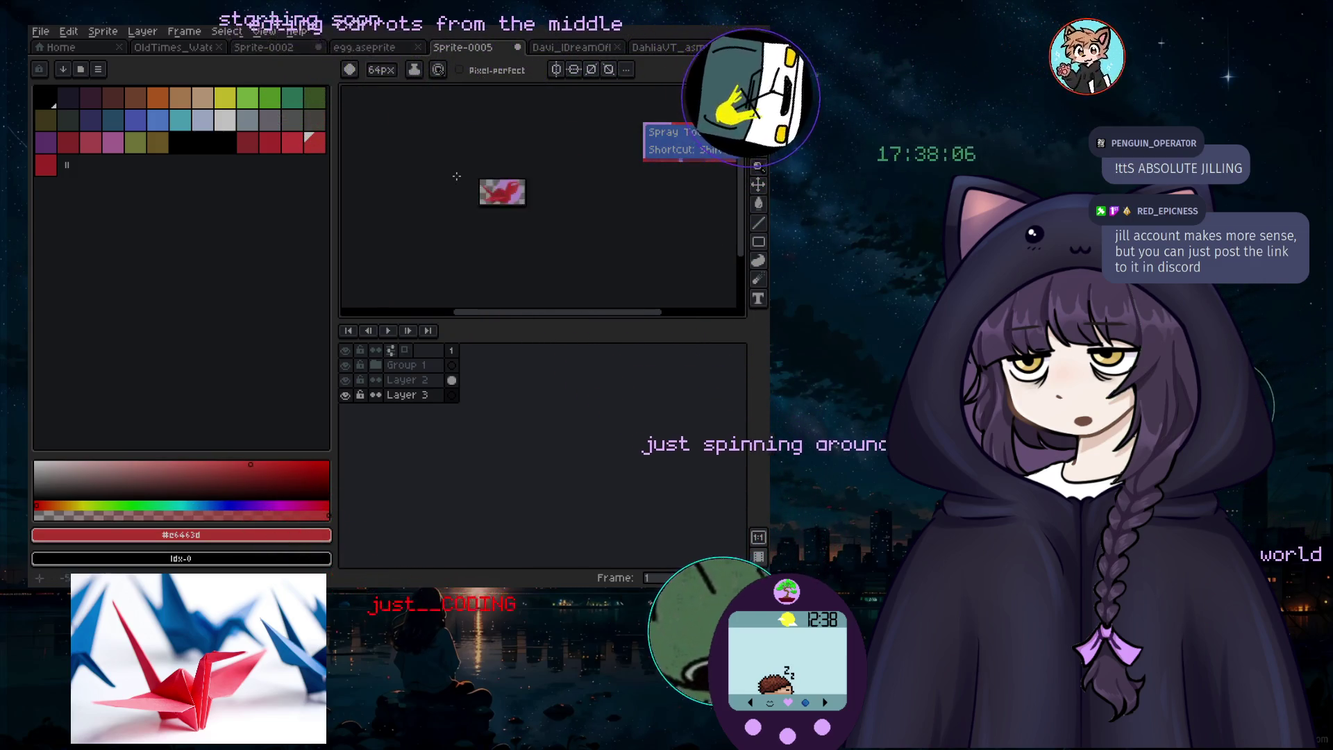
scroll(495, 202, "up", 1)
mouse_move(494, 202)
left_mouse_down()
mouse_move(452, 166)
mouse_move(431, 292)
left_mouse_up()
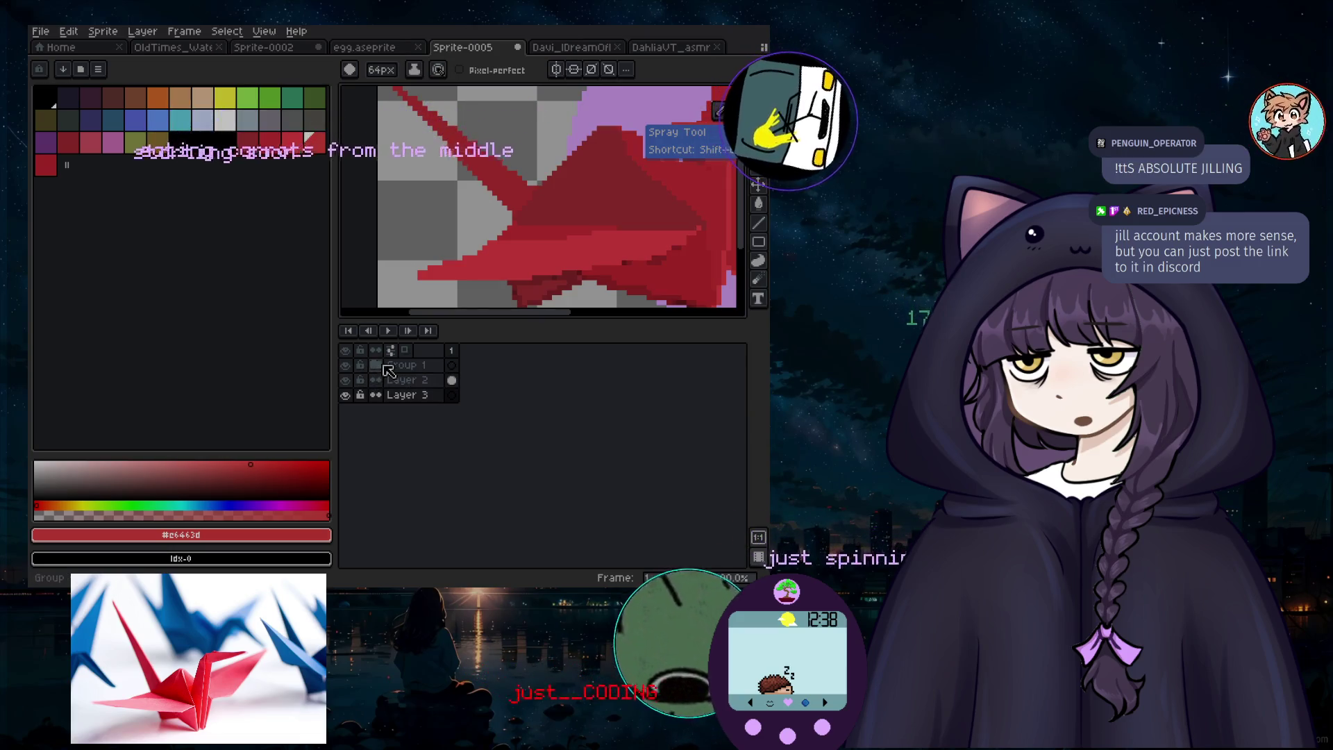
Step: In Group 1, select the tail layer and shift the red tail up and right
left_click(378, 365)
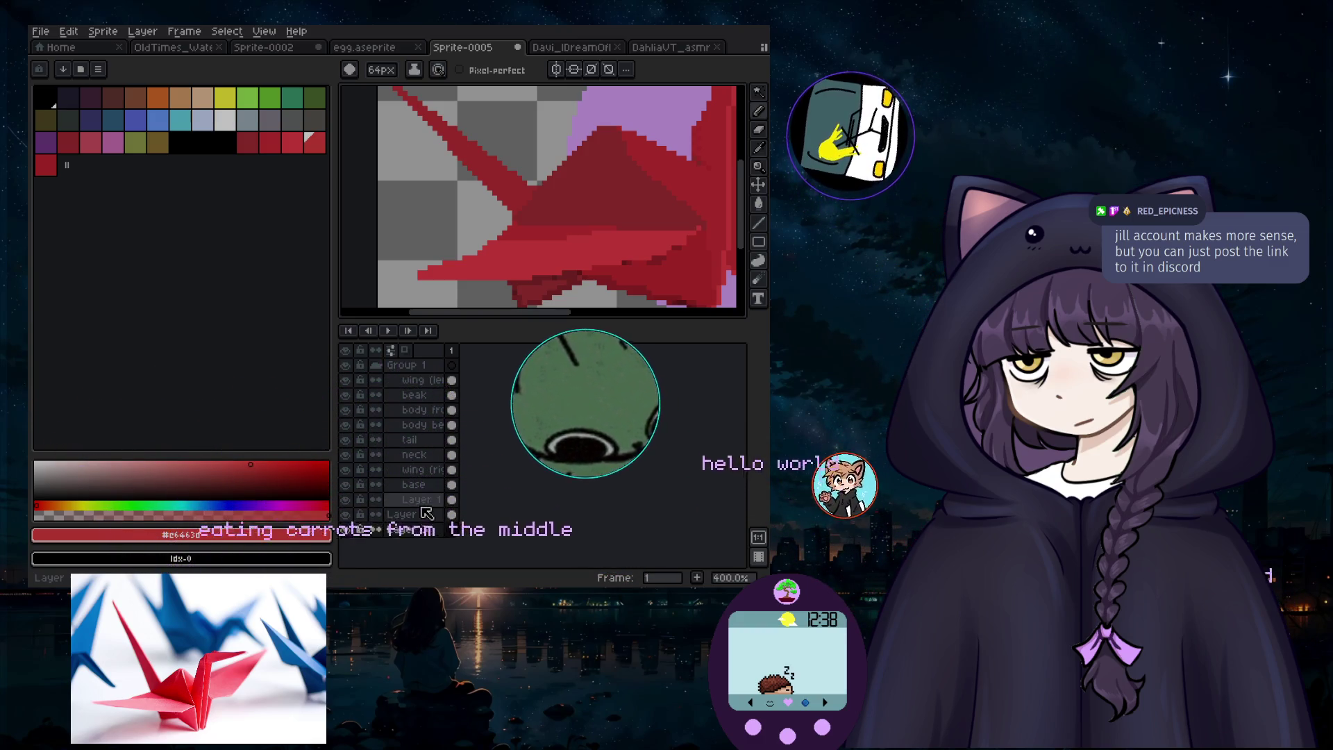
left_click(431, 456)
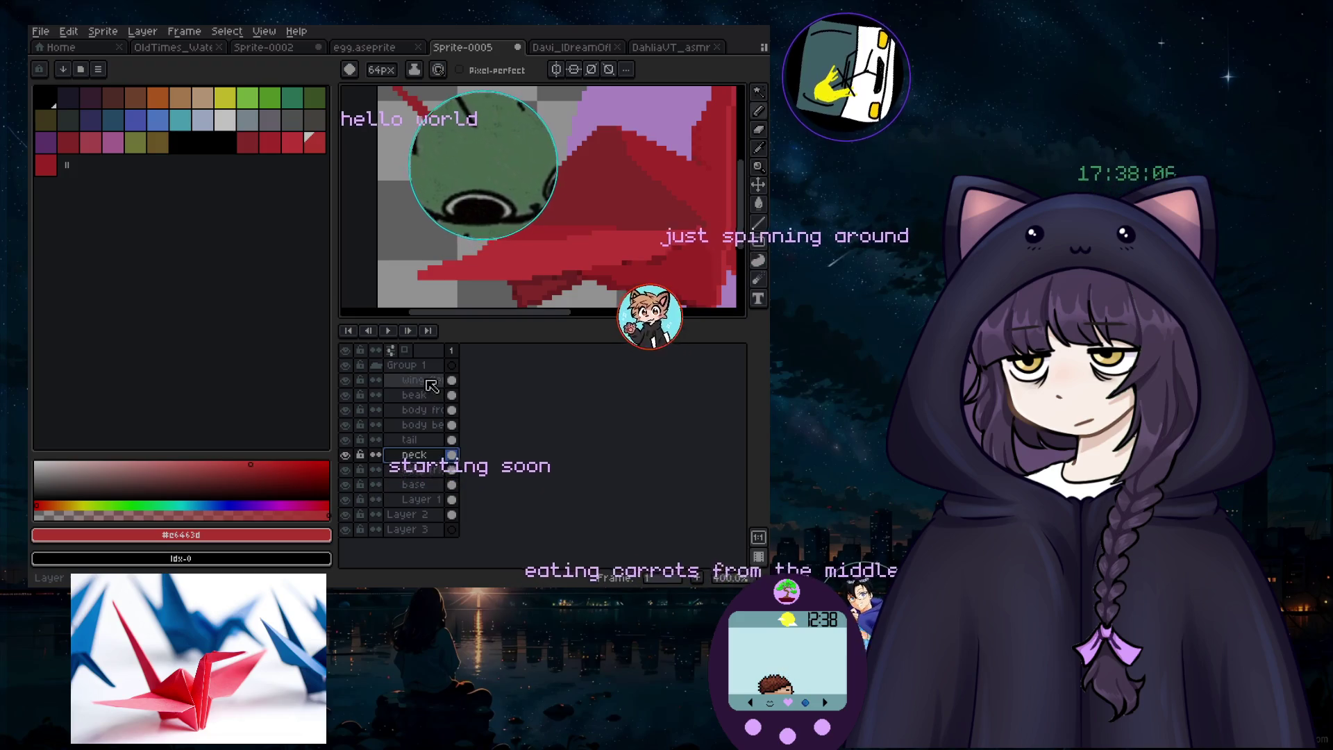
left_click(428, 440)
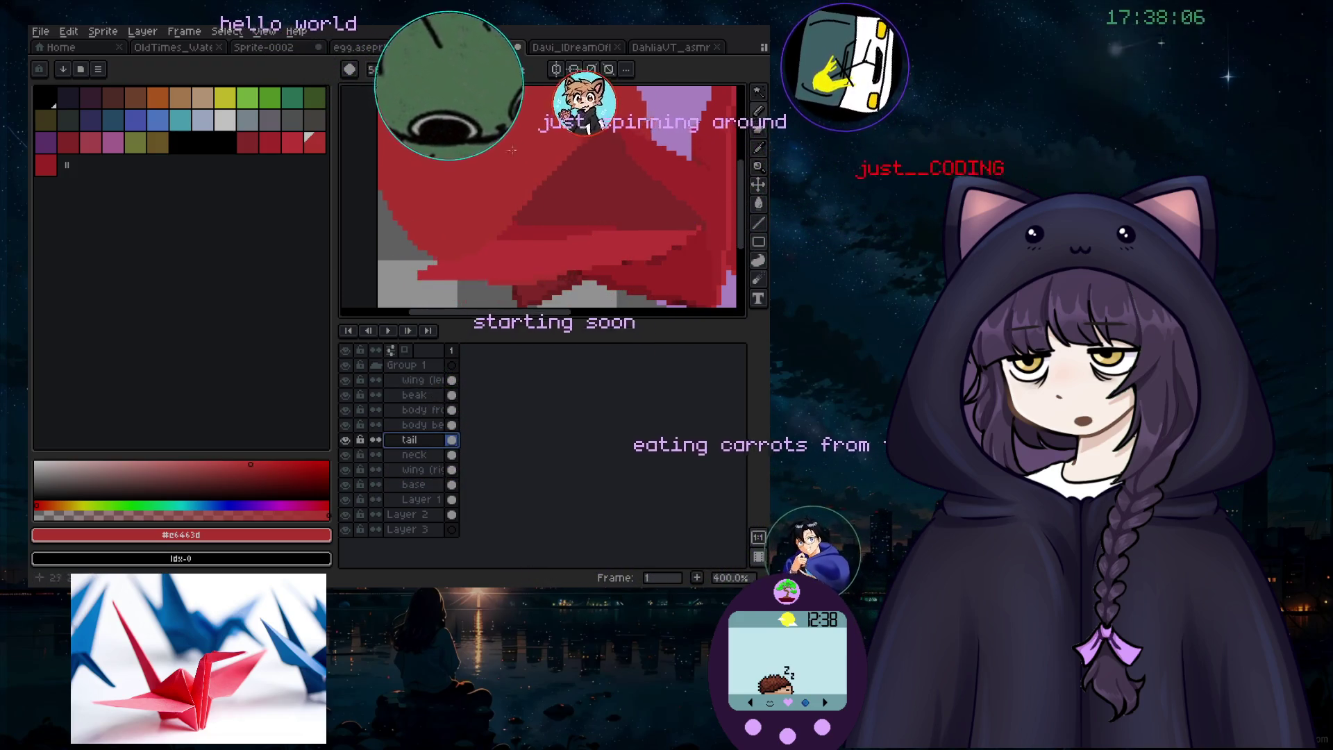
left_click_drag(483, 142, 505, 121)
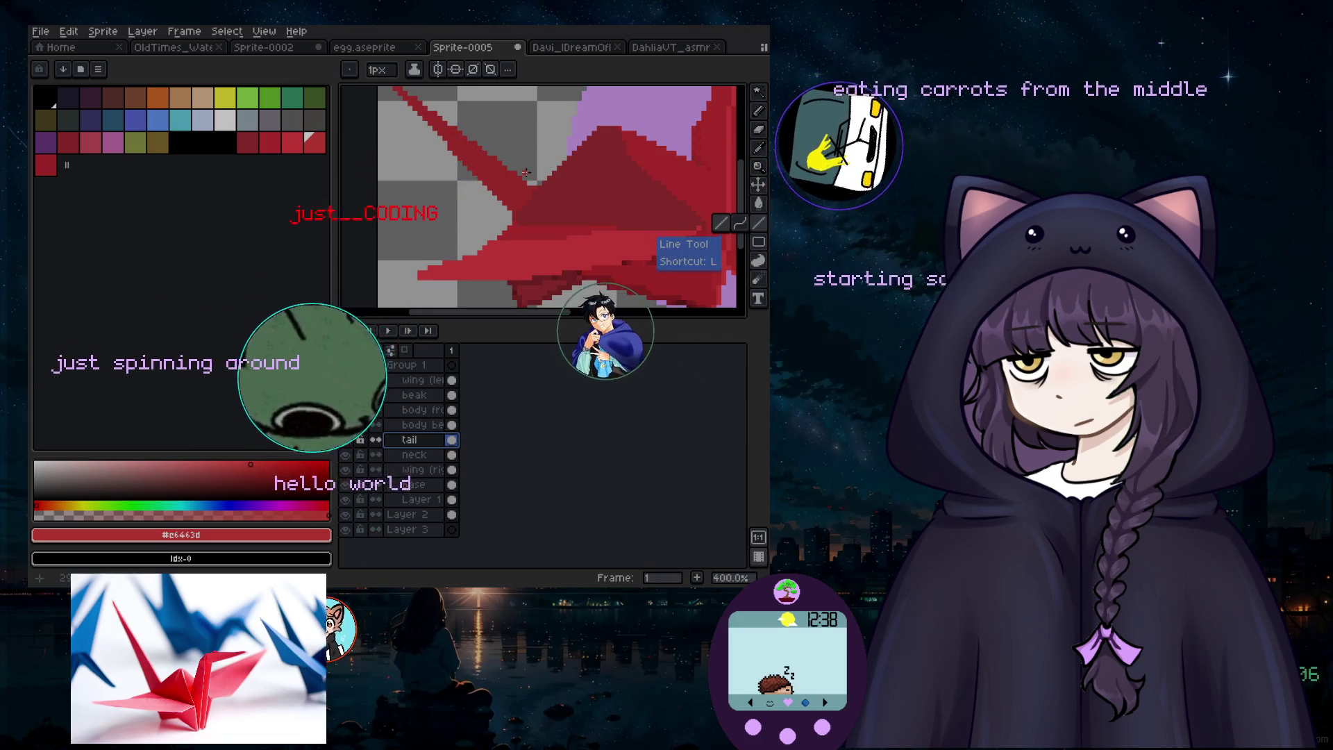
Step: Draw a thin red line along the tail's edge
scroll(531, 184, "up", 2)
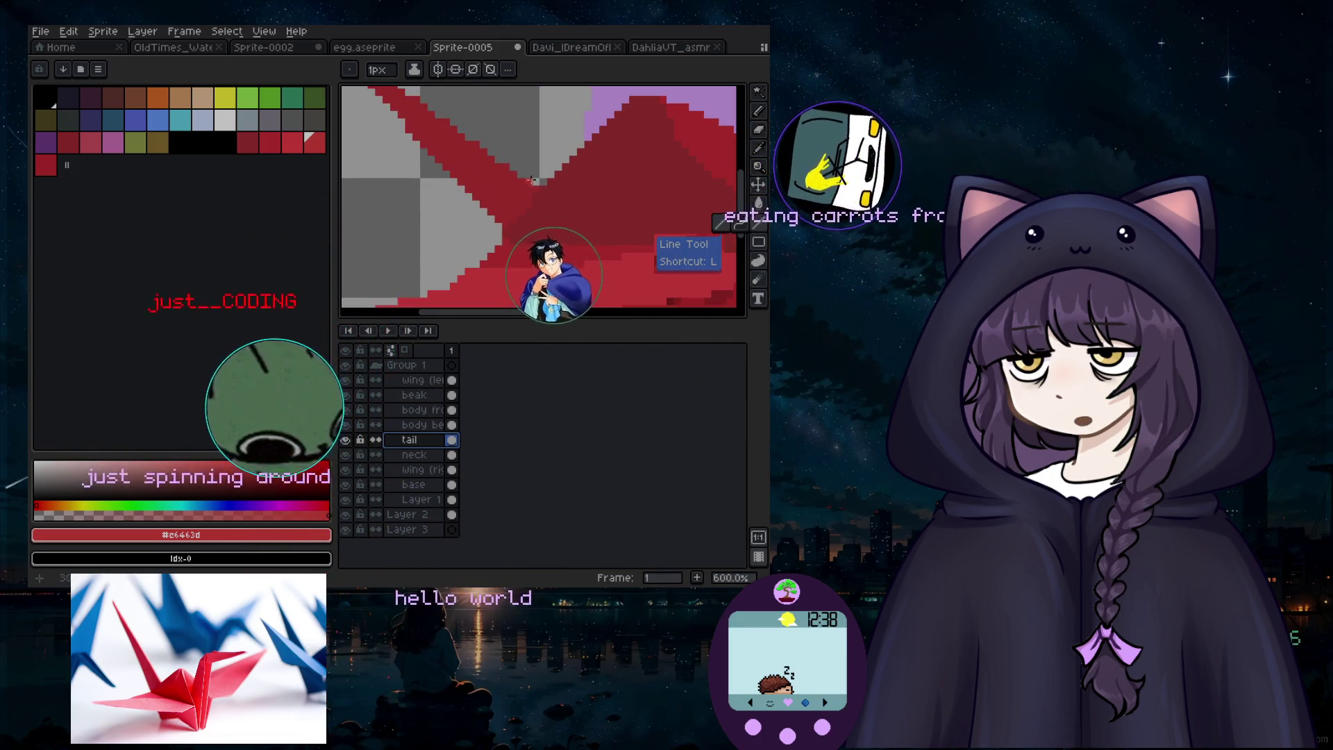
scroll(522, 167, "down", 3)
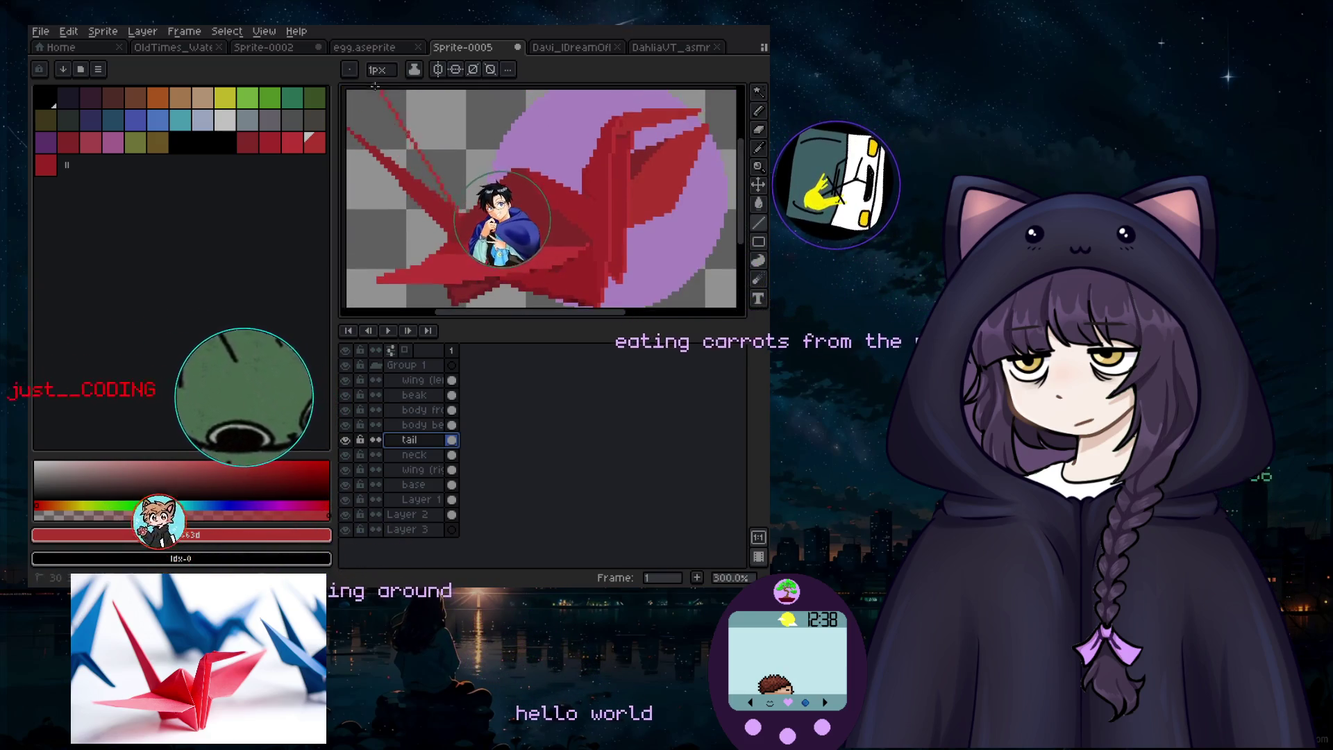
scroll(352, 137, "up", 2)
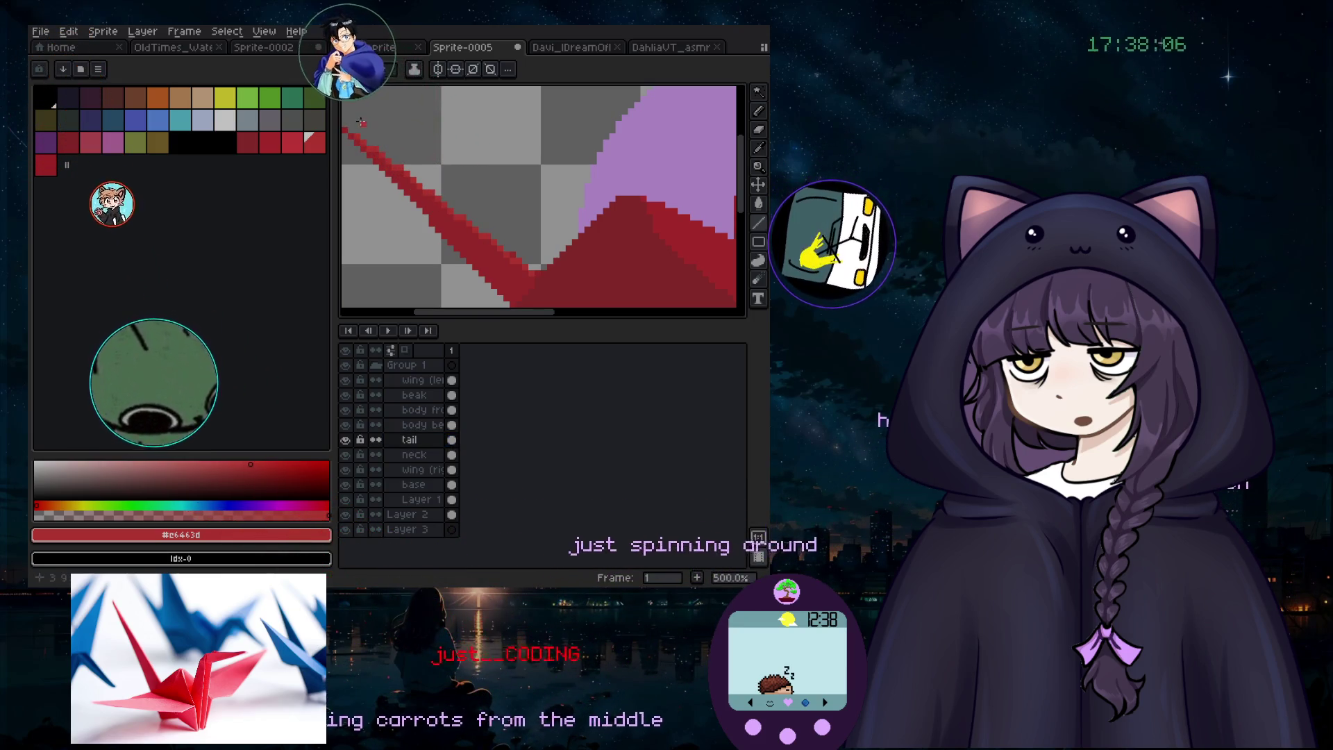
scroll(528, 264, "up", 4)
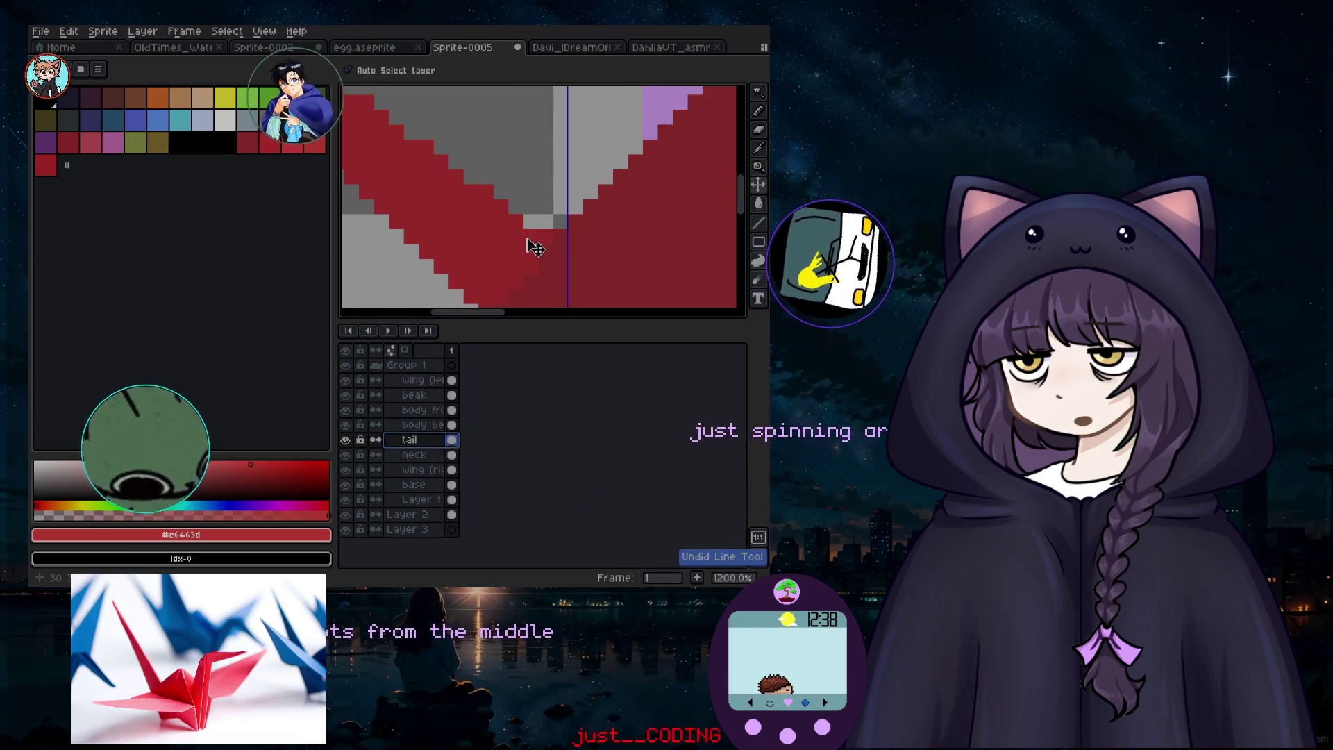
scroll(424, 90, "down", 4)
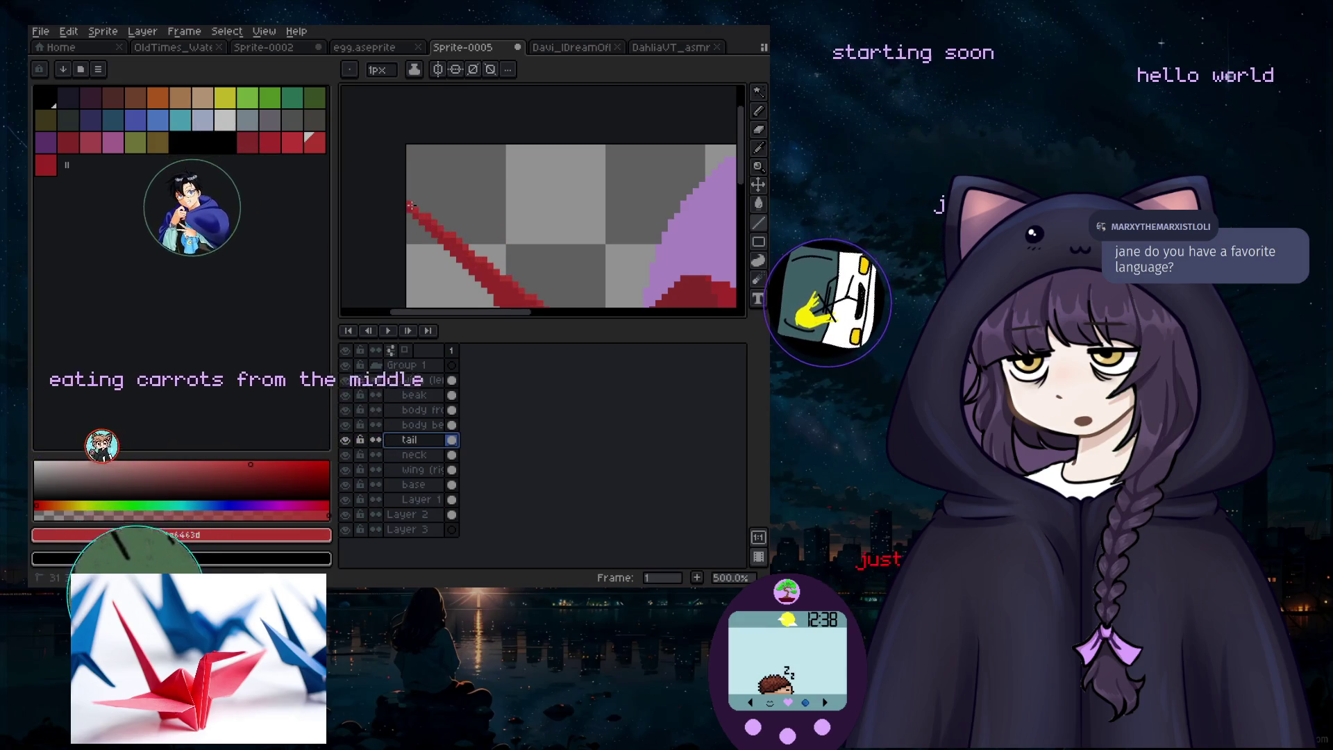
scroll(417, 208, "down", 1)
left_click(439, 225, "shift")
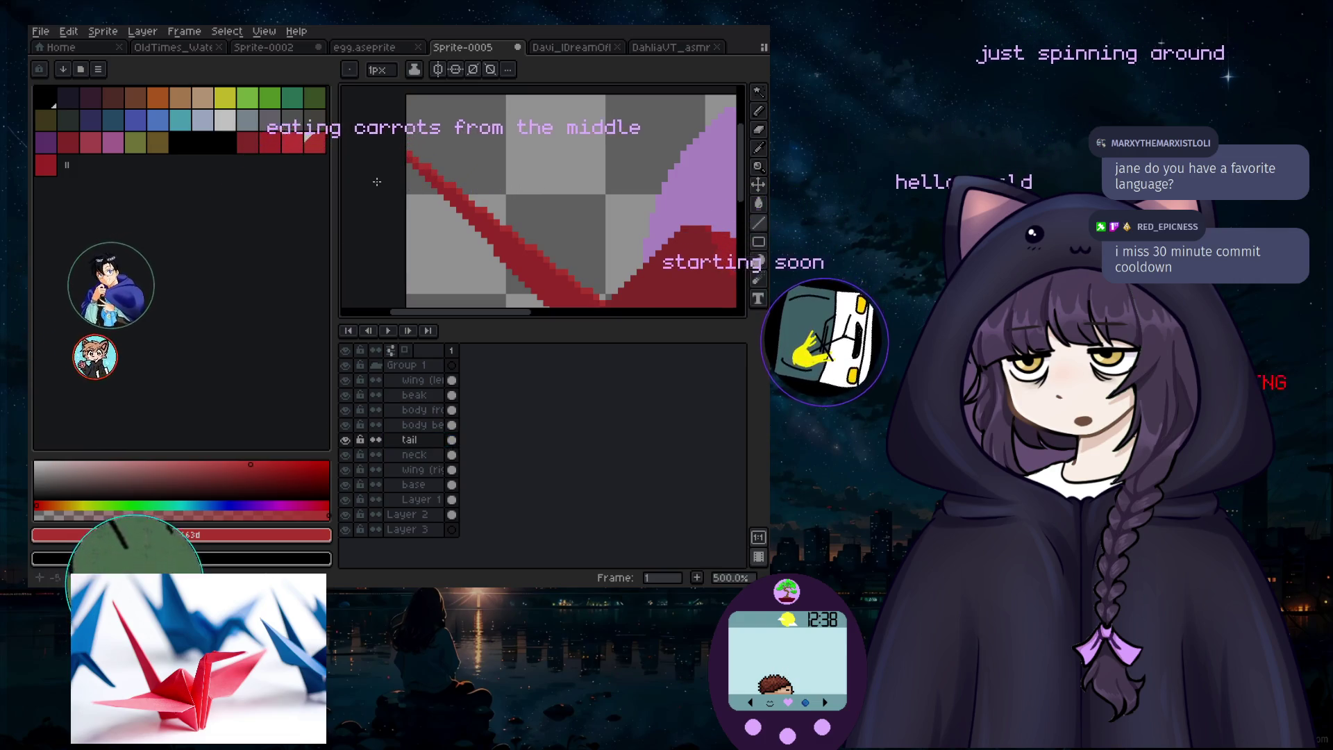
Step: Open the Save As dialog for the sprite
scroll(377, 182, "down", 4)
scroll(407, 244, "up", 1)
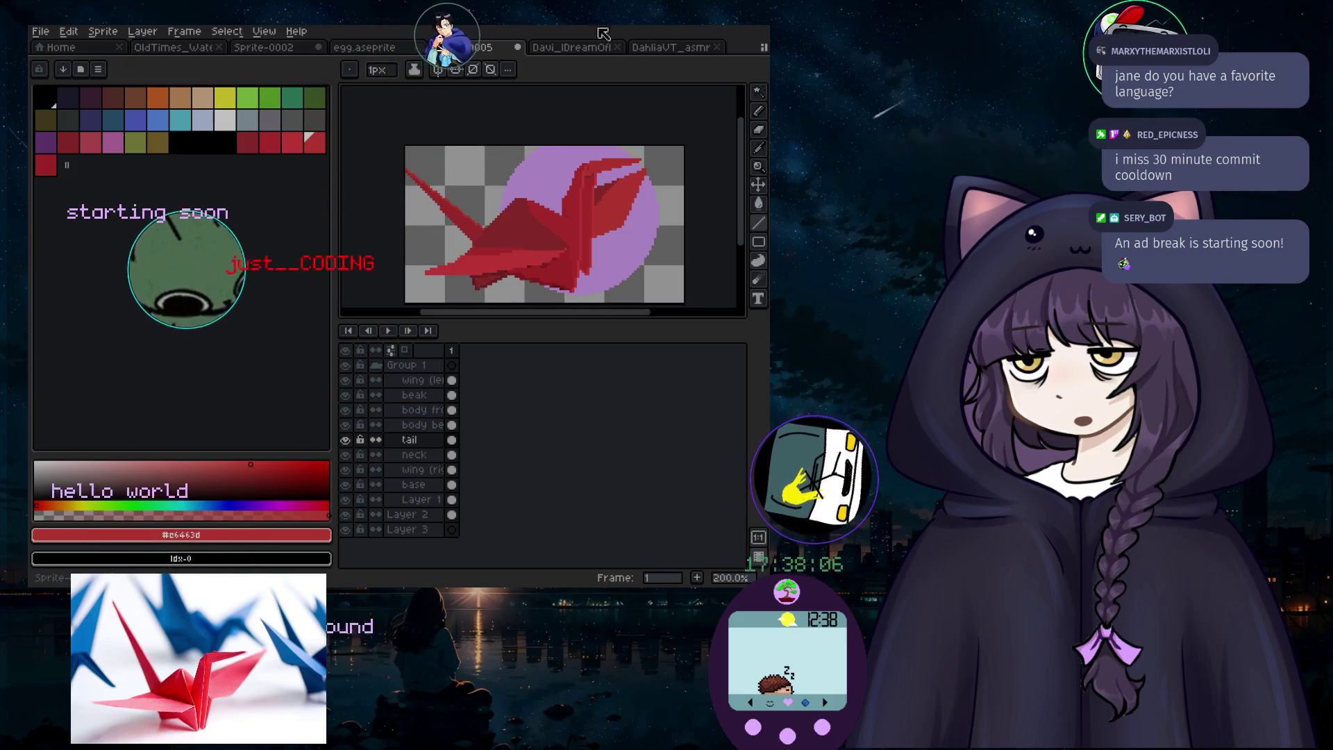
left_click(74, 98)
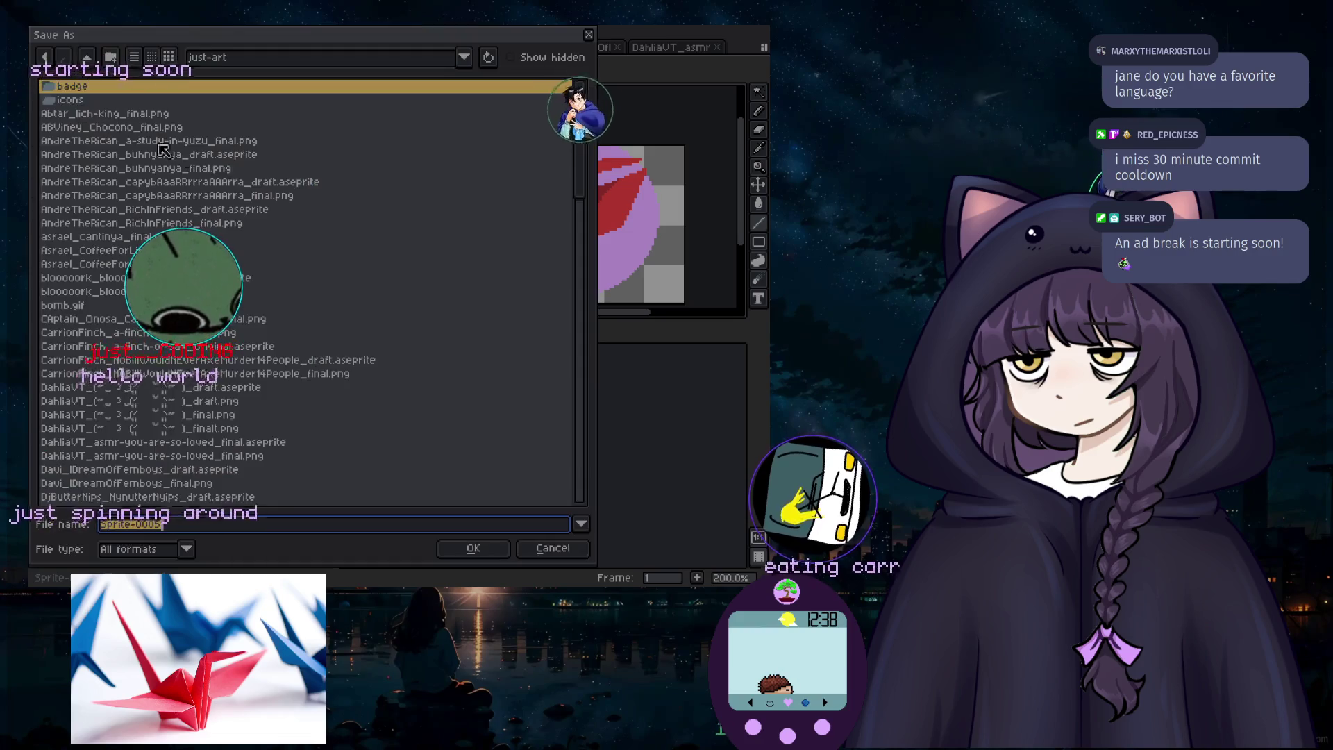